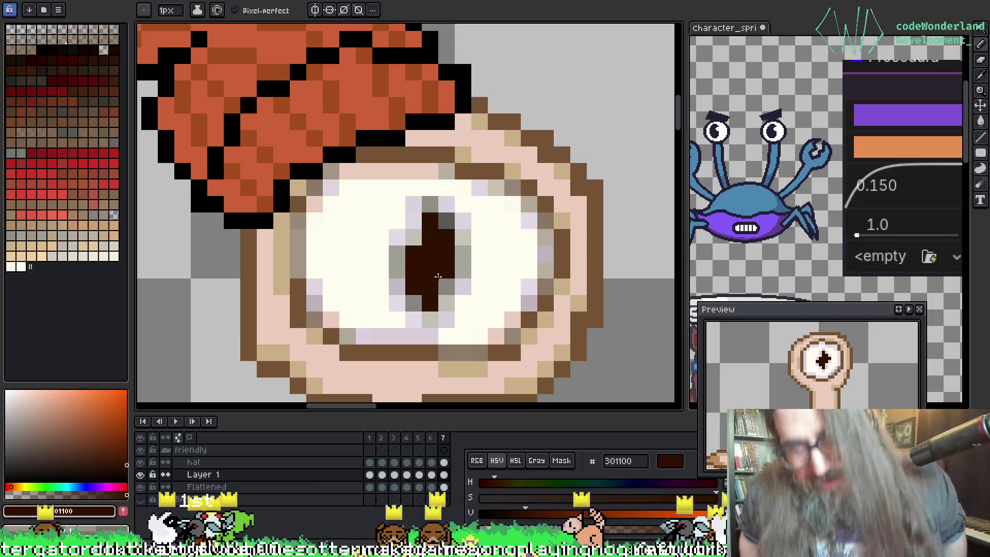
Step: Pan across the eye and the empty area right of the head to compare the pupils
scroll(438, 277, up, 1)
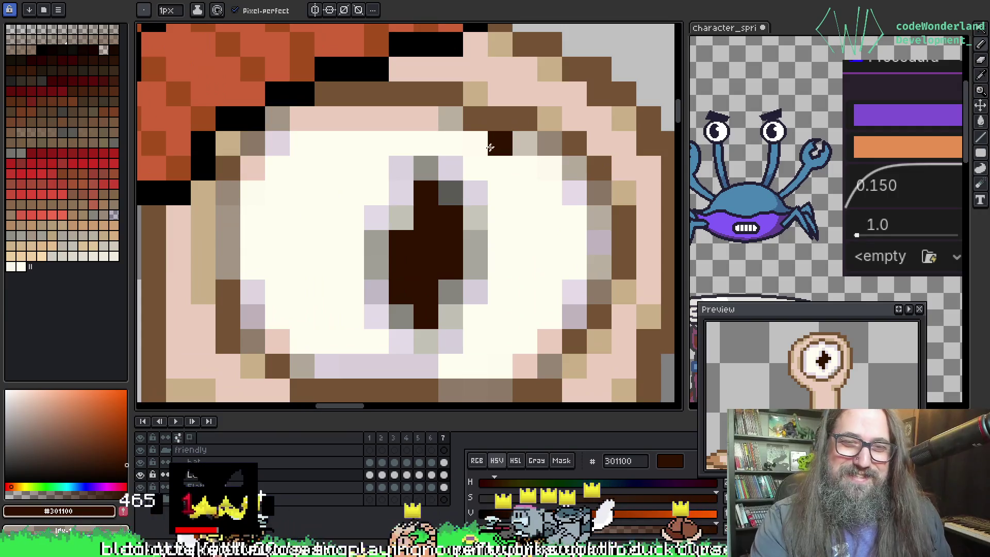
scroll(406, 208, down, 1)
key(space)
mouse_move(405, 208)
mouse_down()
mouse_move(306, 177)
mouse_move(381, 137)
mouse_up()
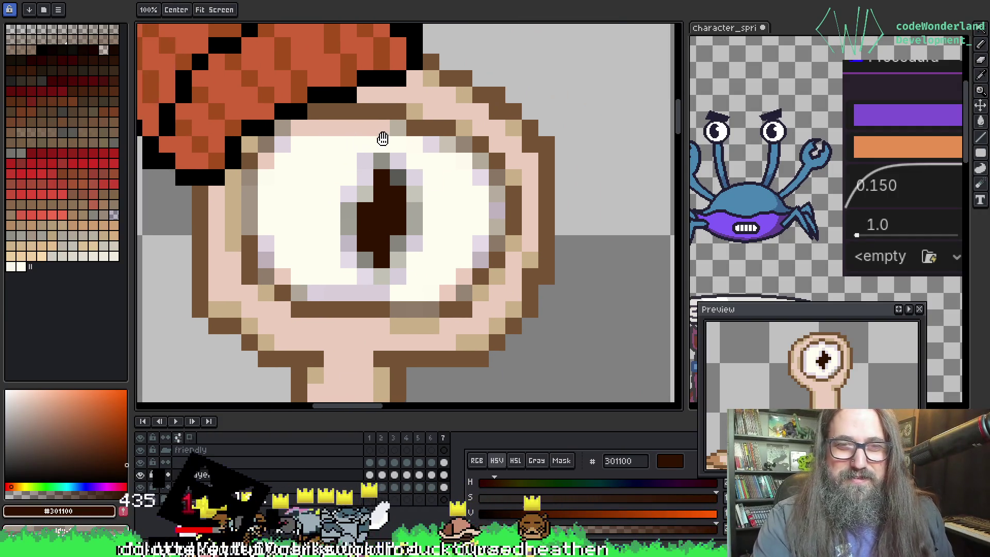
scroll(422, 211, down, 1)
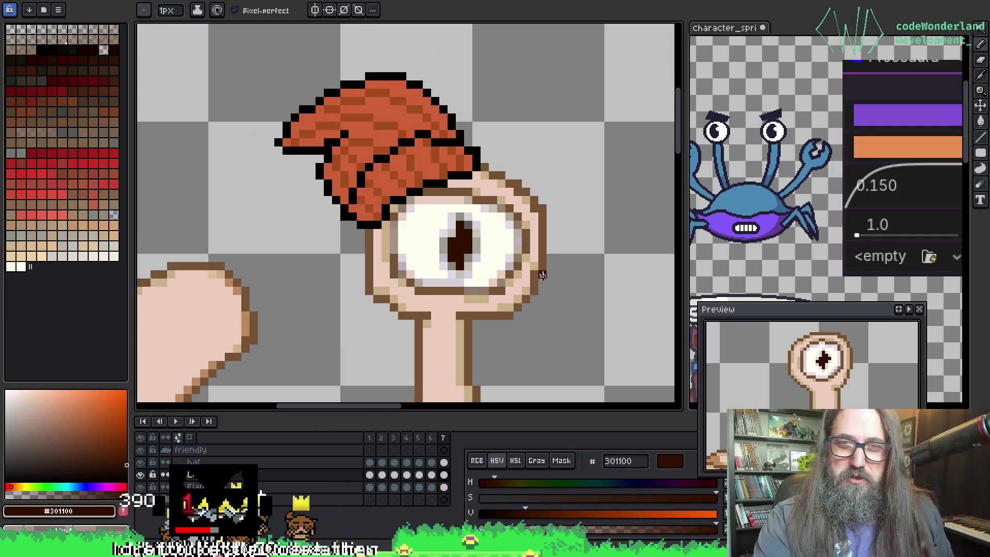
scroll(564, 287, up, 1)
drag(563, 287, 355, 258)
scroll(355, 258, down, 2)
scroll(475, 331, up, 1)
key(o)
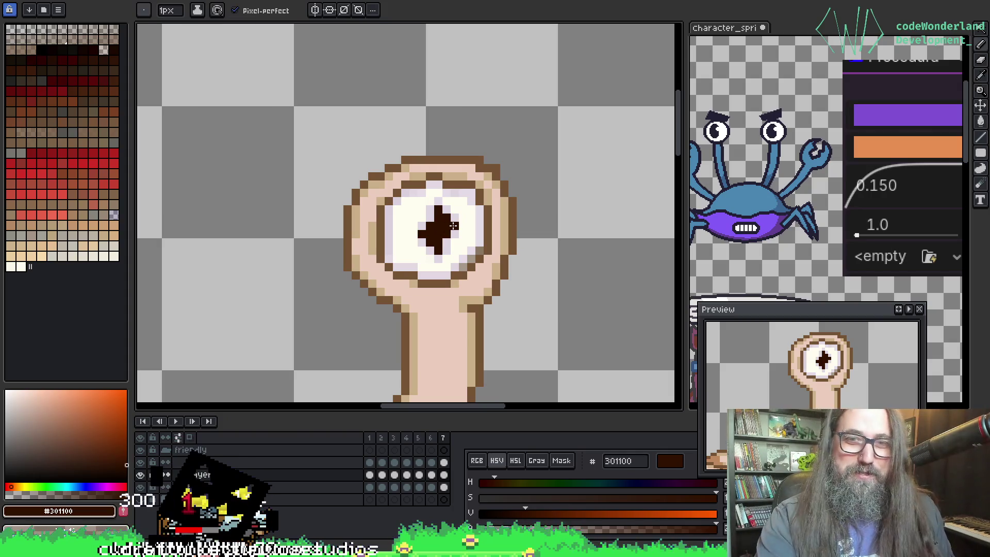
Step: Frame the hatted eye stalk so the whole stalk sits at the upper left
key(h)
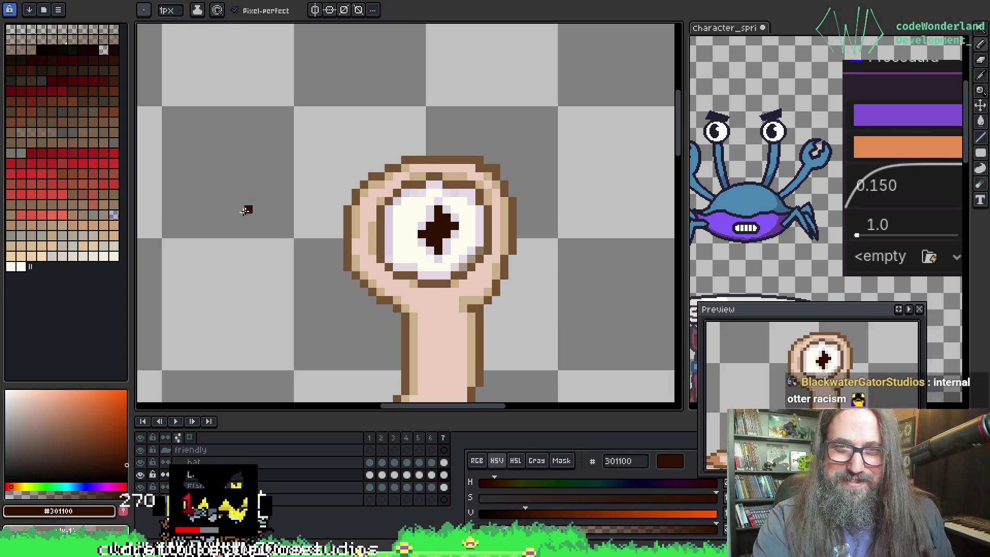
drag(248, 208, 546, 196)
drag(374, 215, 361, 206)
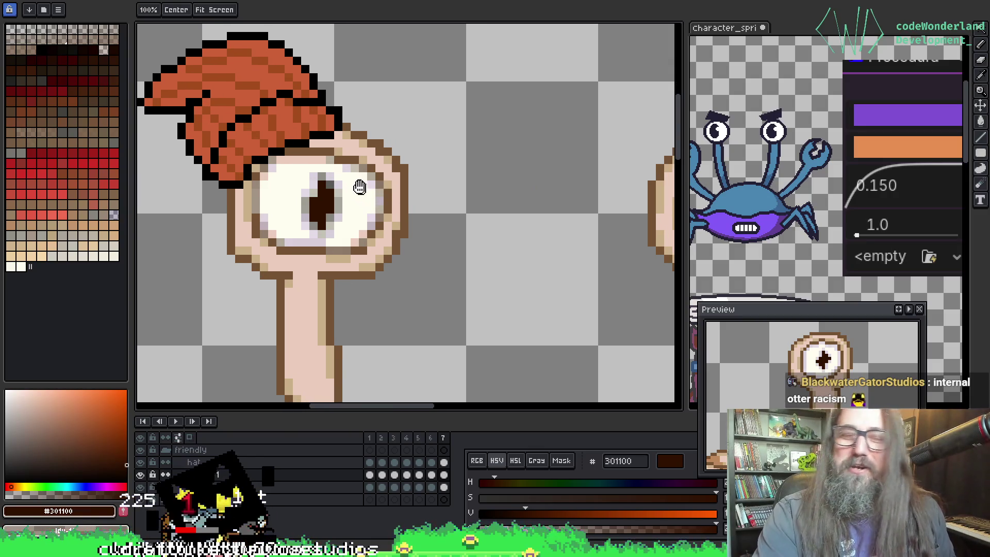
key(b)
scroll(354, 193, up, 1)
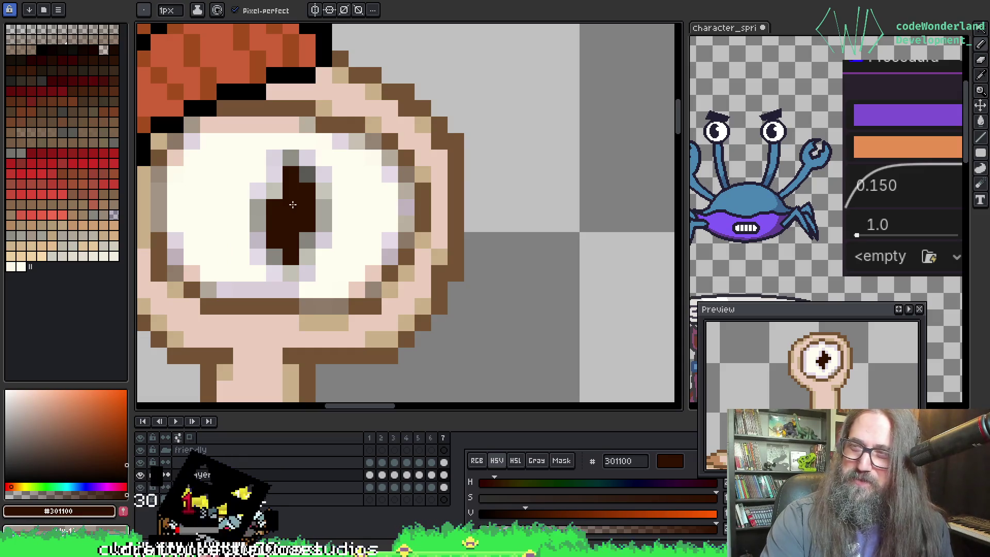
scroll(532, 208, down, 3)
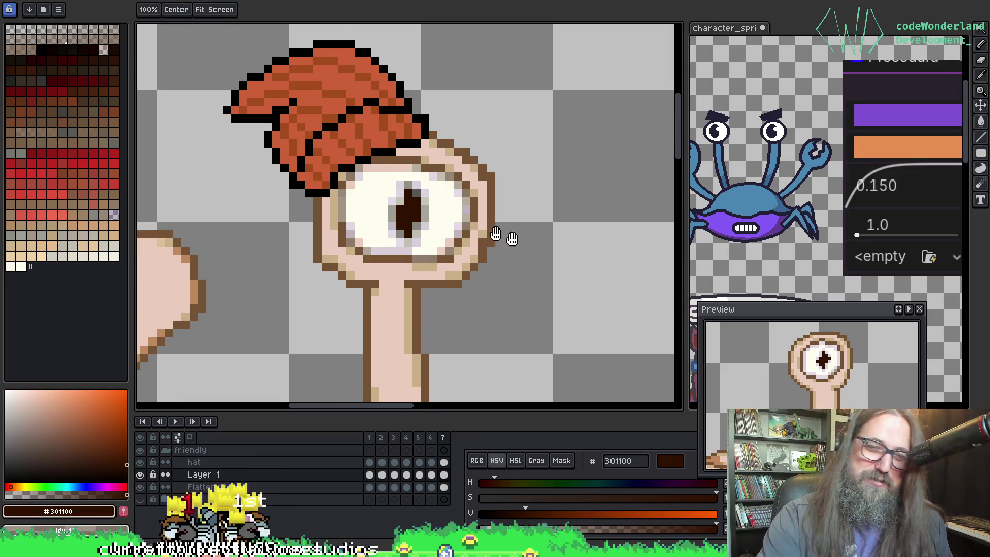
scroll(516, 227, up, 2)
drag(412, 210, 375, 216)
key(o)
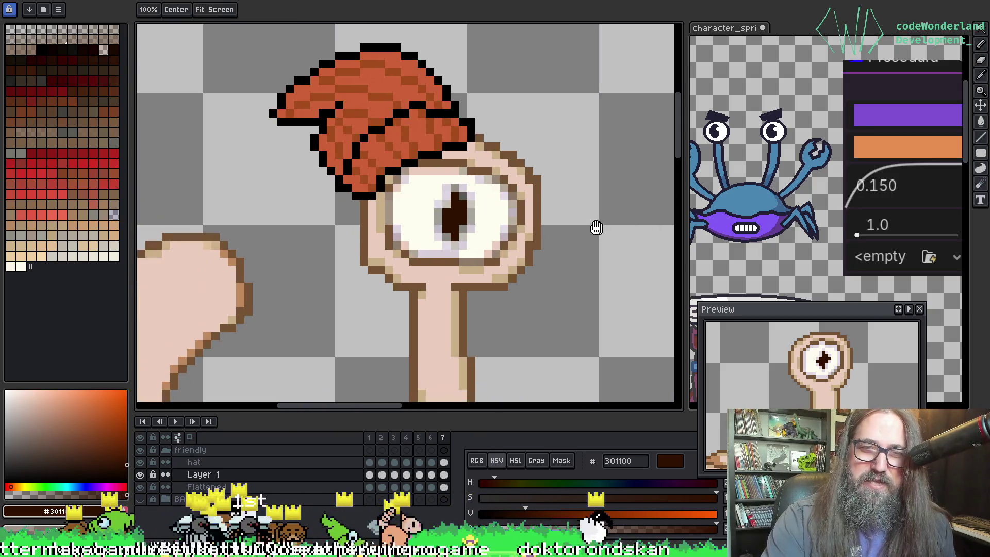
drag(593, 227, 382, 170)
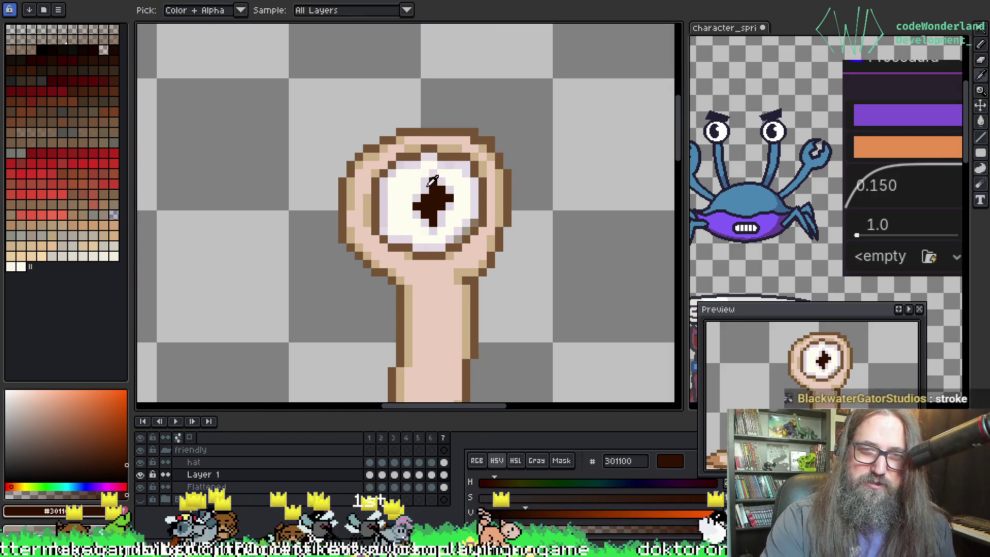
Step: Frame the hat and both eyes together, centring the right eye's star pupil as reference
key(space)
drag(195, 199, 398, 160)
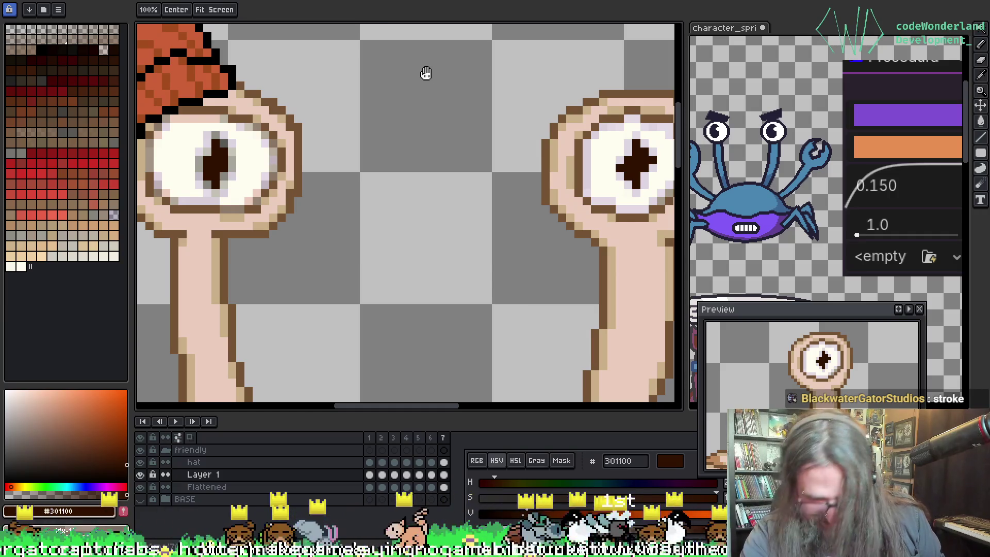
mouse_move(493, 160)
mouse_down()
mouse_move(433, 187)
mouse_move(497, 301)
mouse_up()
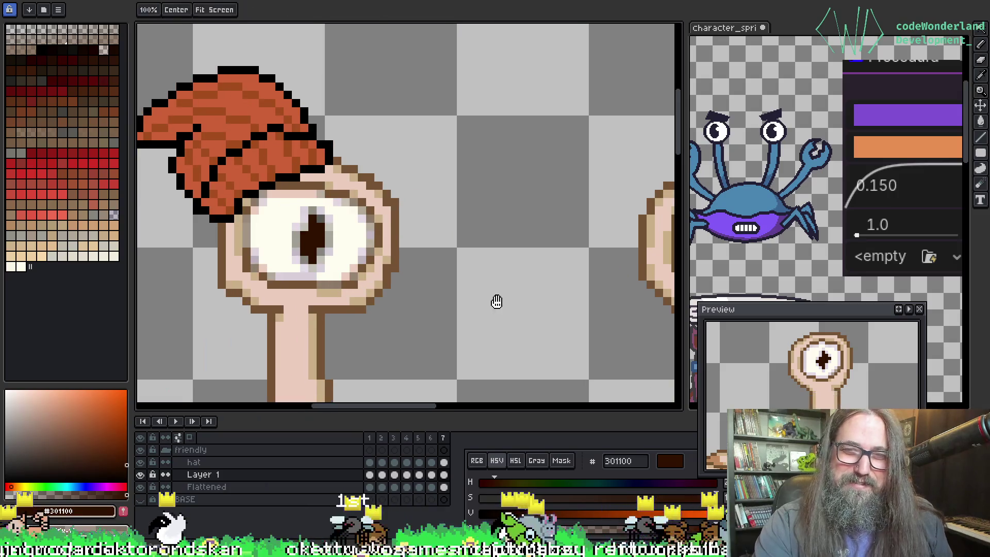
mouse_move(442, 261)
mouse_down()
mouse_move(288, 266)
mouse_move(364, 258)
mouse_up()
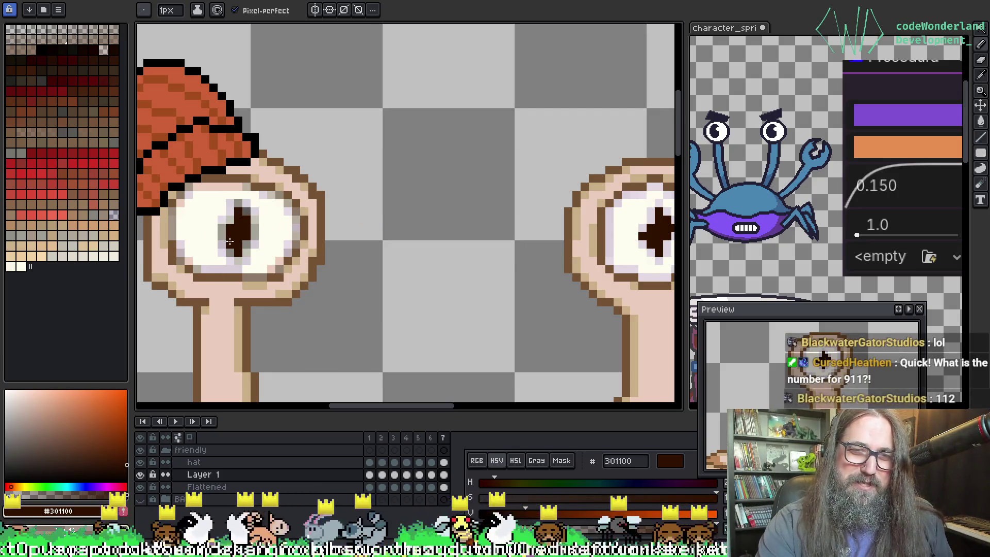
key(space)
mouse_move(422, 239)
mouse_down()
mouse_move(301, 250)
mouse_move(366, 262)
mouse_move(384, 252)
mouse_up()
key(space)
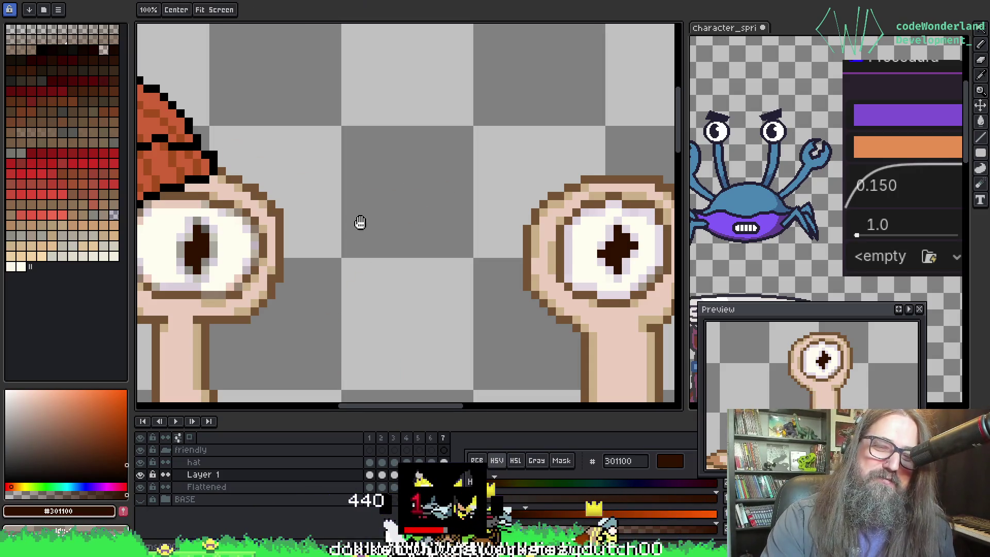
drag(360, 221, 311, 254)
key(alt)
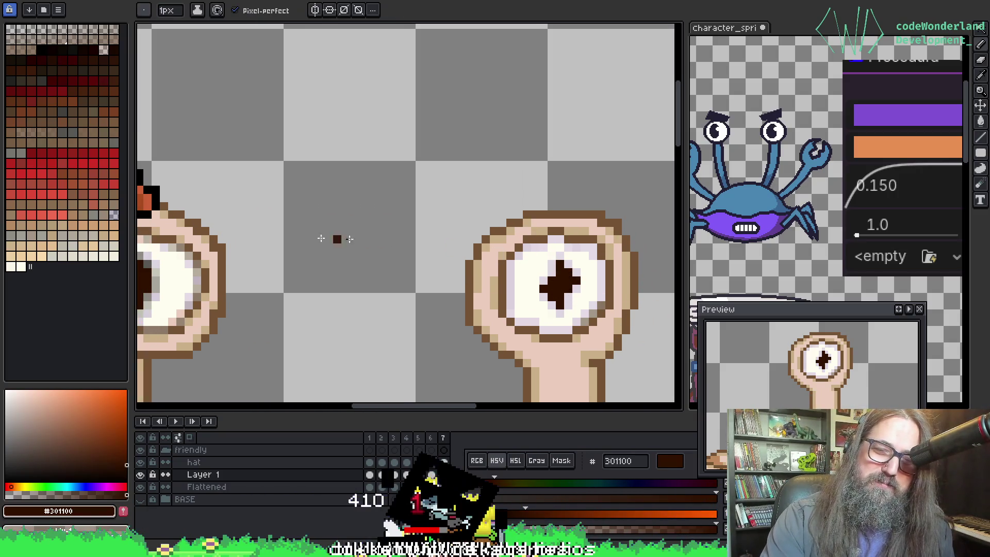
mouse_move(208, 207)
mouse_down()
mouse_move(259, 184)
mouse_move(320, 193)
mouse_move(170, 164)
mouse_move(269, 156)
mouse_move(261, 185)
mouse_move(289, 191)
mouse_move(280, 190)
mouse_up()
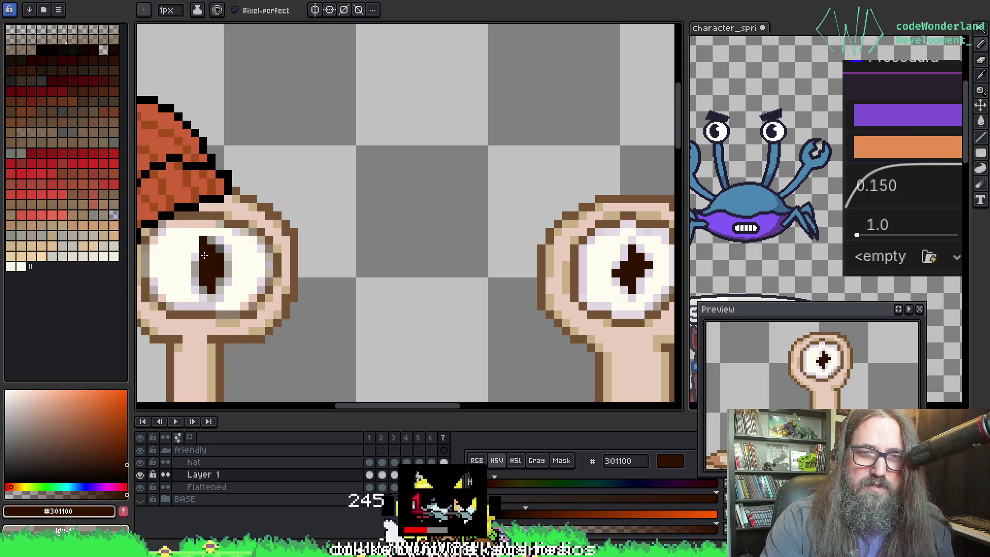
drag(242, 287, 196, 246)
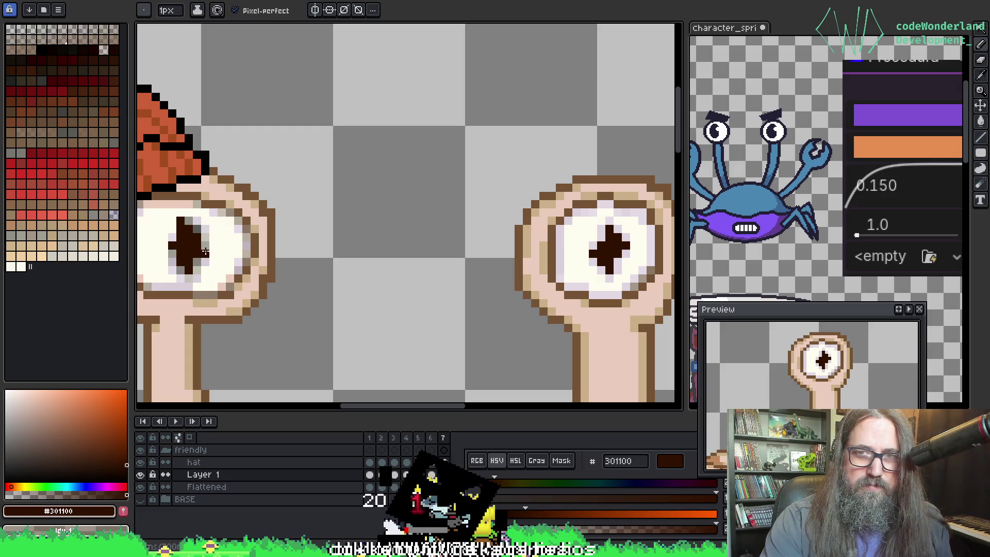
Step: Sample the eye white and dark pupil brown, then place a dark pixel beside the hat outline
alt+click(178, 227)
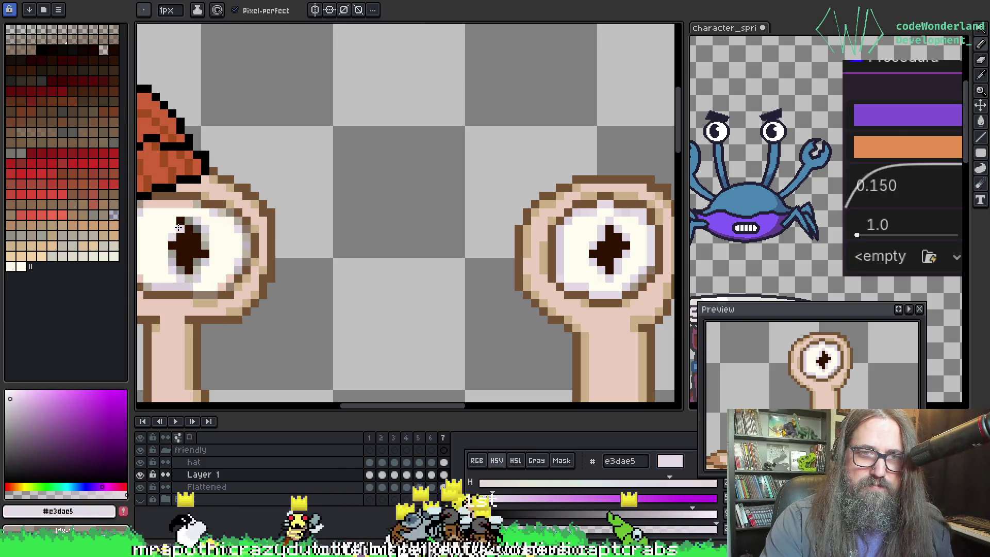
alt+click(189, 231)
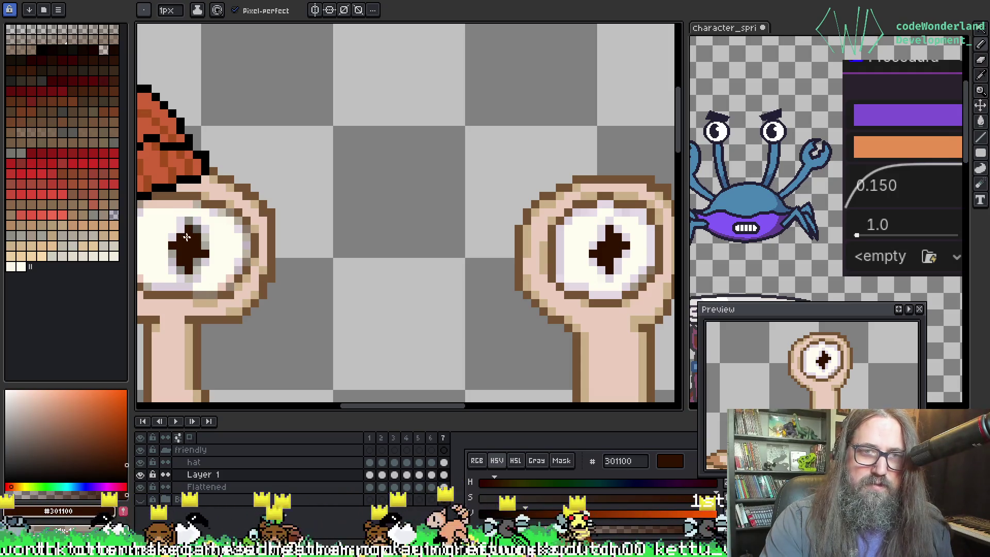
alt+click(194, 238)
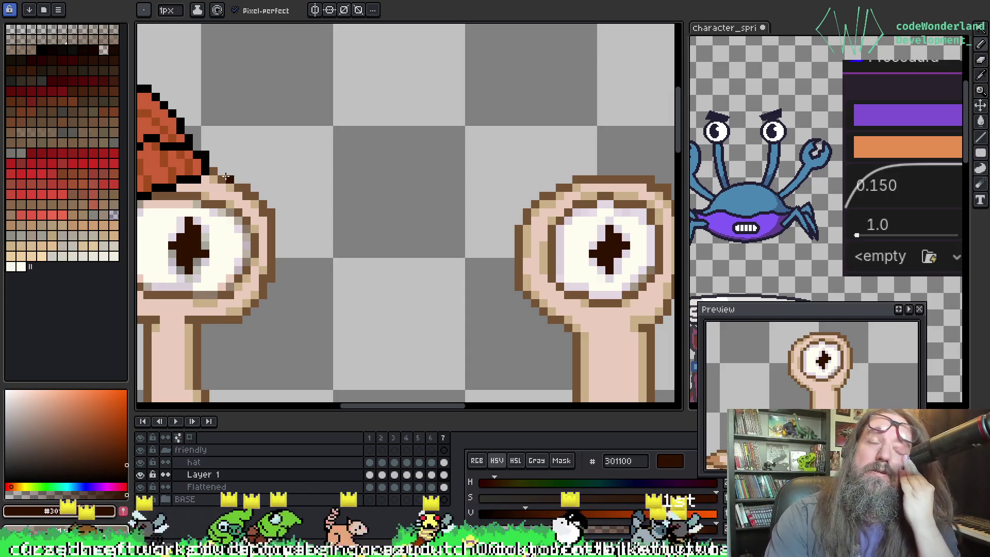
click(220, 172)
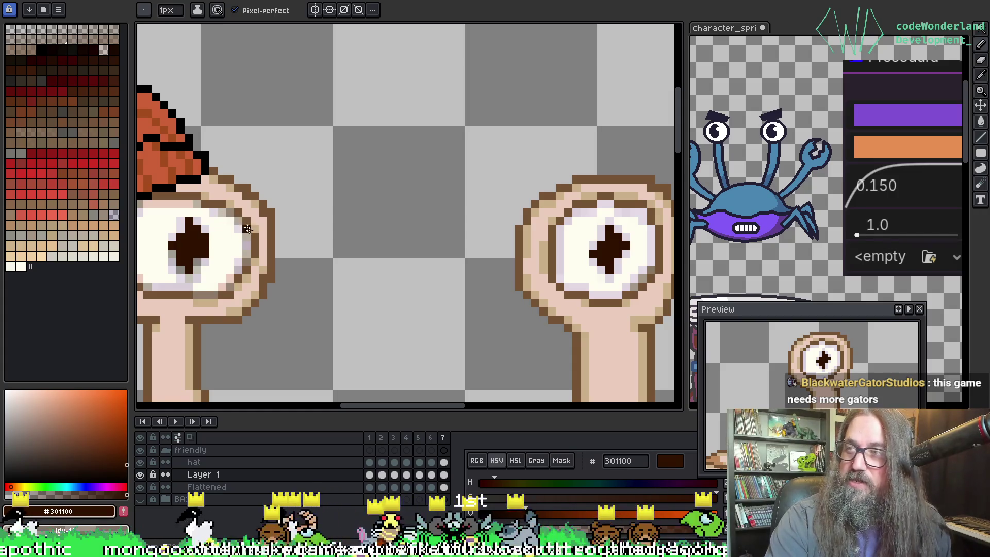
scroll(248, 229, up, 3)
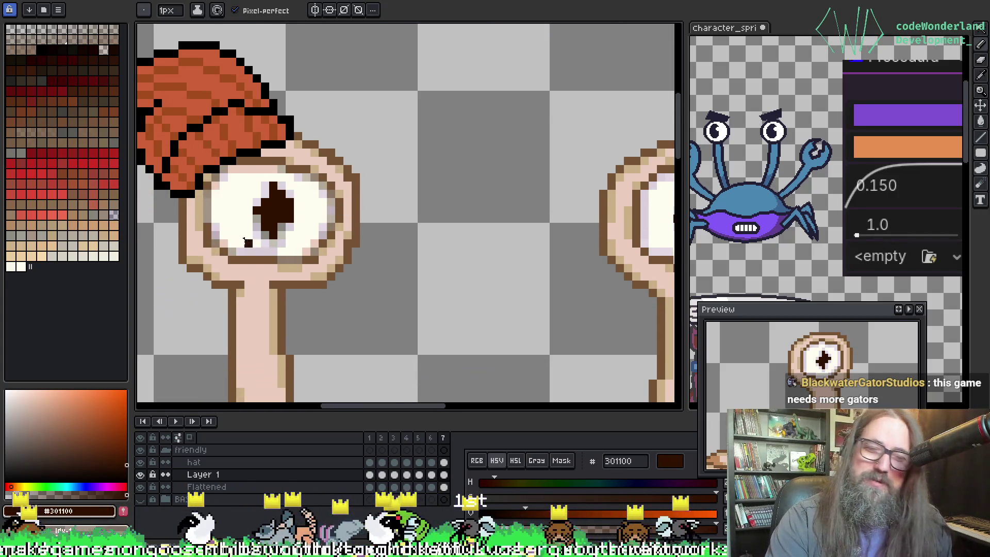
scroll(286, 209, up, 2)
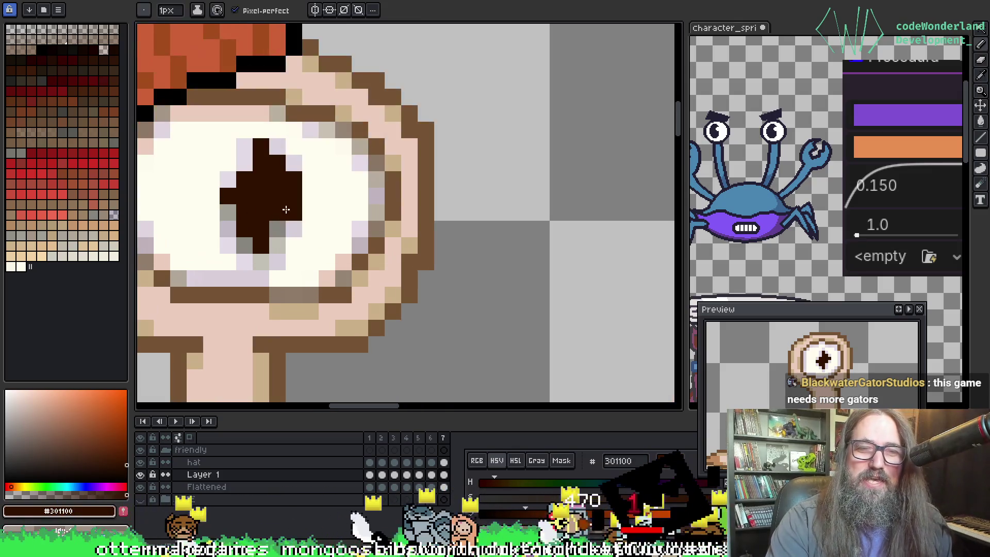
Step: Sample lavender #d7ced9 and grey from the eye, then pan to the second eyeball
key(i)
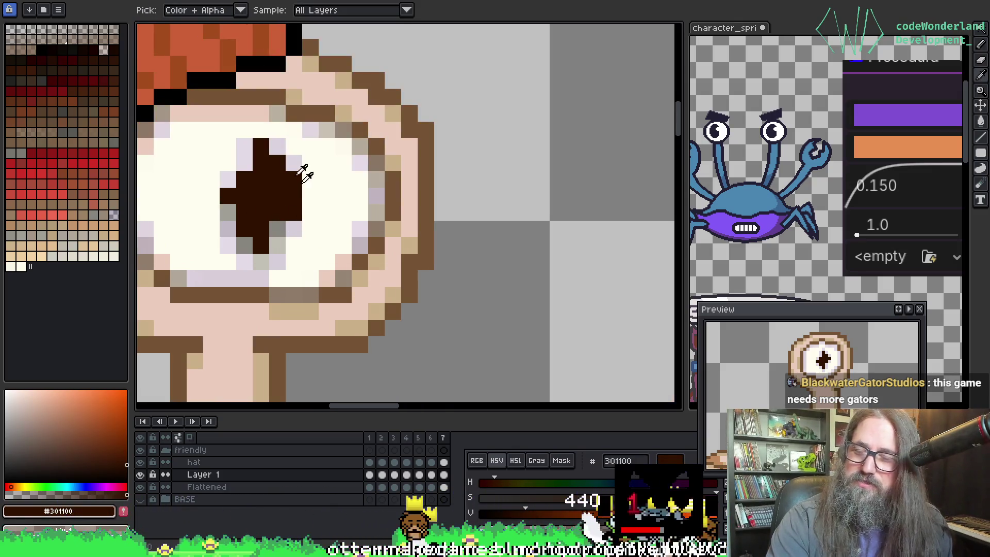
alt+click(295, 223)
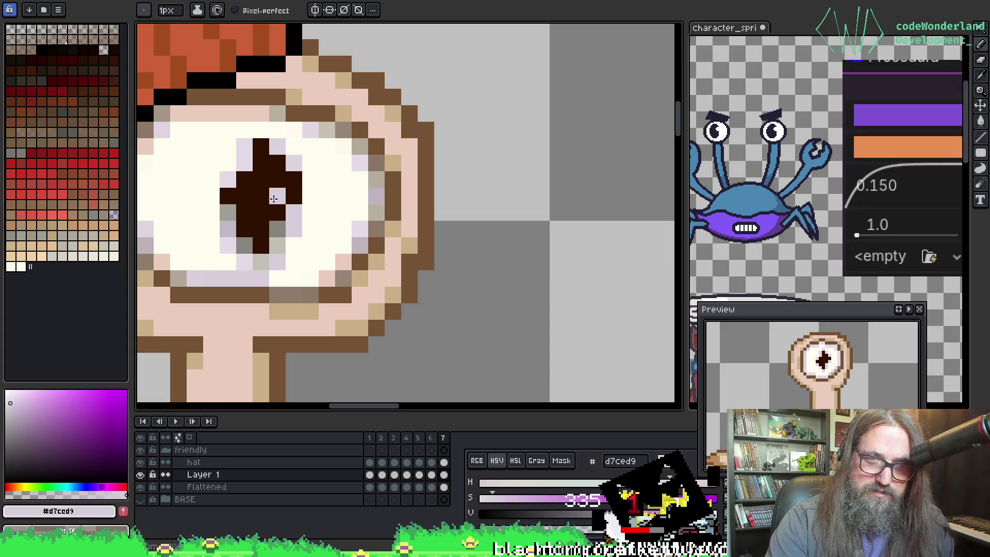
alt+click(277, 225)
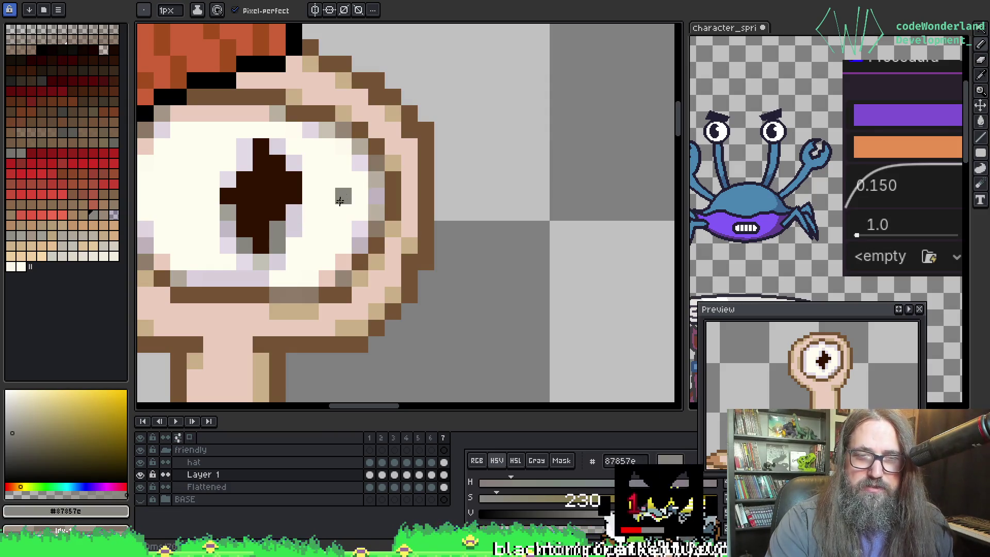
key(alt)
alt+click(297, 218)
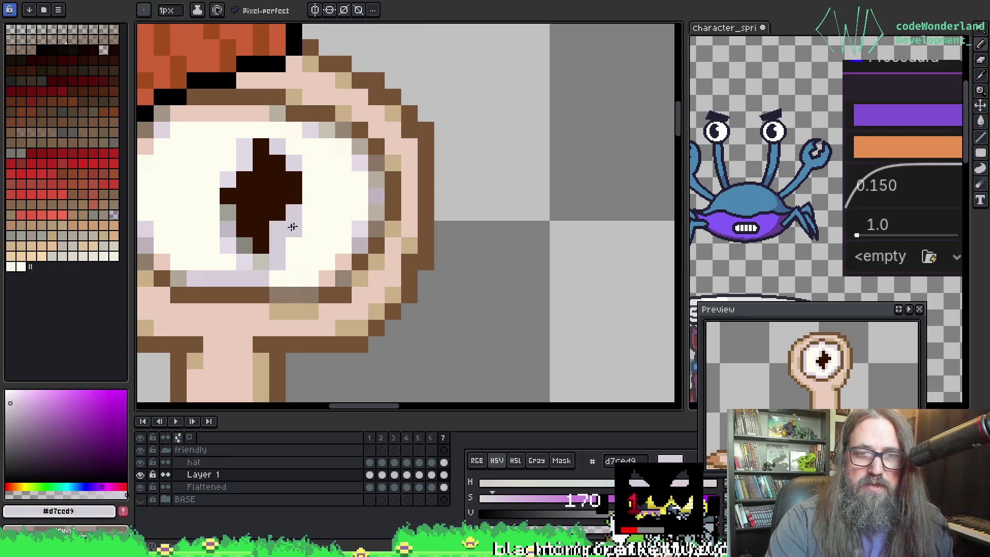
scroll(451, 252, down, 2)
mouse_move(454, 255)
mouse_down()
mouse_move(310, 287)
mouse_move(326, 279)
mouse_up()
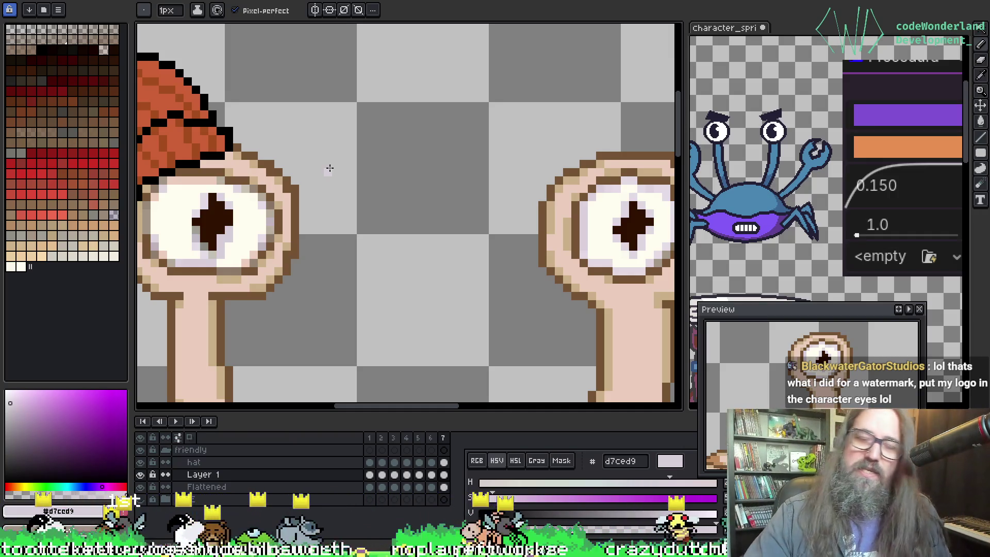
Step: Sample the dark brown pupil colour and compare the right and left eyes
key(i)
scroll(343, 247, left, 2)
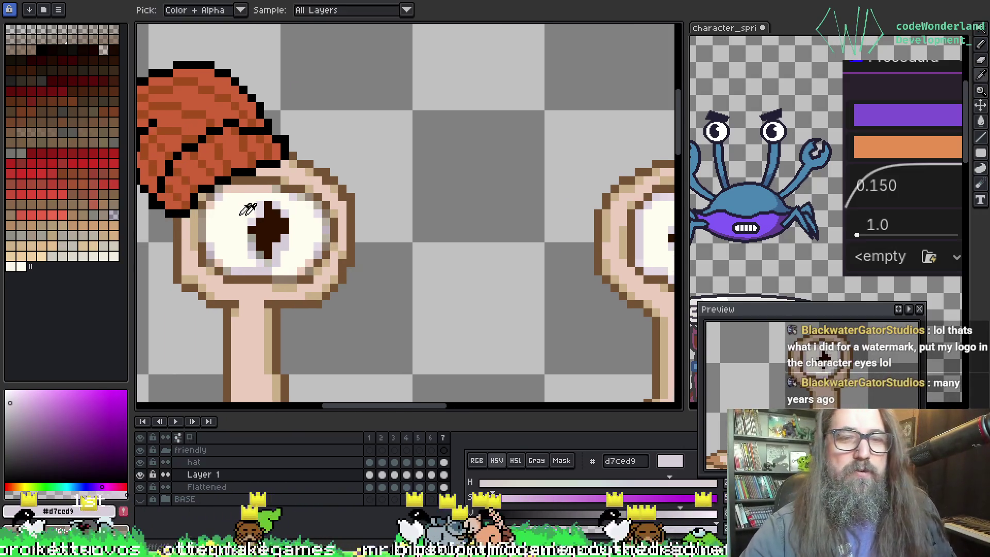
click(243, 229)
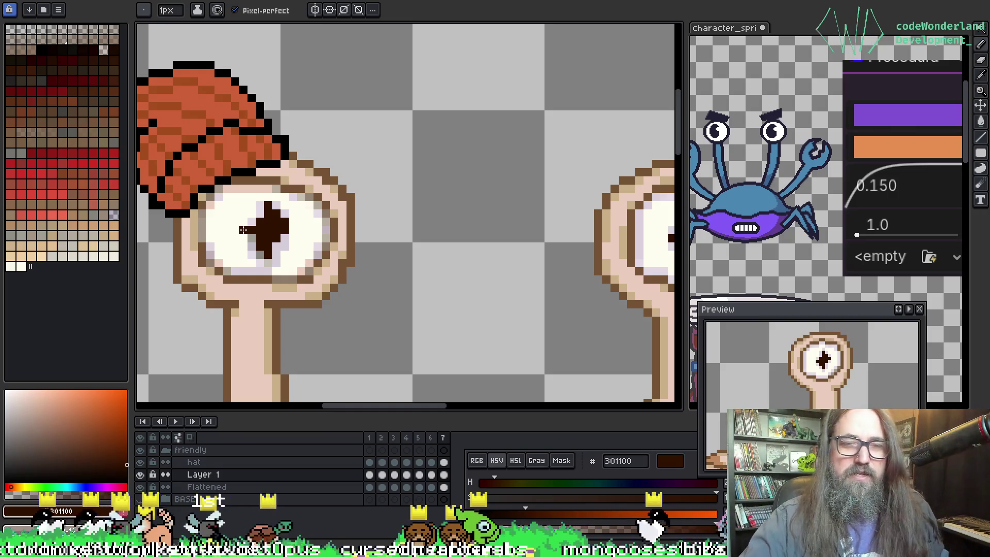
drag(539, 285, 433, 283)
mouse_move(334, 220)
mouse_down()
mouse_move(438, 223)
mouse_move(420, 216)
mouse_up()
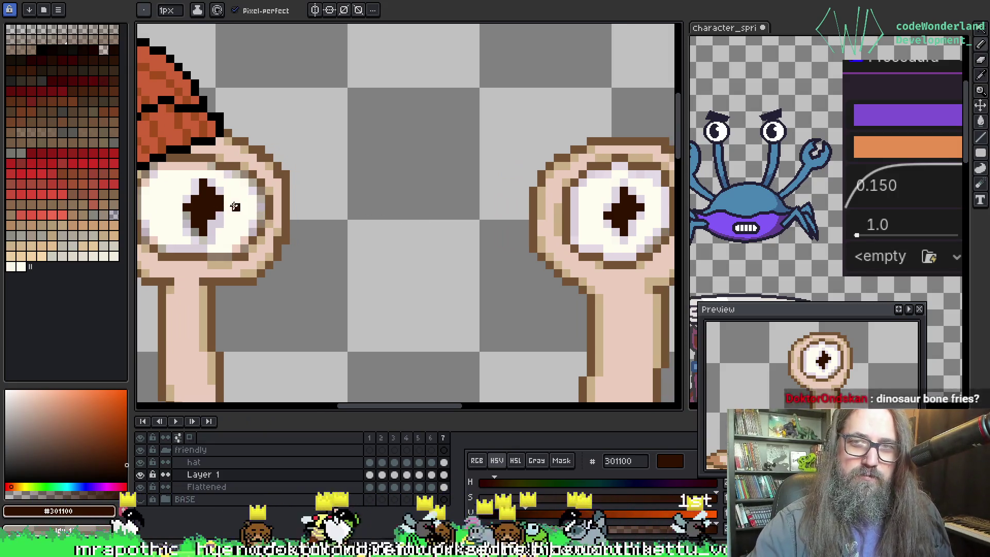
Step: Pick pale lavender d7ced9 from the eye and frame both eyes with the hat
key(alt)
alt+click(218, 220)
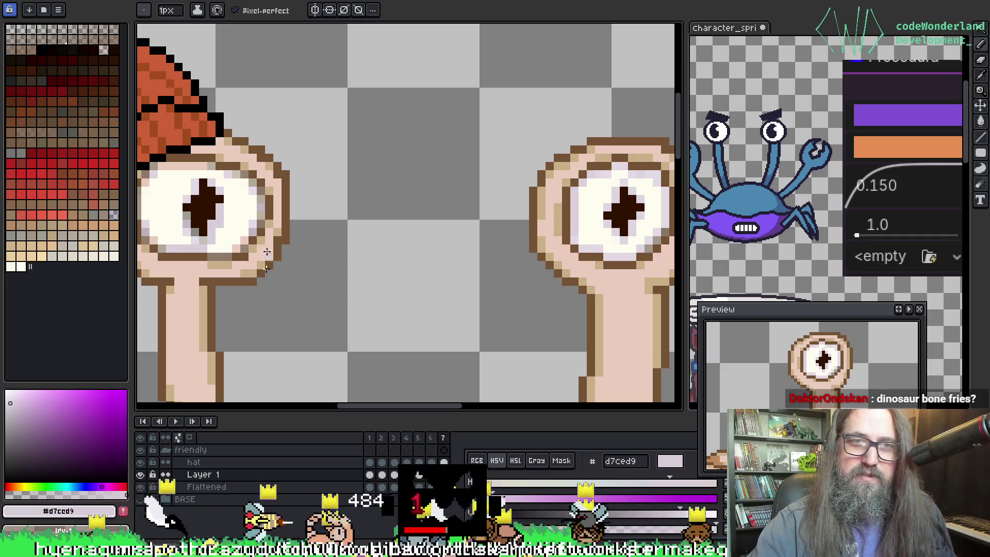
key(ctrl)
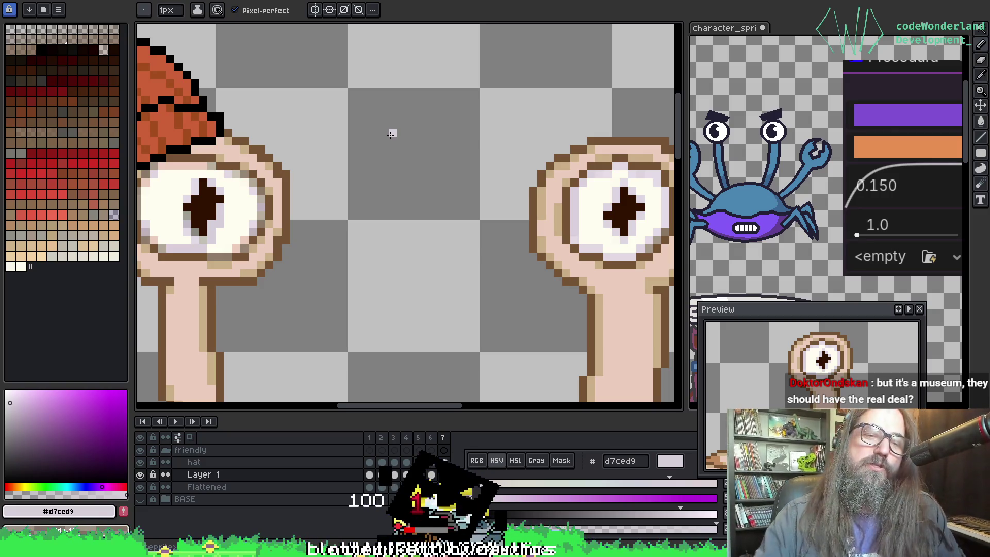
drag(310, 175, 396, 193)
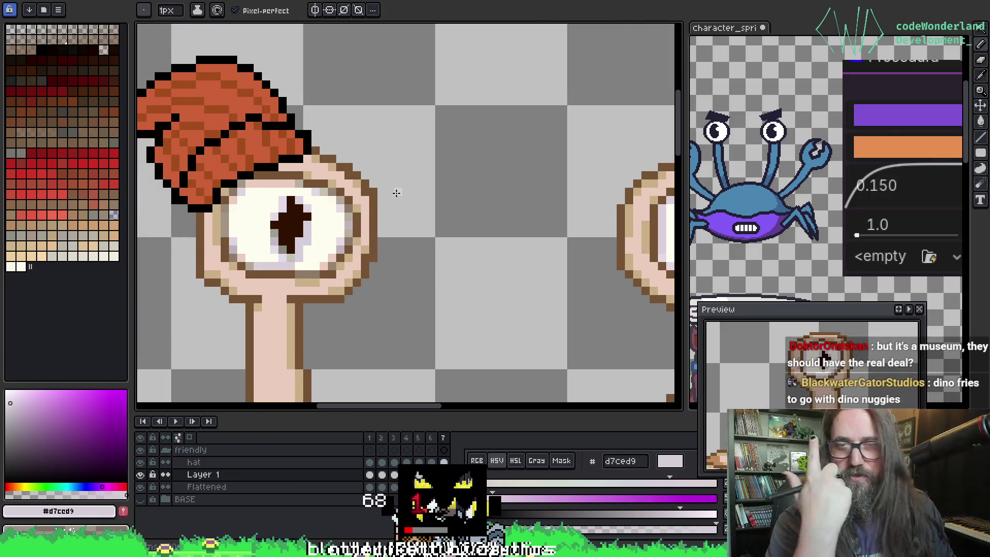
key(space)
mouse_move(555, 251)
mouse_down()
mouse_move(349, 221)
mouse_move(413, 137)
mouse_up()
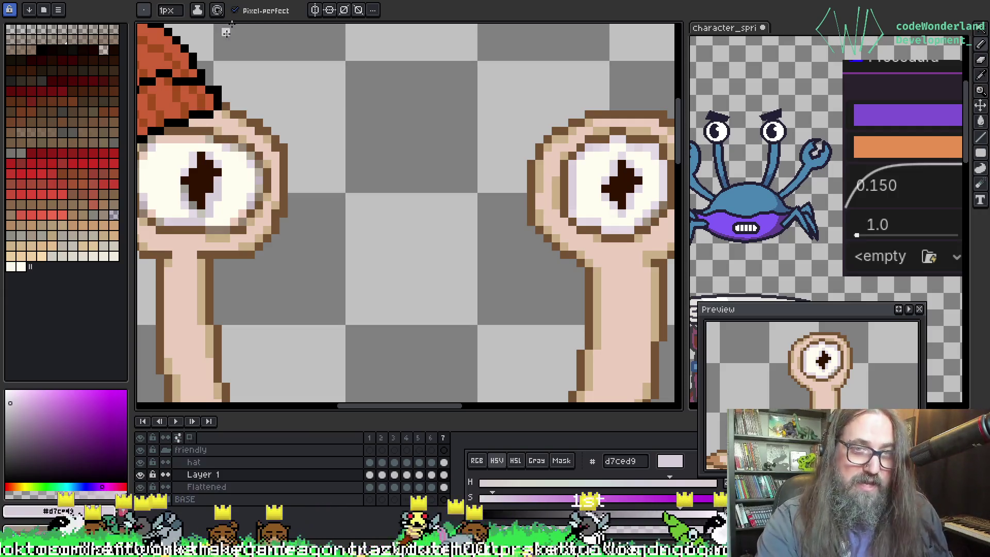
Step: Paint cream pixels along the left eye's lower edge, then sample the brown outline
key(i)
click(235, 218)
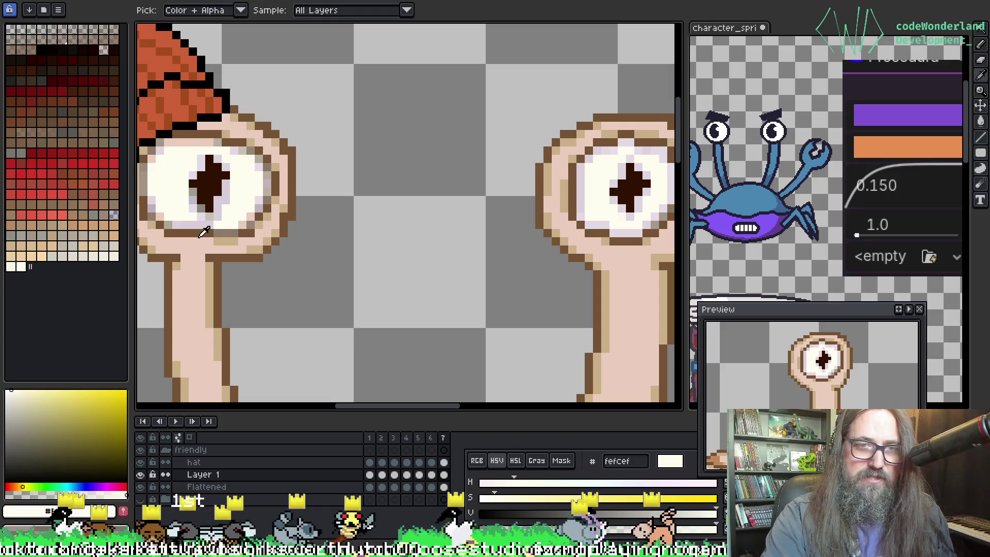
click(201, 234)
key(b)
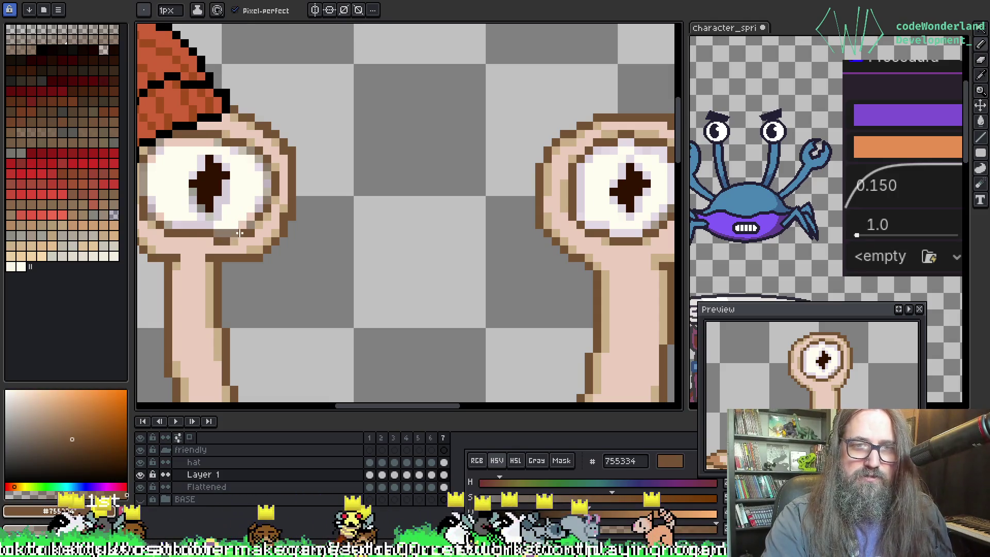
alt+click(239, 210)
click(225, 232)
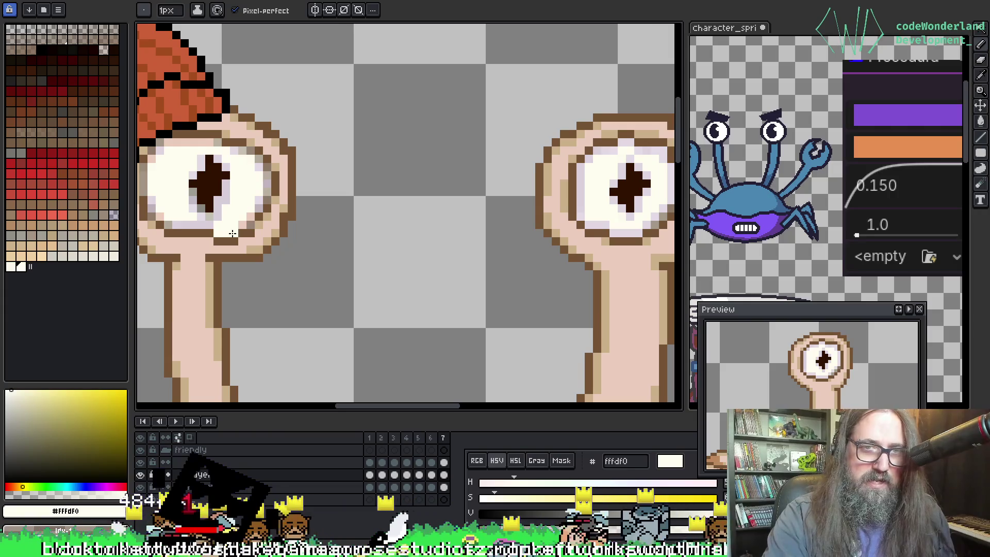
key(alt)
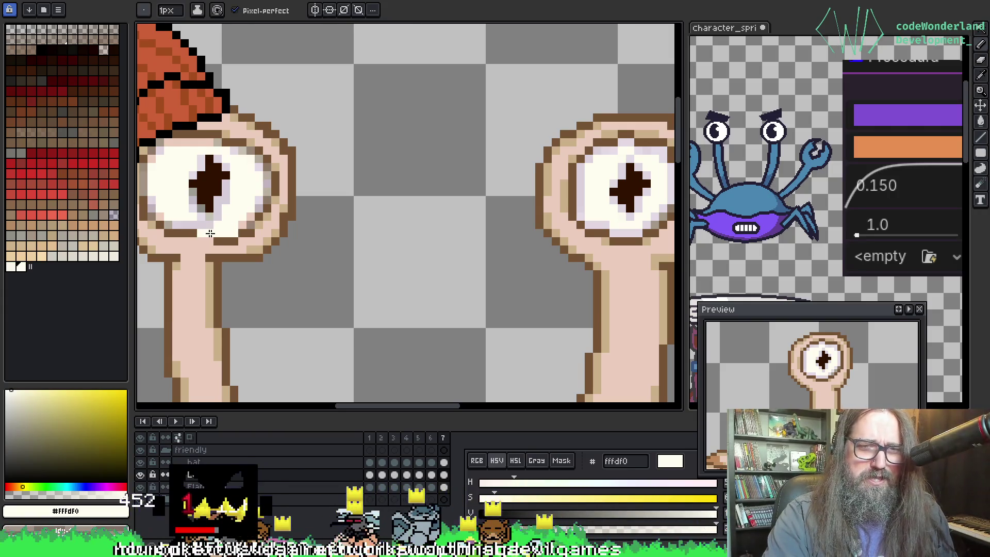
key(alt)
alt+click(190, 232)
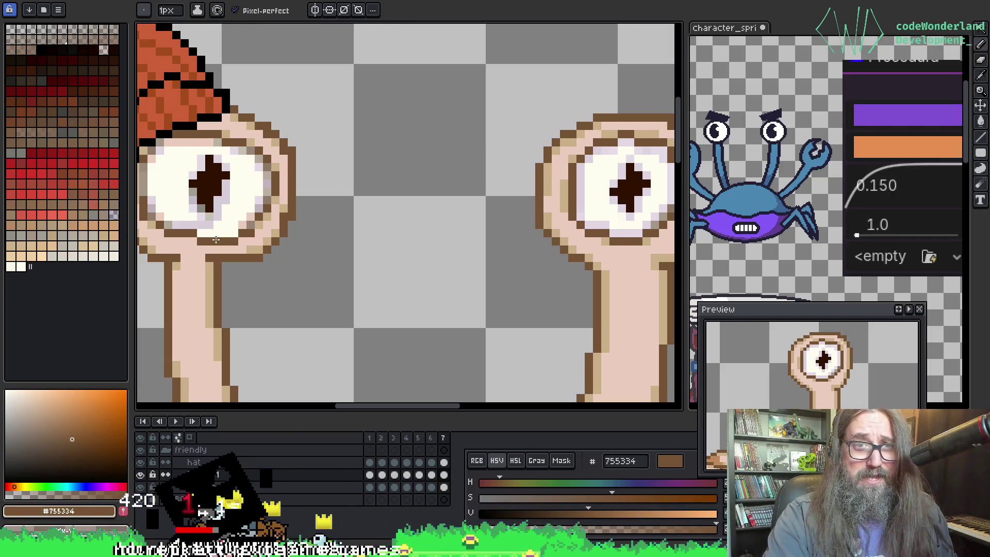
Step: Sample lavender d9ced8 and cream fffdf0 from the left eye
key(alt)
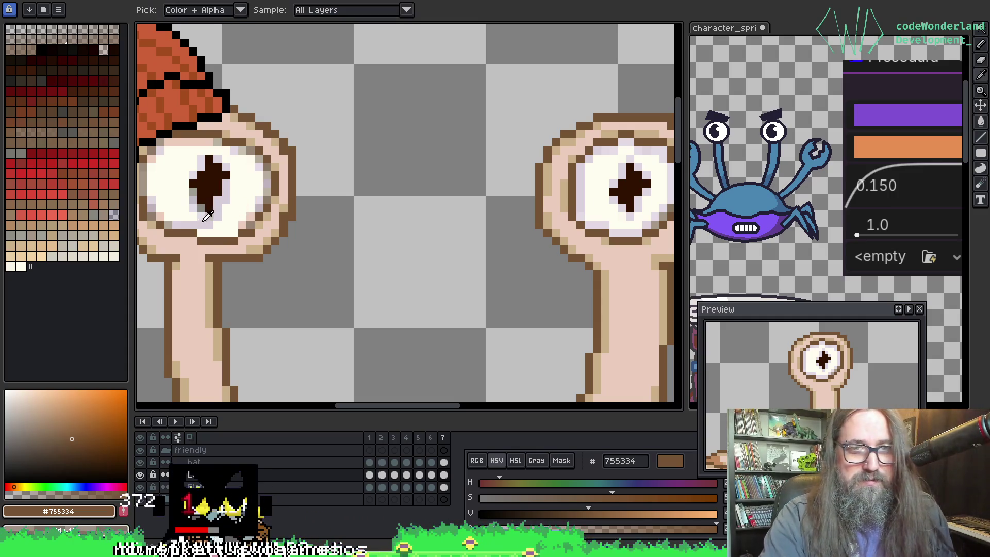
alt+click(203, 226)
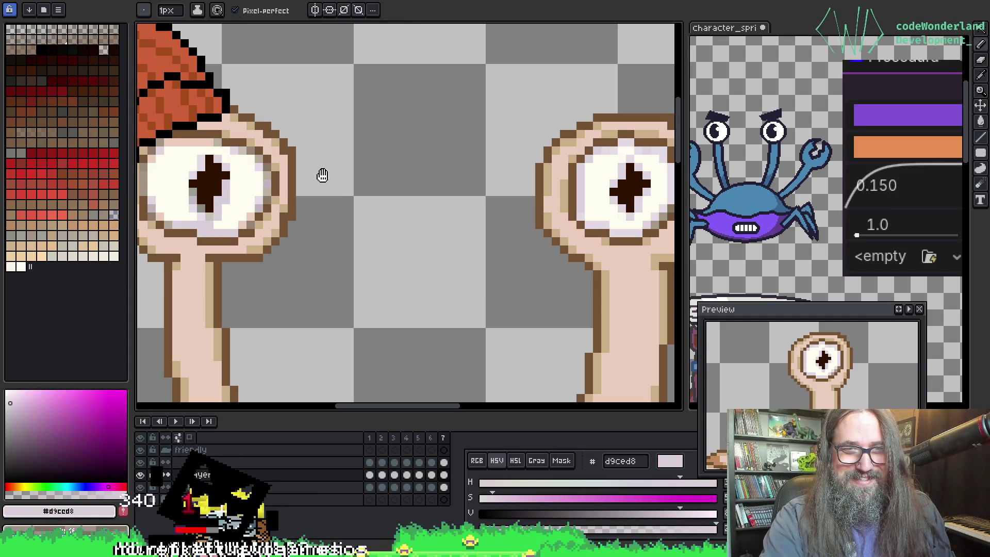
drag(321, 179, 328, 203)
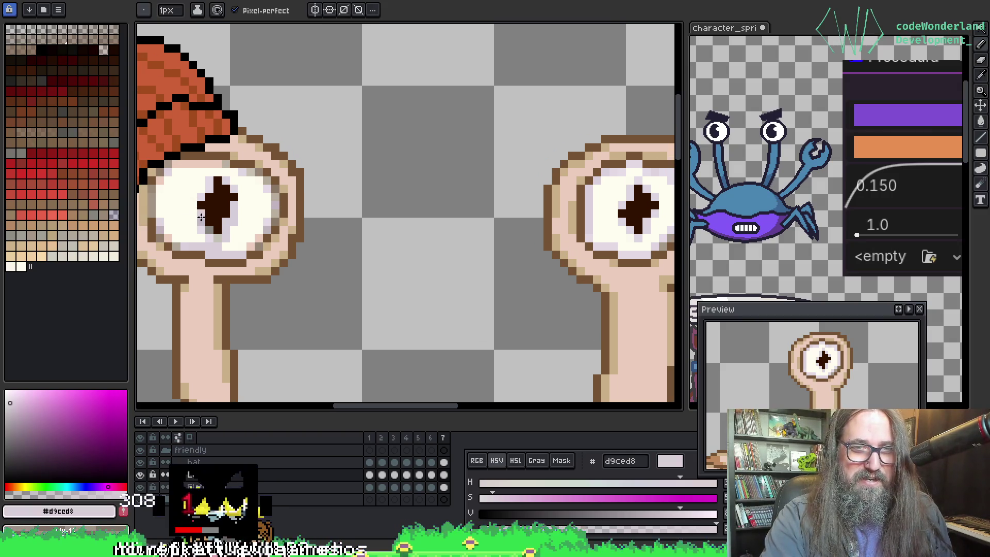
alt+click(203, 230)
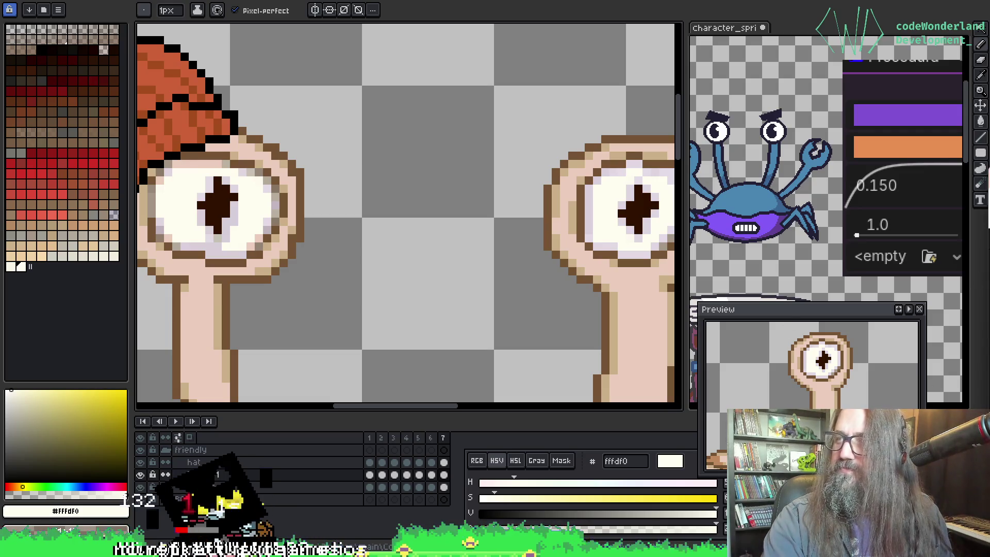
scroll(283, 212, down, 2)
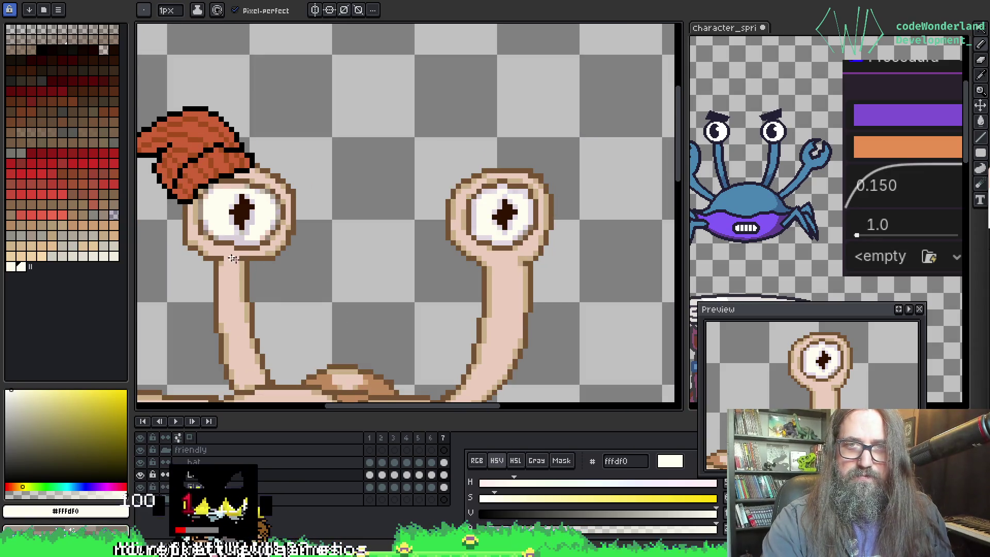
scroll(233, 259, up, 2)
Step: Shade the eye white's top row in lavender dacfd9 and sample greyish brown from its corner
alt+click(196, 216)
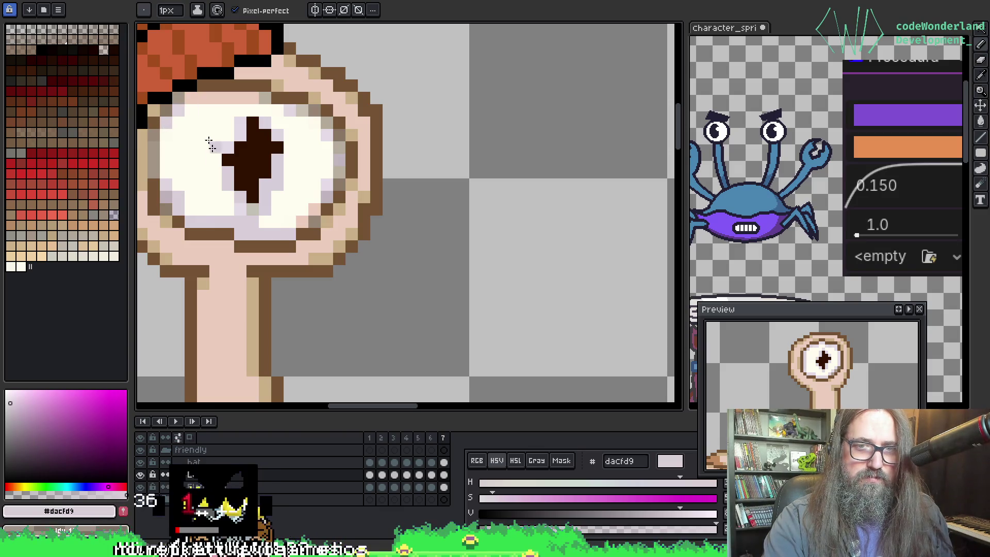
alt+click(156, 135)
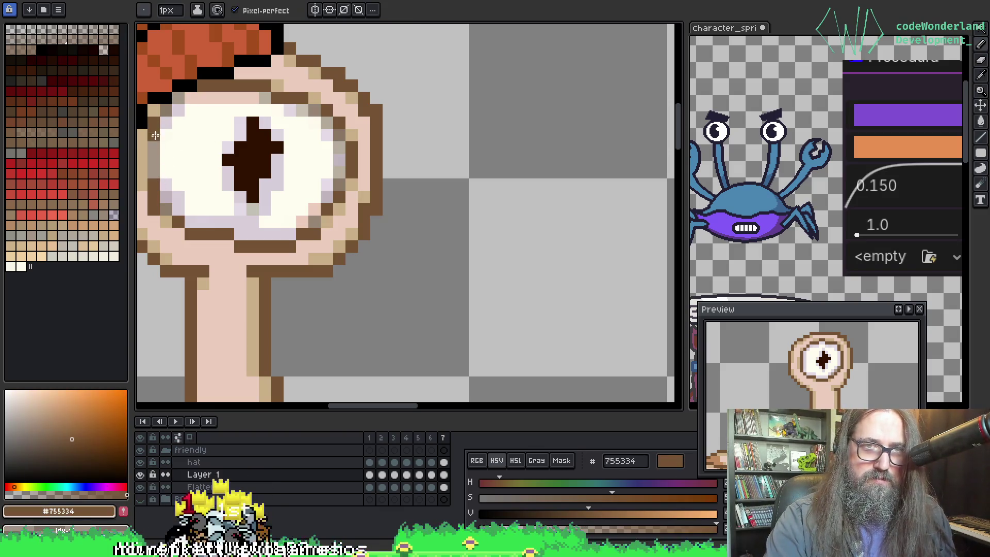
scroll(155, 174, up, 2)
alt+click(215, 140)
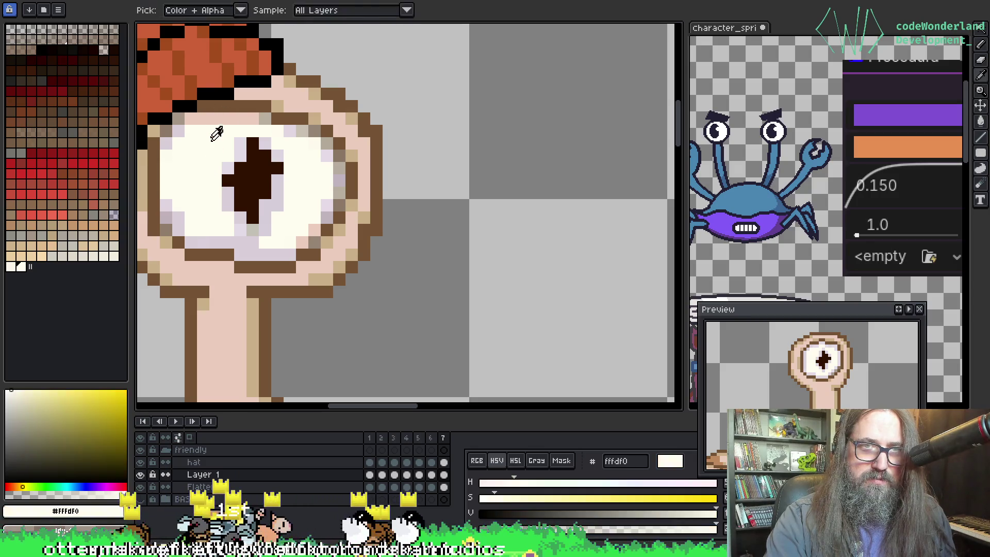
drag(191, 120, 258, 121)
alt+click(181, 129)
alt+click(177, 129)
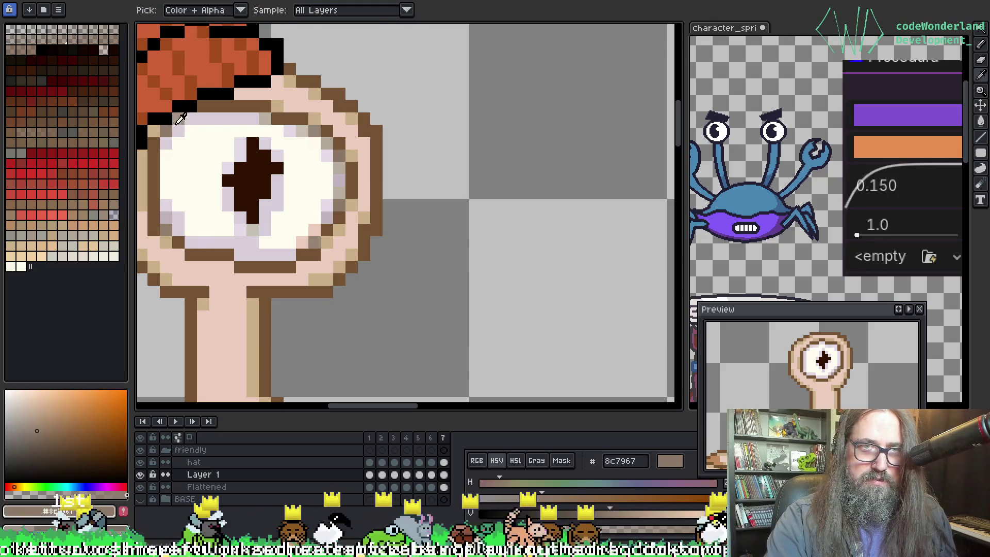
scroll(263, 247, down, 2)
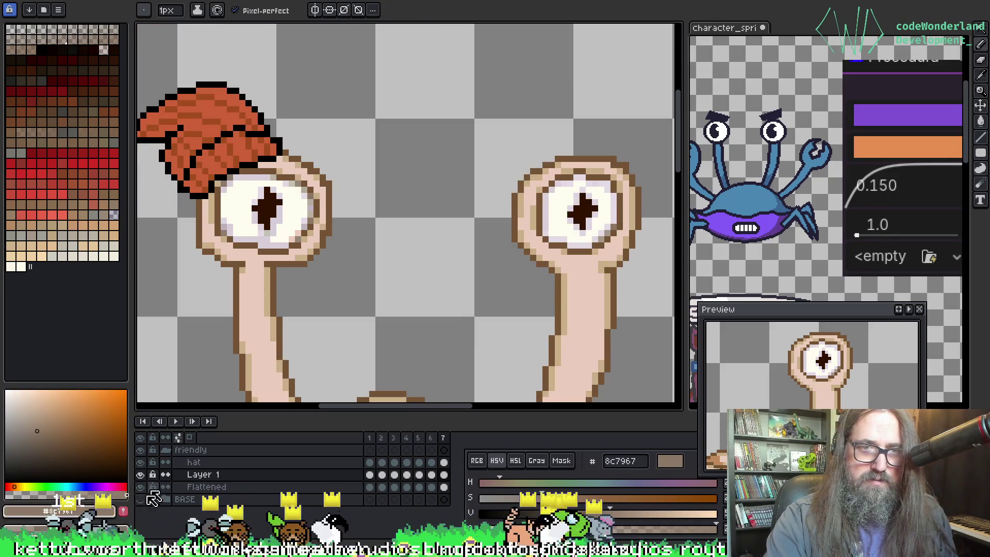
Step: Hide the hat layer and add a tan pixel on the eye's top rim
click(141, 462)
scroll(230, 171, up, 3)
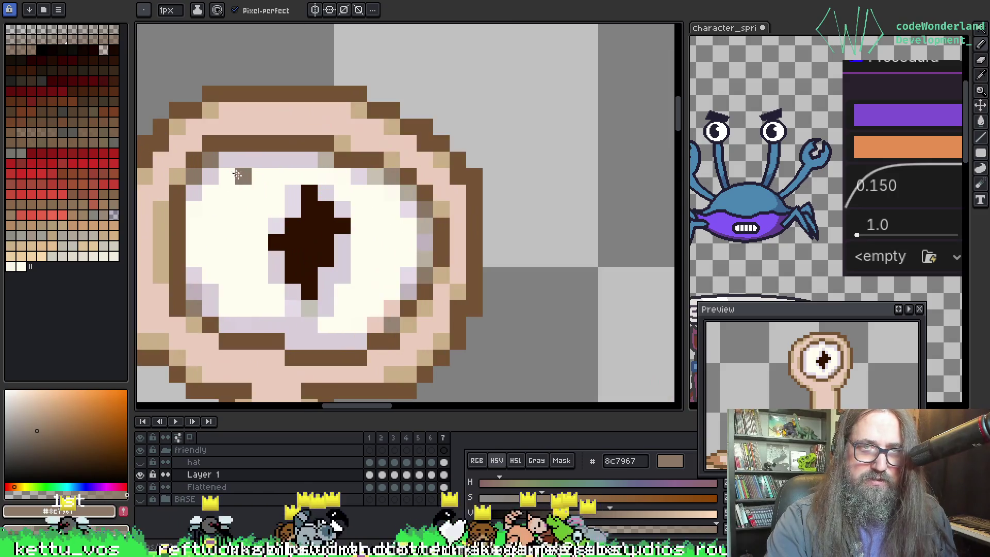
alt+click(181, 149)
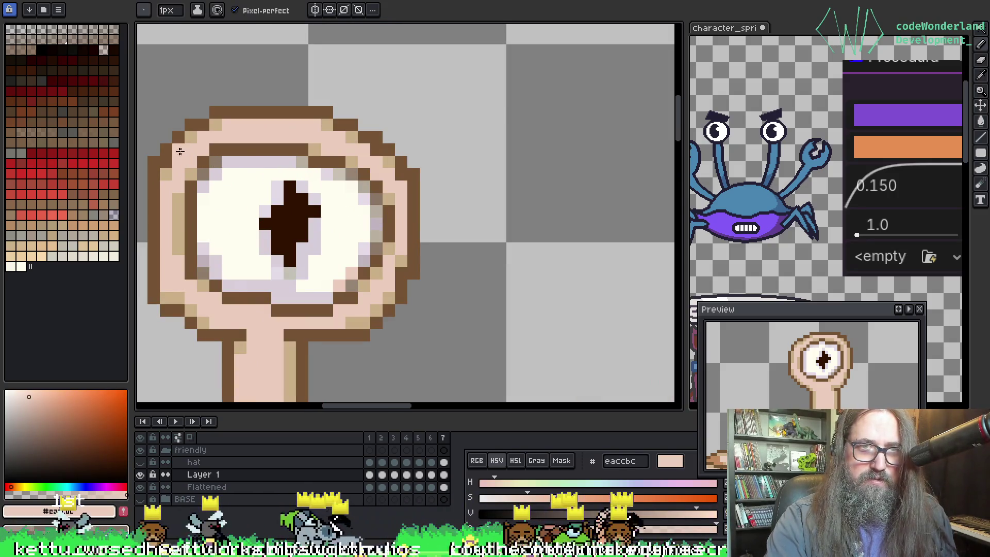
alt+click(166, 165)
click(289, 124)
scroll(280, 153, down, 4)
scroll(249, 145, up, 2)
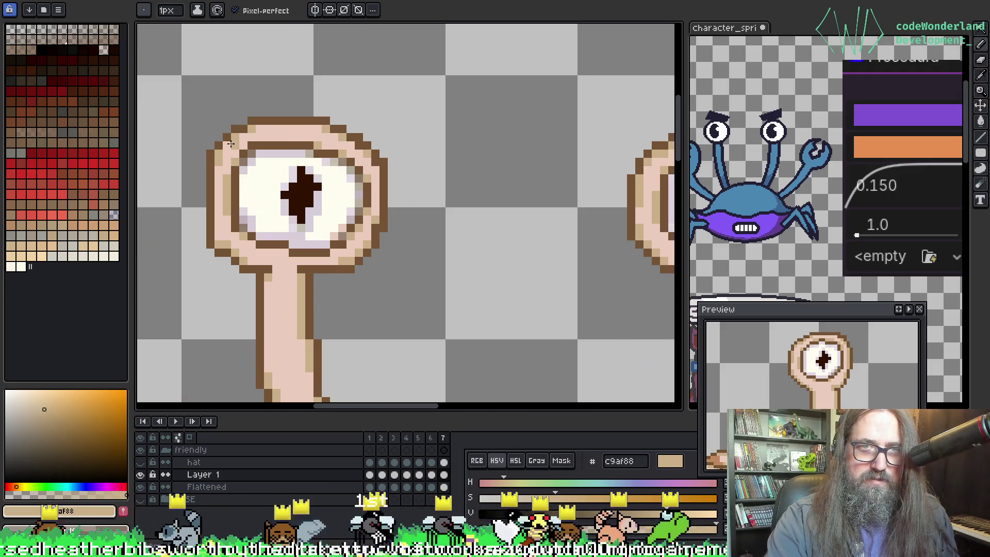
key(space)
drag(474, 229, 409, 214)
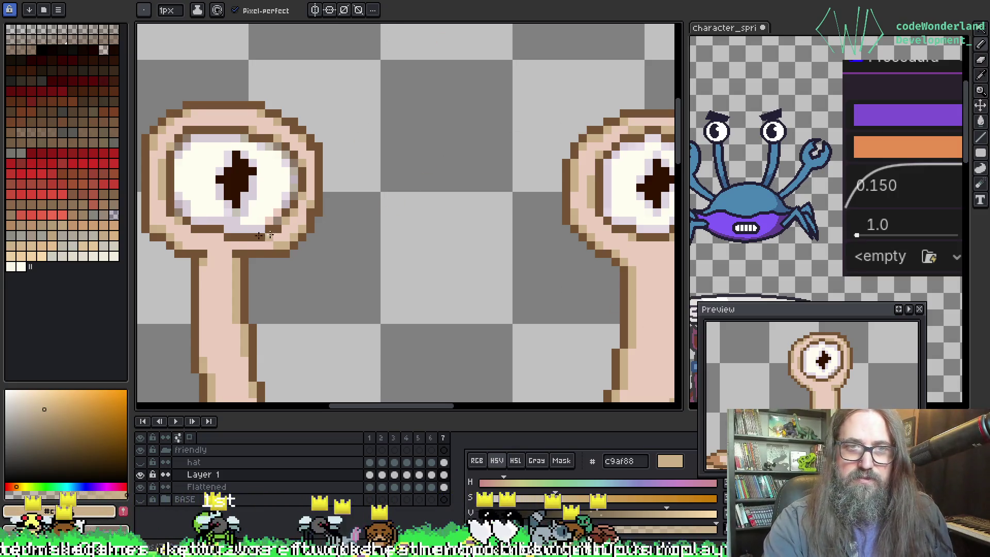
scroll(349, 270, down, 2)
scroll(315, 238, up, 4)
scroll(299, 221, down, 4)
scroll(370, 263, up, 2)
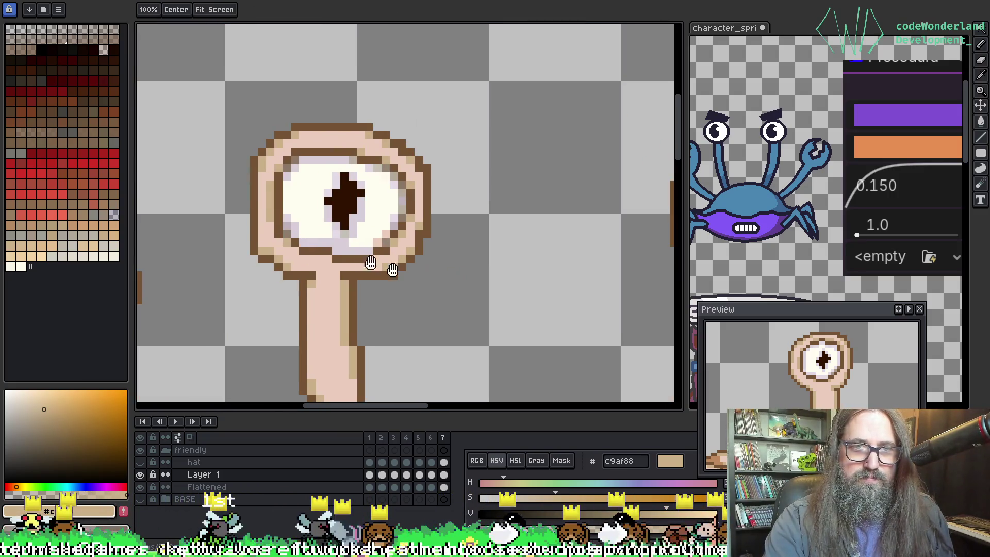
alt+click(329, 226)
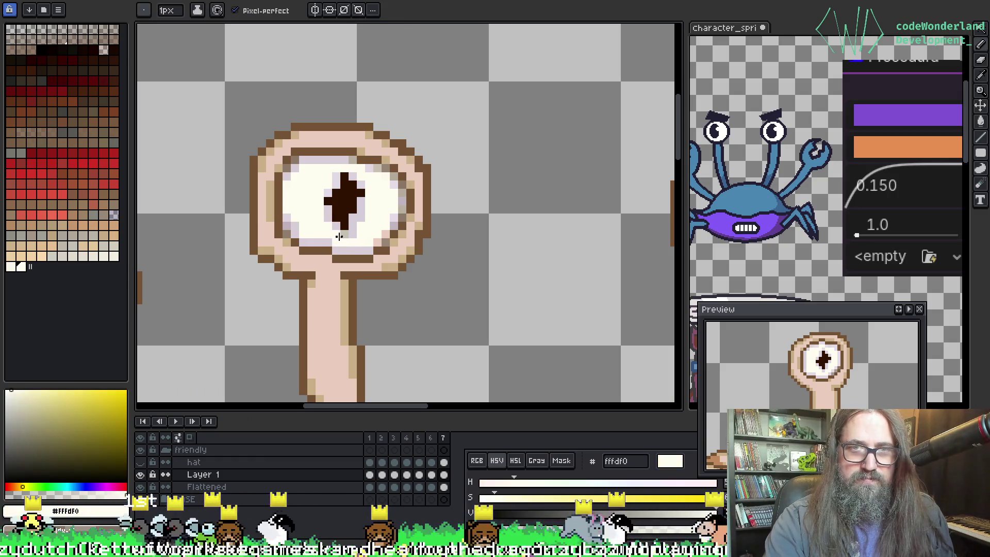
alt+click(344, 235)
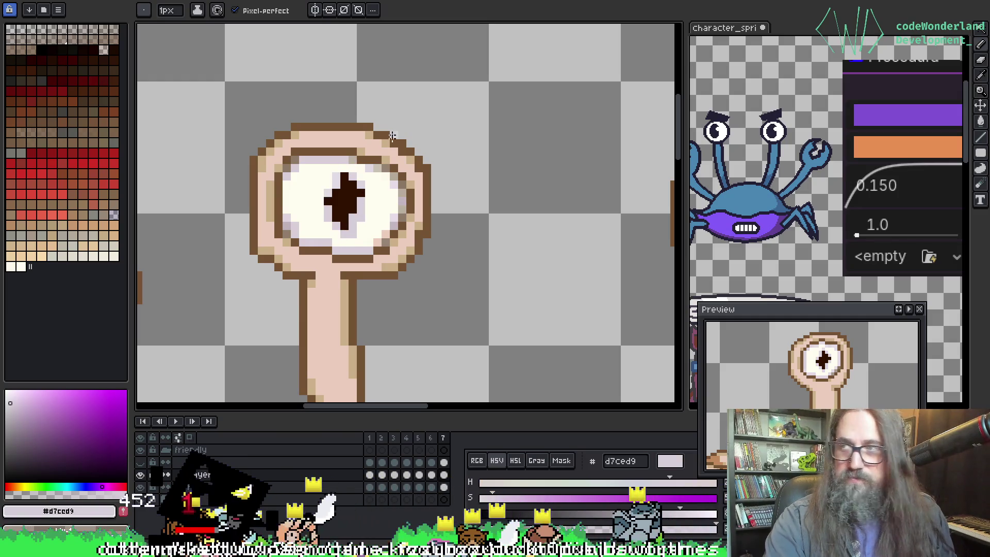
alt+click(373, 220)
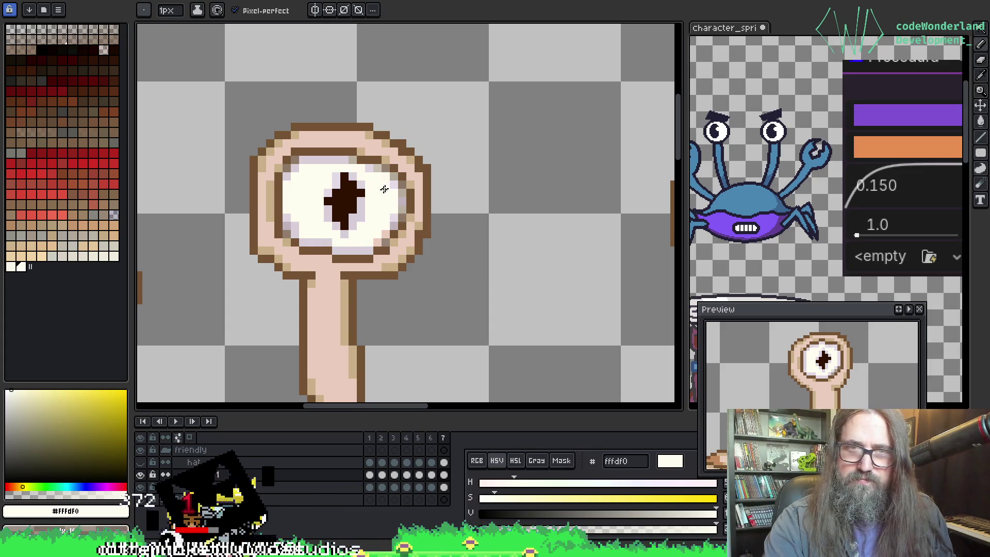
scroll(382, 196, up, 1)
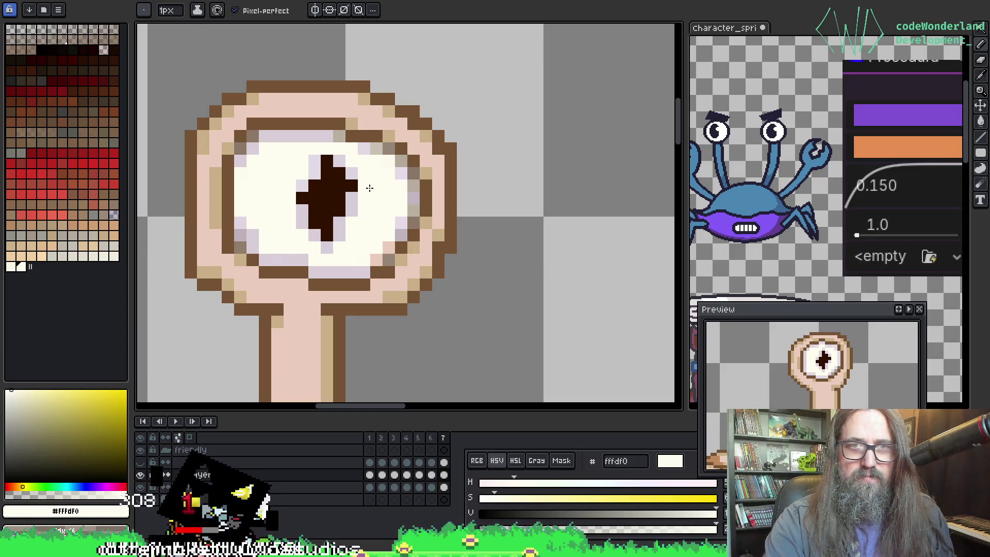
alt+click(303, 219)
click(289, 198)
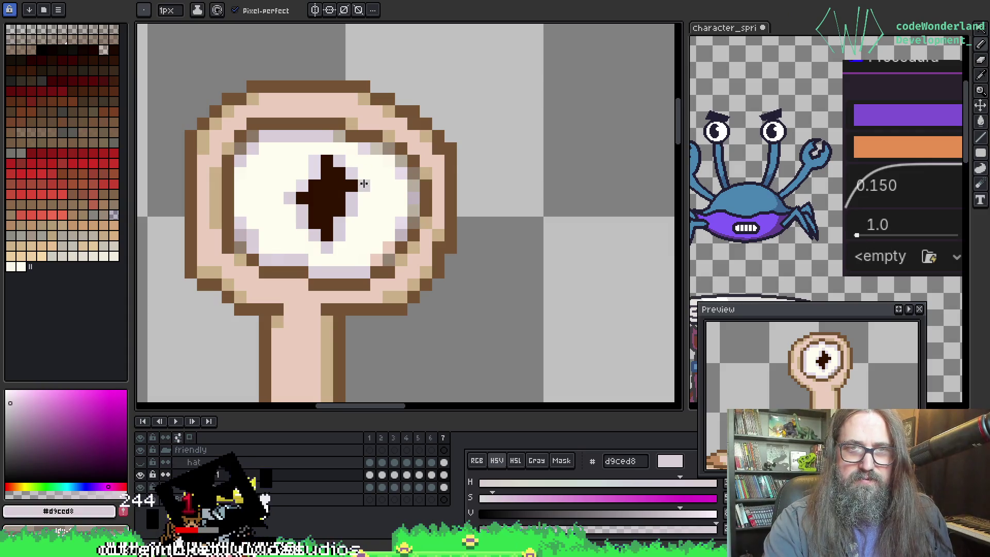
scroll(364, 183, down, 4)
scroll(501, 177, up, 3)
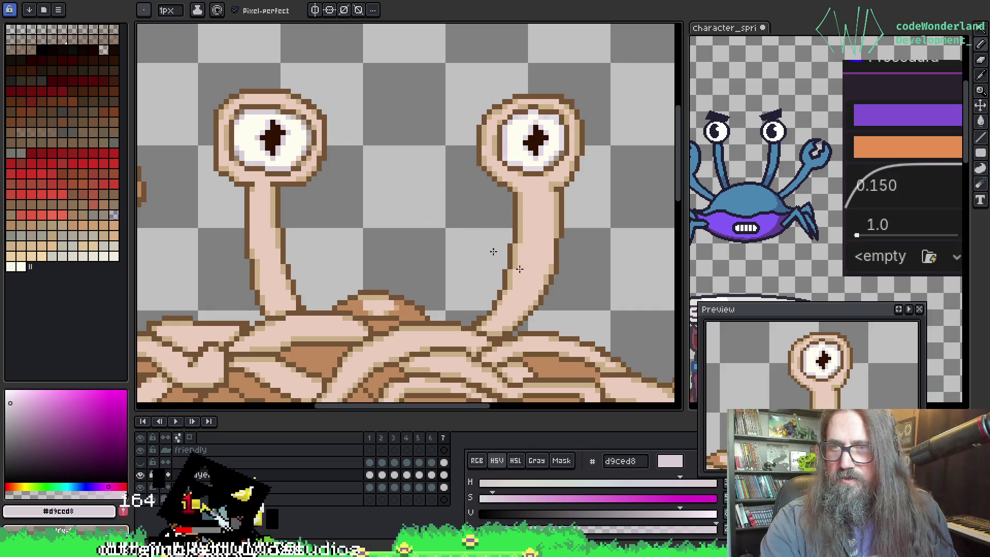
Step: Look across the eyestalks, then sample the pupil's dark brown and lavender d9ced8
key(space)
mouse_move(354, 265)
mouse_down()
mouse_move(387, 261)
mouse_move(306, 251)
mouse_up()
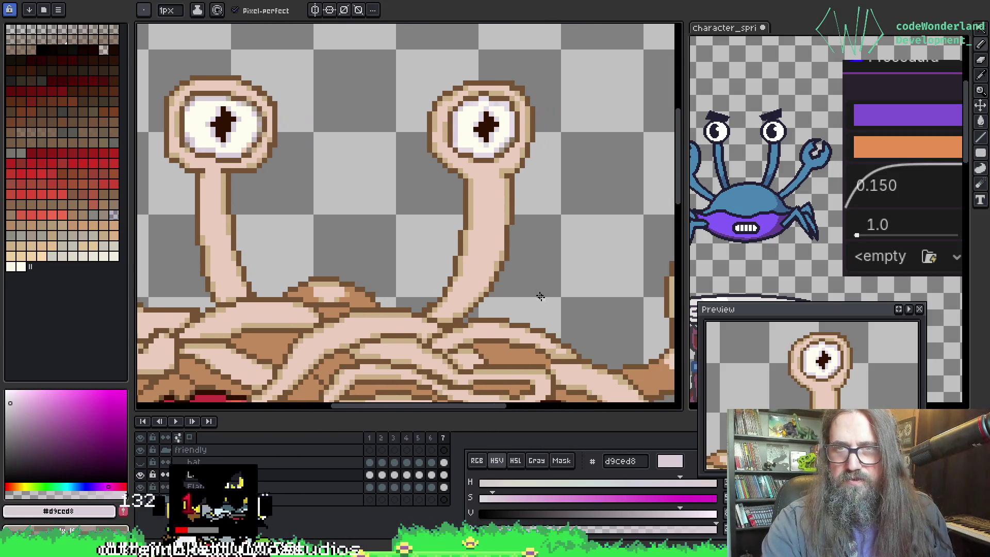
scroll(782, 405, down, 2)
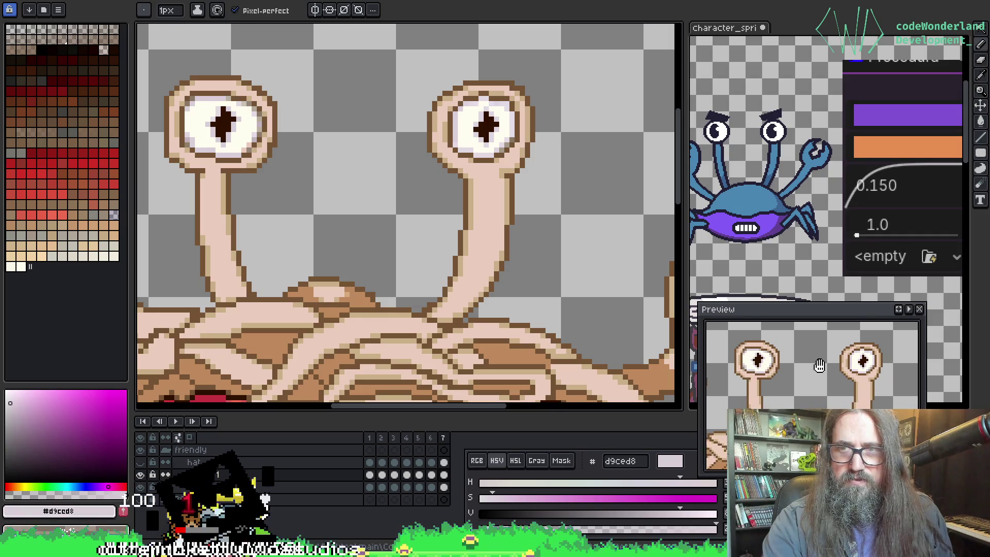
scroll(820, 367, up, 2)
scroll(810, 374, down, 1)
scroll(799, 380, up, 1)
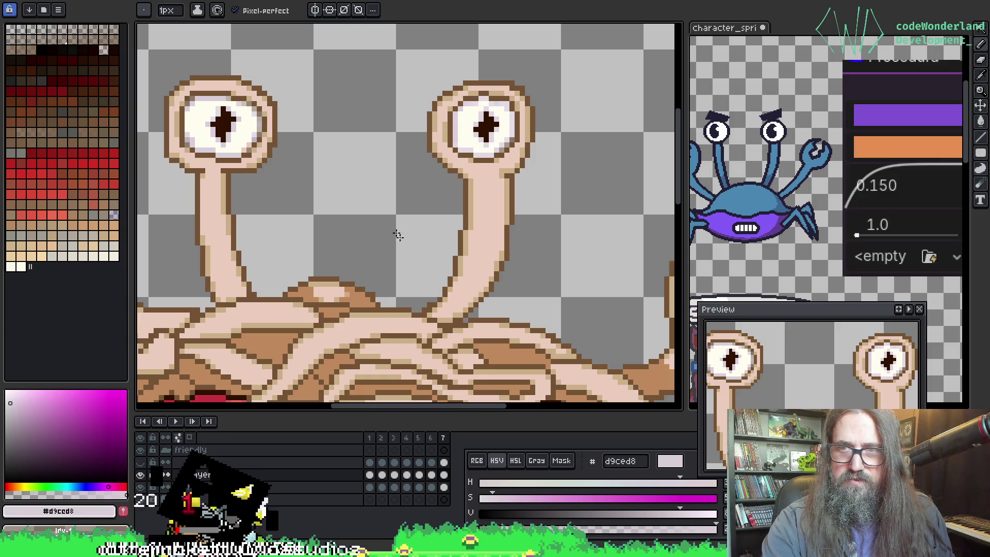
scroll(253, 125, up, 1)
alt+click(222, 114)
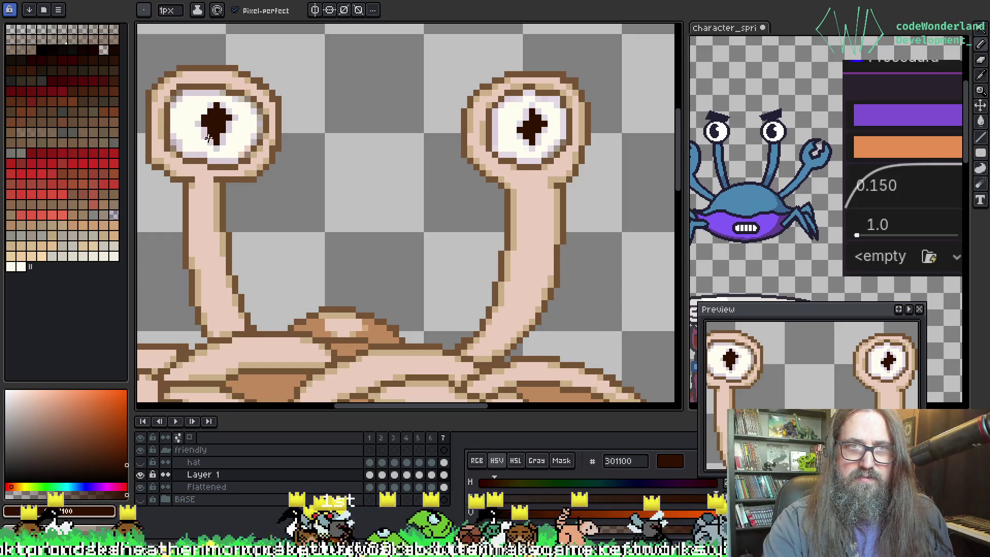
alt+click(204, 125)
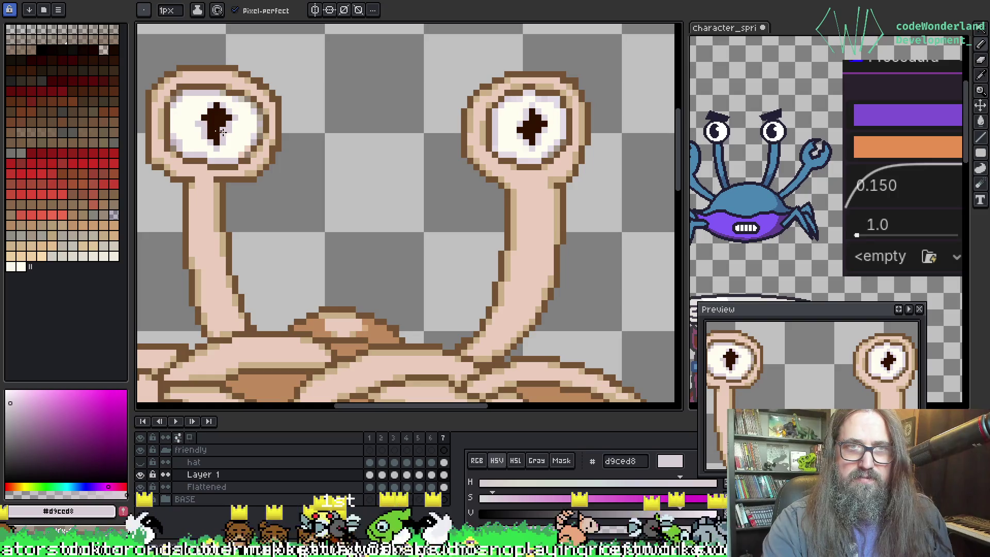
Step: Resample the dark pupil and pale lavender dbd2dd, then save the sprite
key(alt)
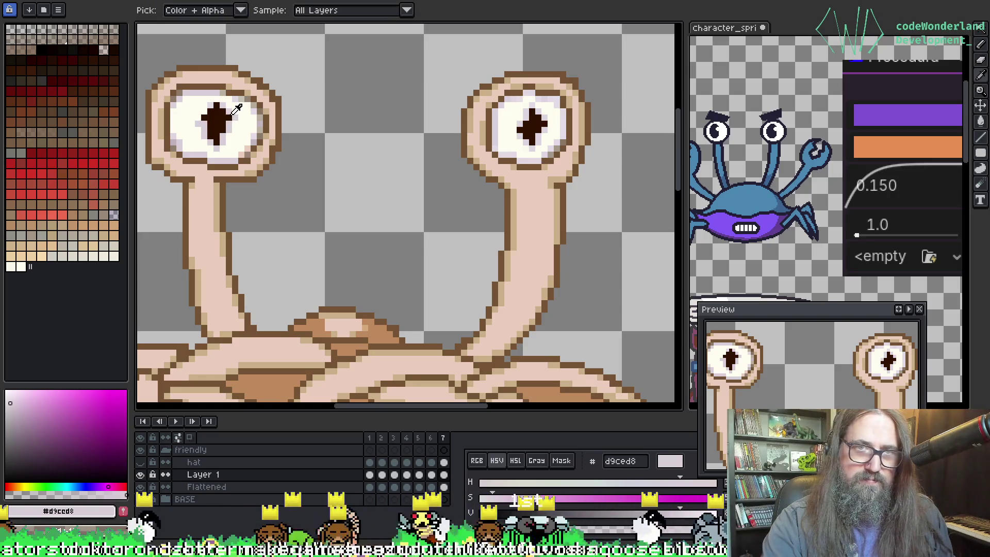
alt+click(227, 123)
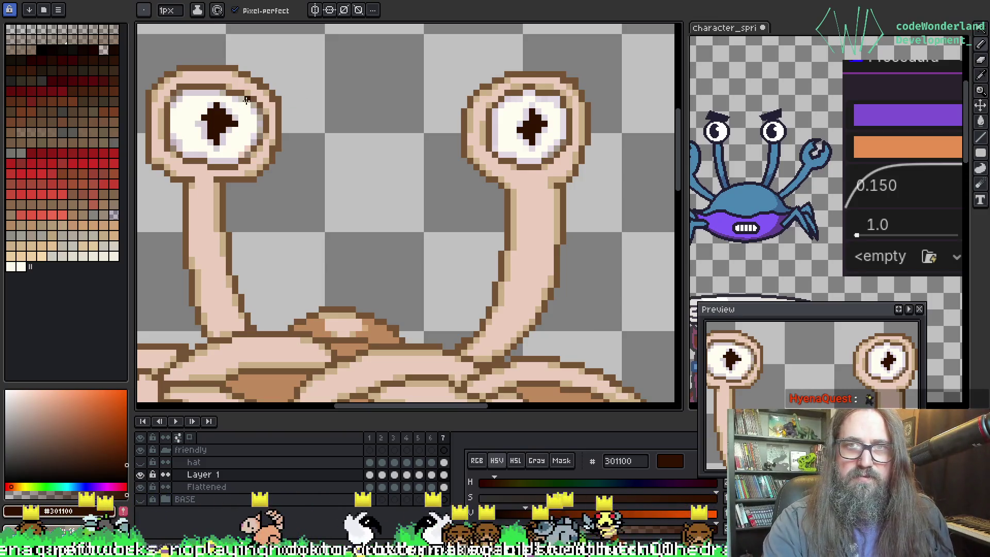
alt+click(223, 105)
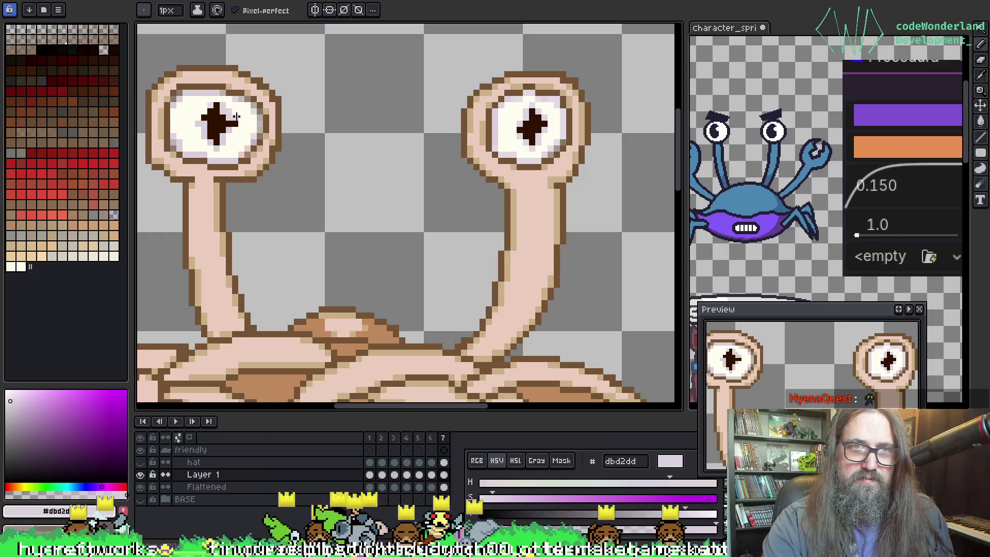
key(ctrl+s)
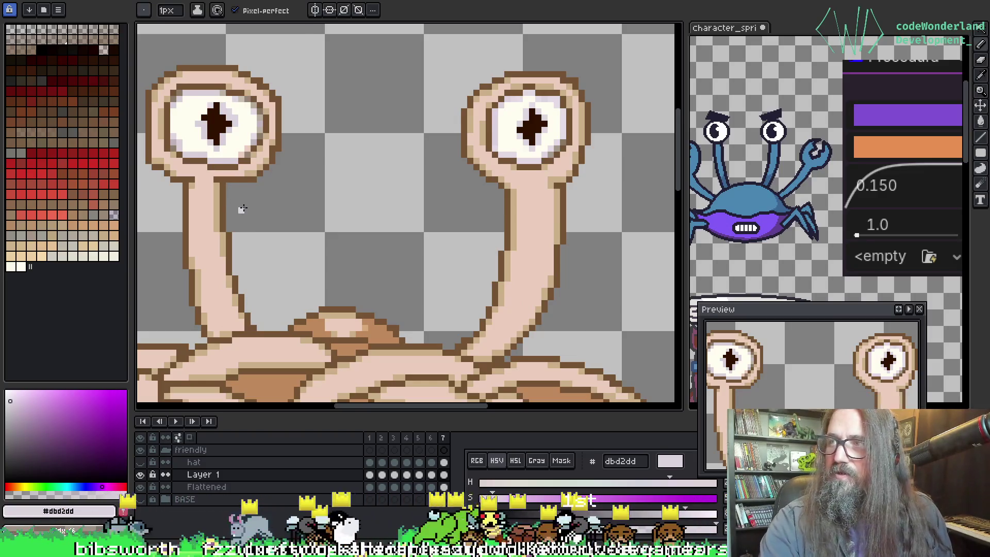
scroll(205, 172, down, 2)
scroll(272, 256, up, 3)
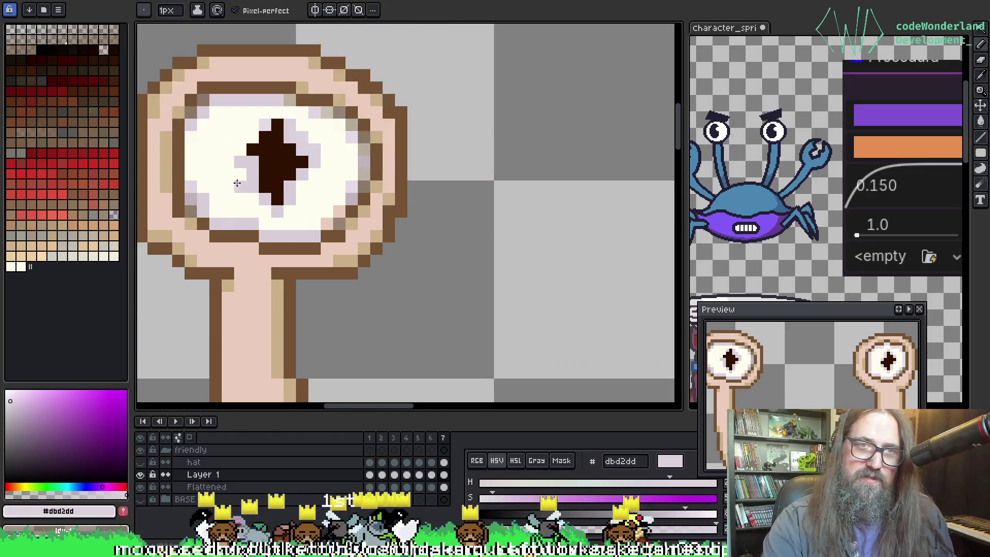
scroll(310, 256, down, 5)
scroll(331, 257, down, 3)
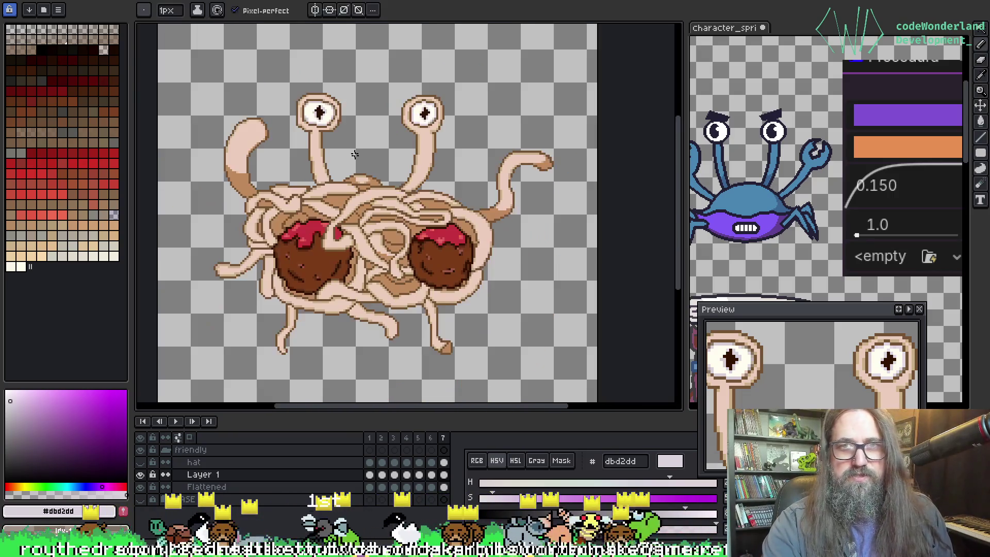
Step: Zoom in to sample eye-white fffdf0 and lavender d9ced8, then view both eye stalks
scroll(297, 103, up, 6)
scroll(298, 103, up, 2)
scroll(358, 147, up, 2)
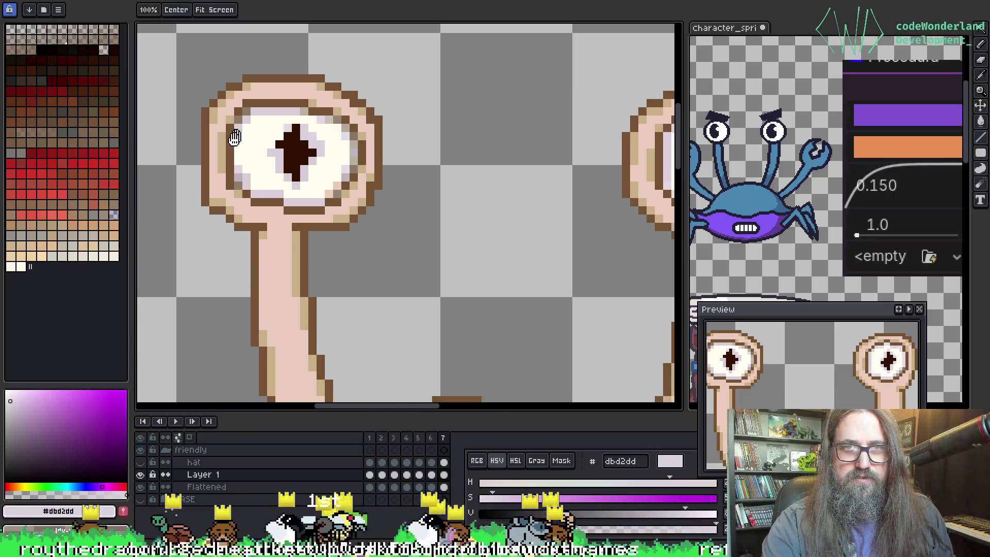
alt+click(310, 140)
key(alt)
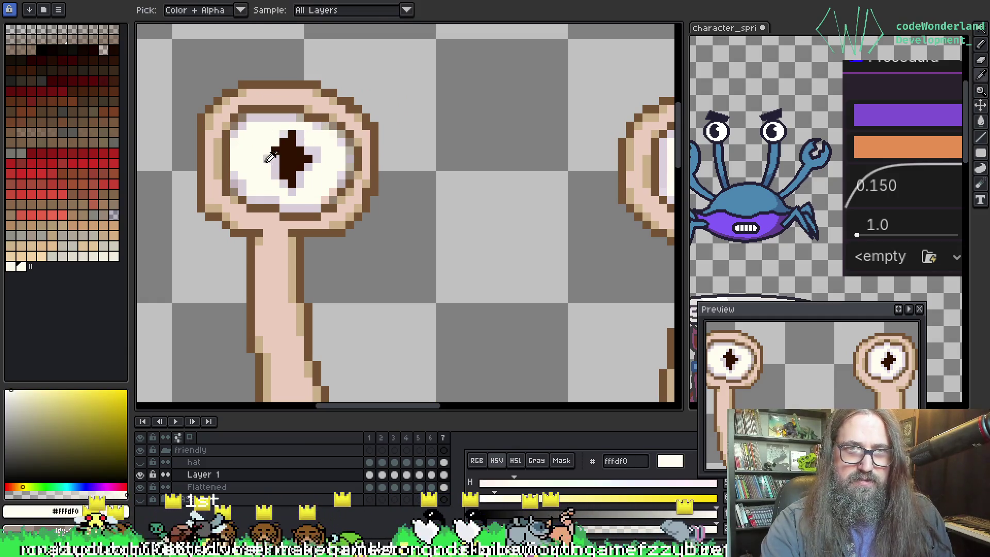
alt+click(278, 157)
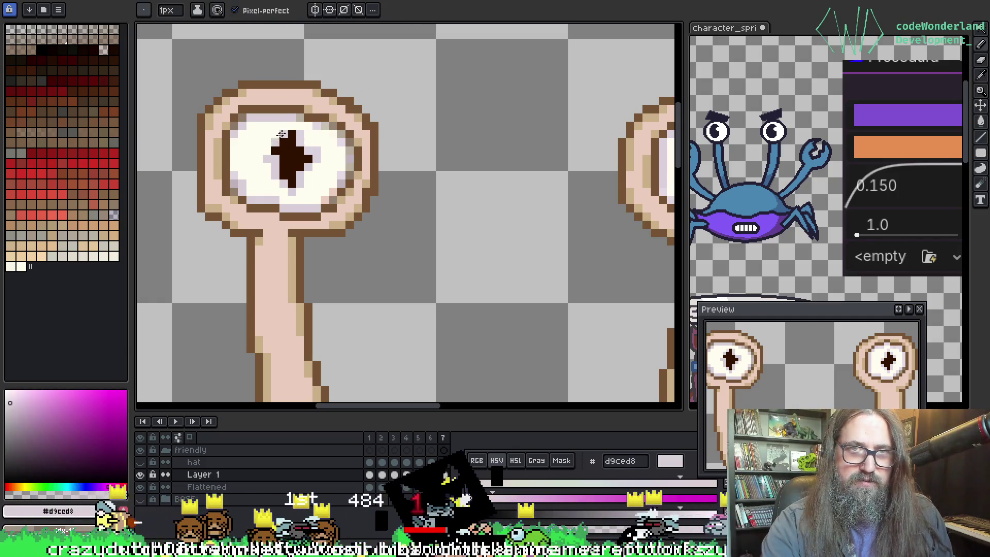
scroll(346, 155, down, 2)
mouse_move(406, 177)
mouse_down()
mouse_move(294, 183)
mouse_move(303, 176)
mouse_up()
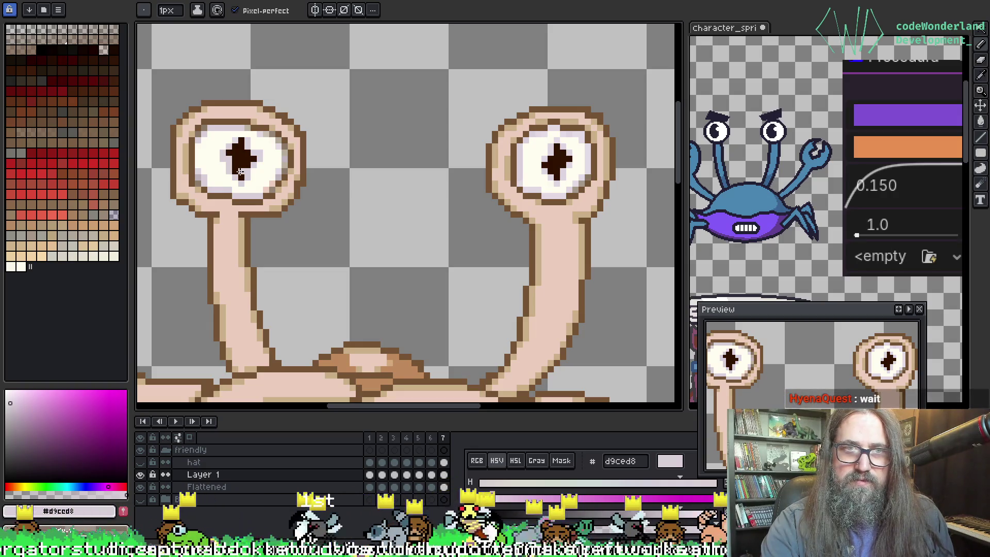
Step: Sample eye-white fffdf0 and lavender d9ced8 on the left eye and save the sprite
alt+click(240, 178)
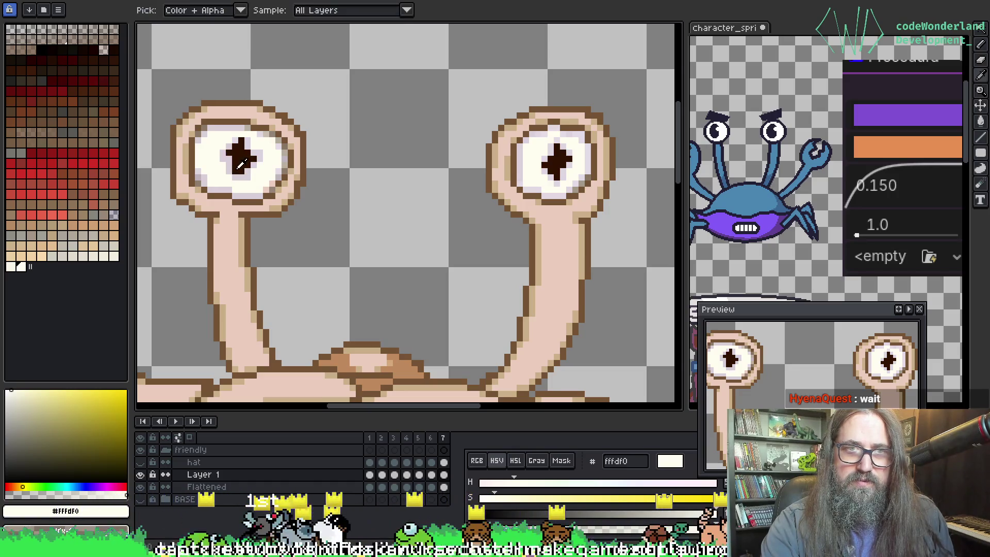
alt+click(236, 170)
key(ctrl+s)
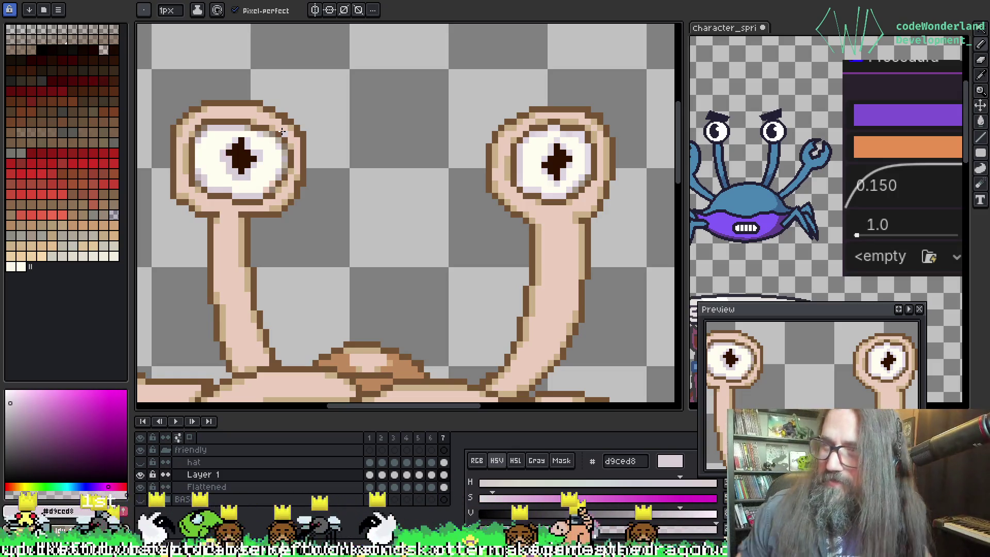
mouse_move(459, 232)
mouse_down()
mouse_move(502, 201)
mouse_move(452, 217)
mouse_up()
Step: Resample fffdf0 and d9ced8 while bringing the right eye and the area above into view
key(b)
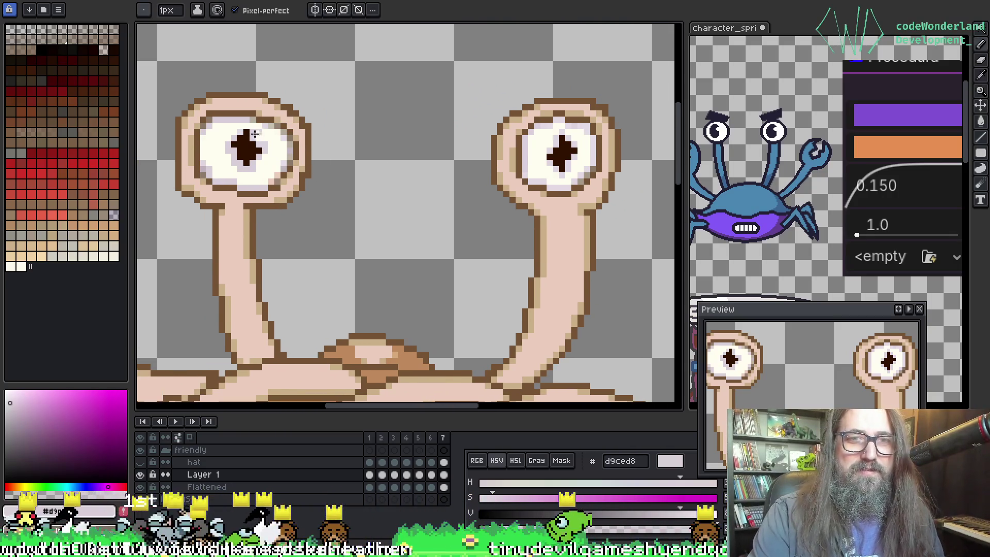
scroll(222, 148, up, 1)
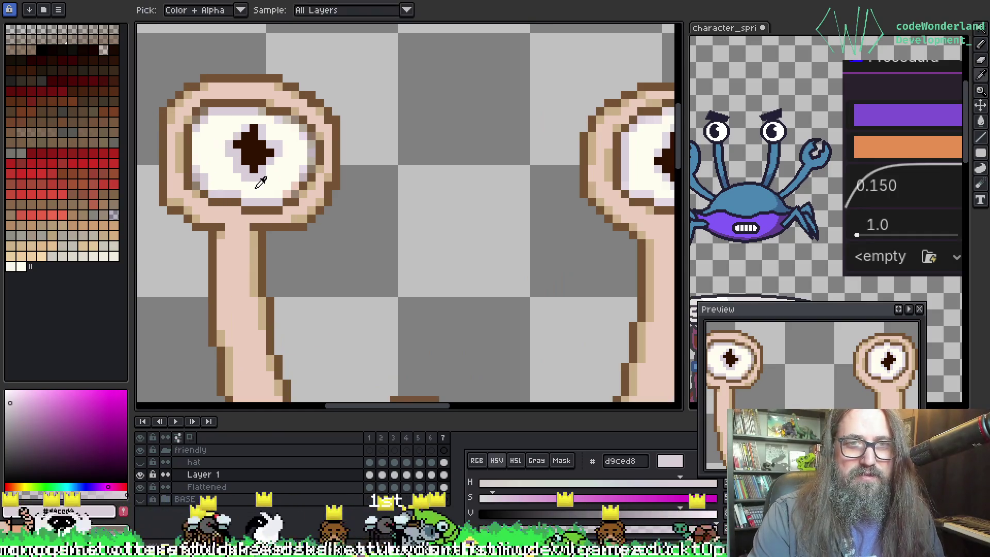
alt+click(234, 162)
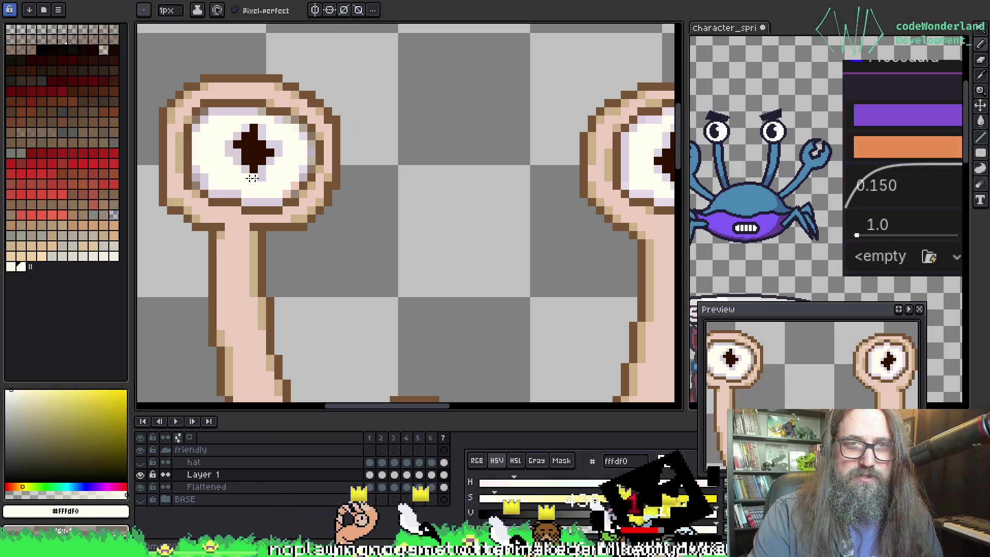
mouse_move(291, 178)
mouse_down()
mouse_move(216, 190)
mouse_move(227, 191)
mouse_up()
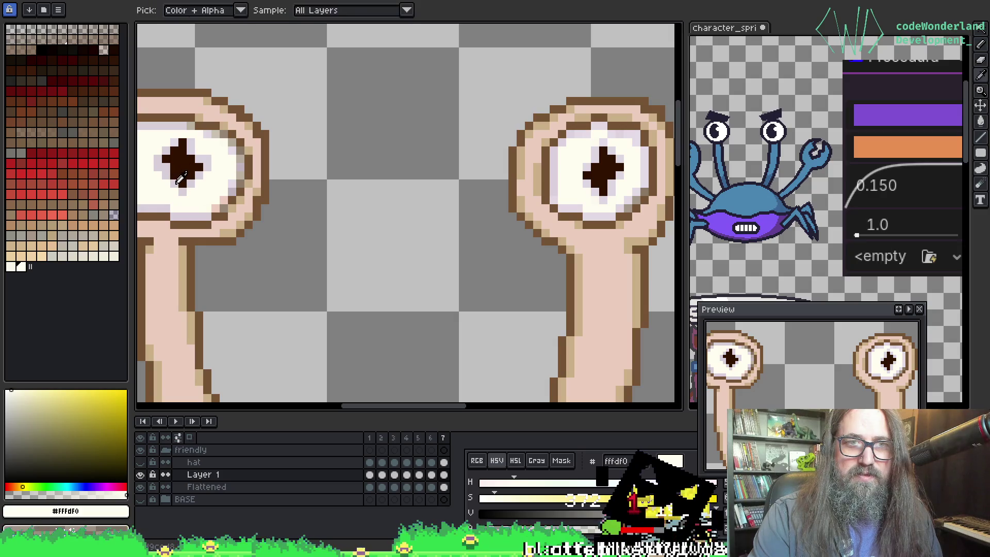
alt+click(178, 175)
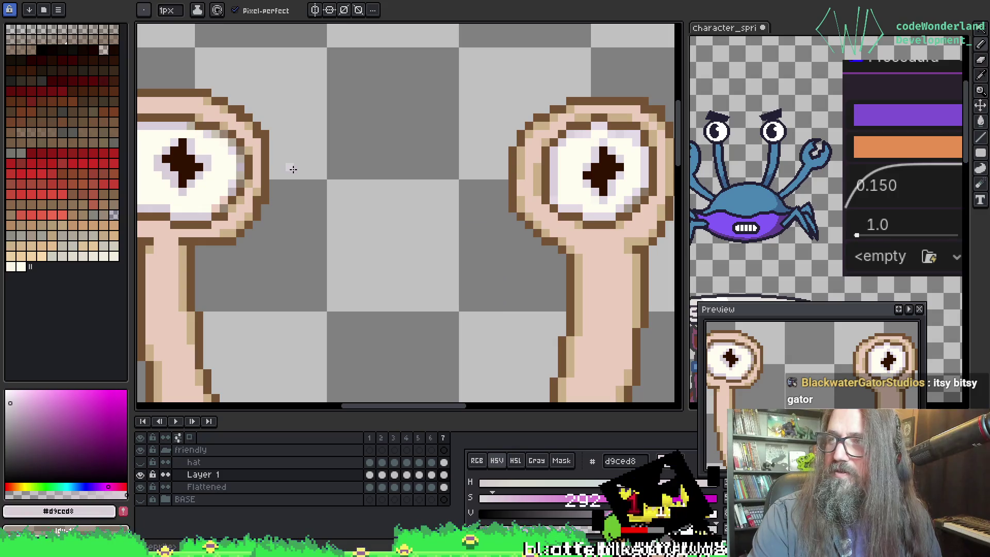
mouse_move(289, 249)
mouse_down()
mouse_move(281, 283)
mouse_move(270, 283)
mouse_move(258, 243)
mouse_move(225, 265)
mouse_up()
Step: Sample the eye colours: tan c9af88 from the eyestalk, lavender edge, and eye-white fffdf0
key(b)
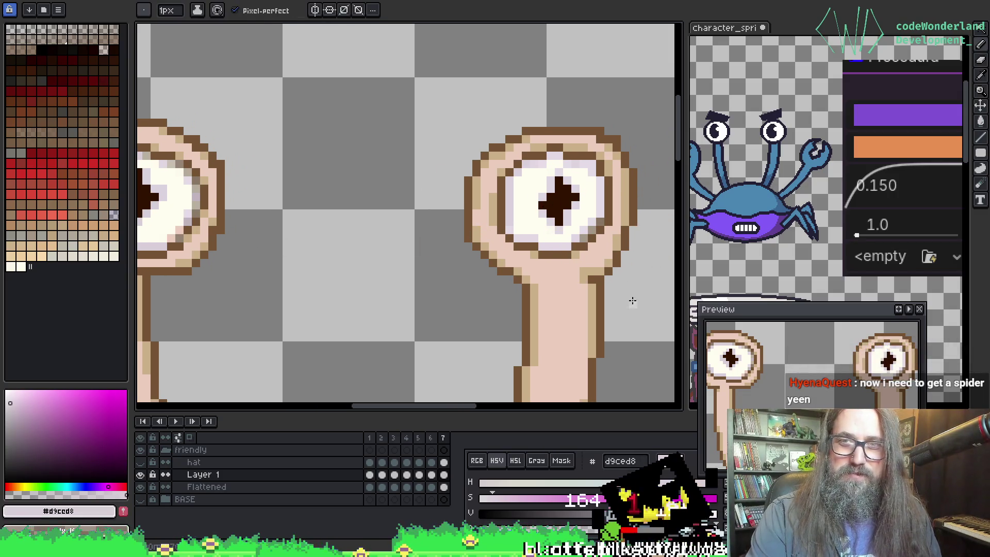
key(i)
click(626, 207)
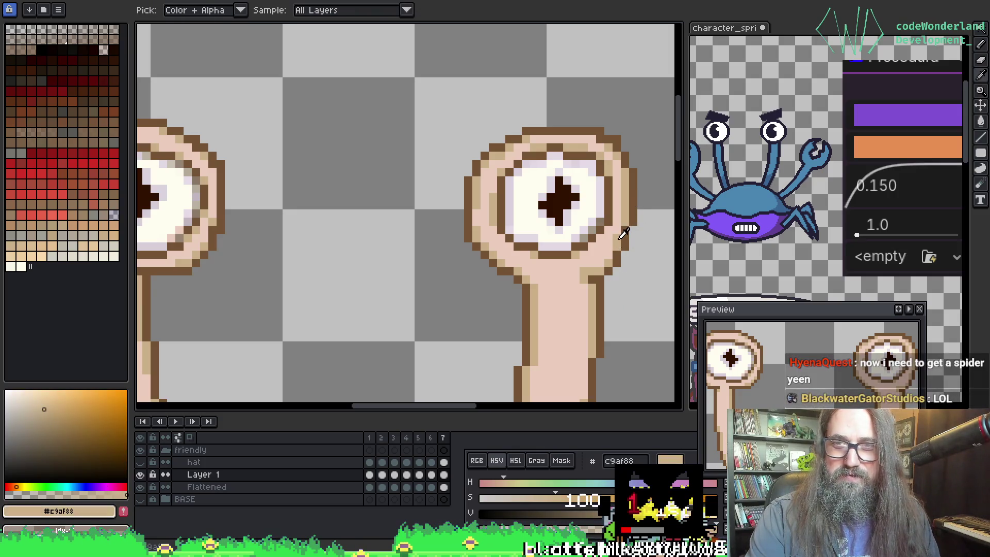
key(b)
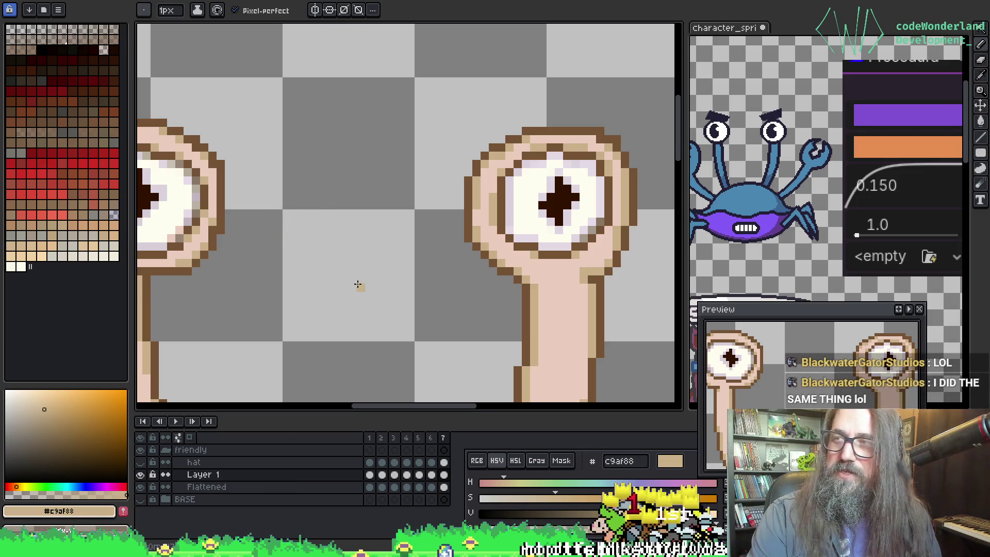
mouse_move(345, 216)
mouse_down()
mouse_move(294, 243)
mouse_move(404, 203)
mouse_up()
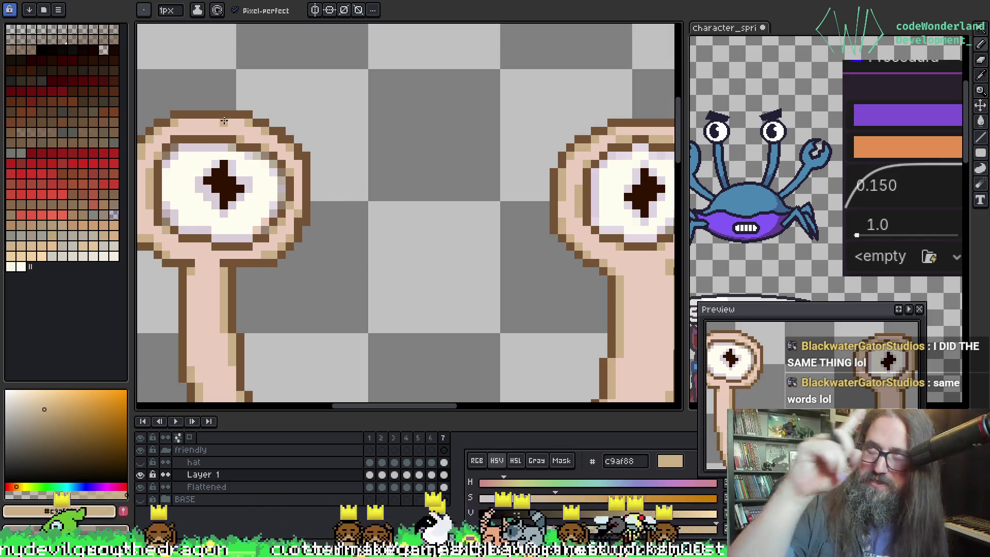
key(i)
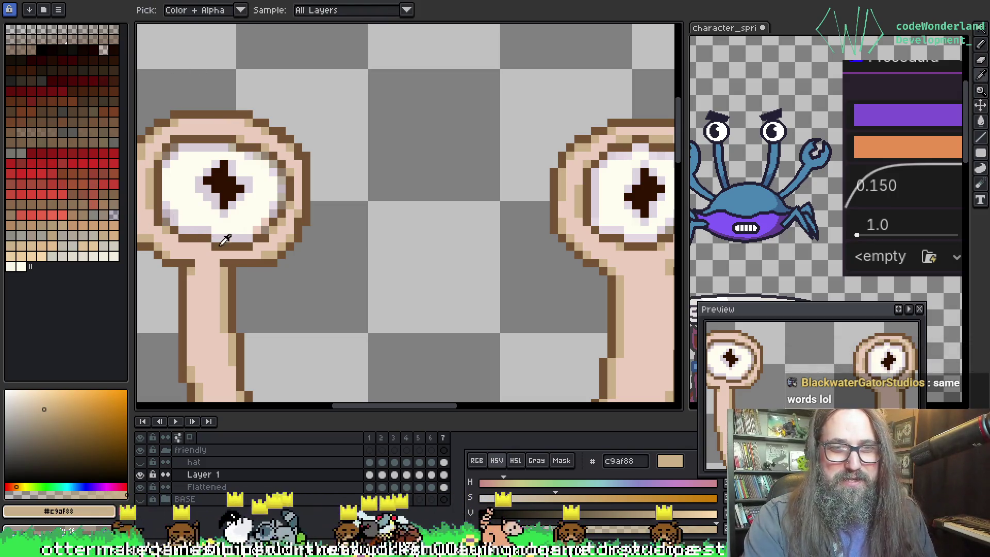
click(230, 238)
key(b)
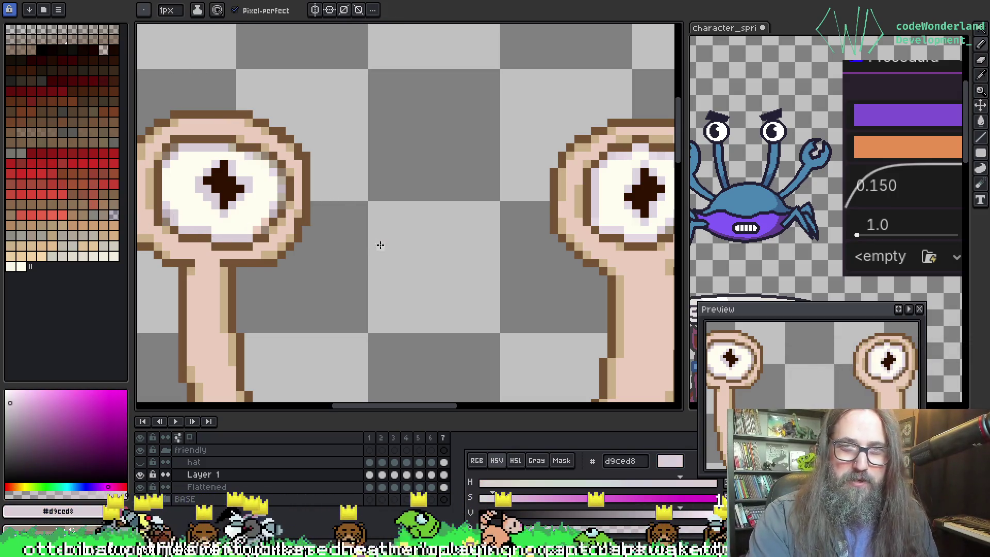
alt+click(204, 200)
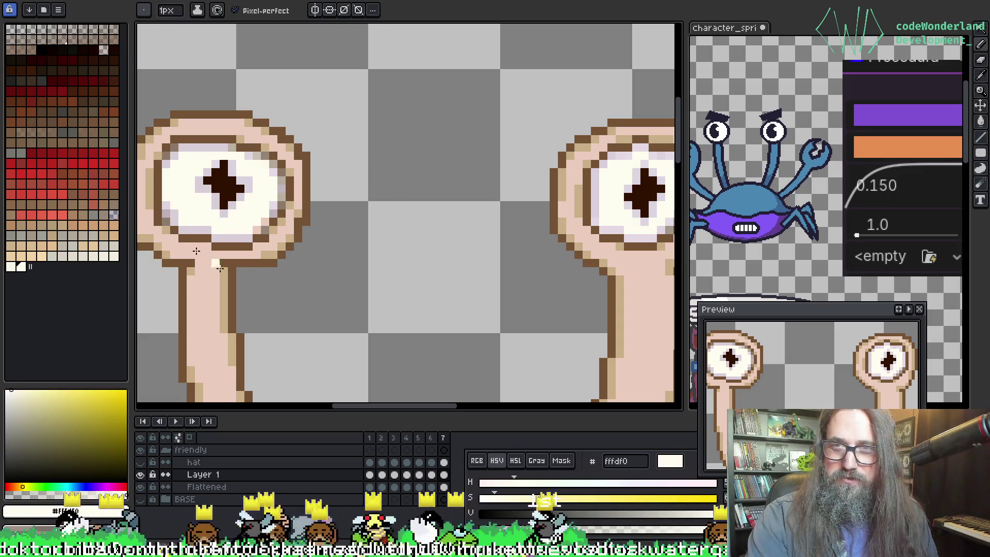
Step: Save the sprite with Ctrl+S and pick the pale eye-white shade d9ced8
key(ctrl+s)
key(i)
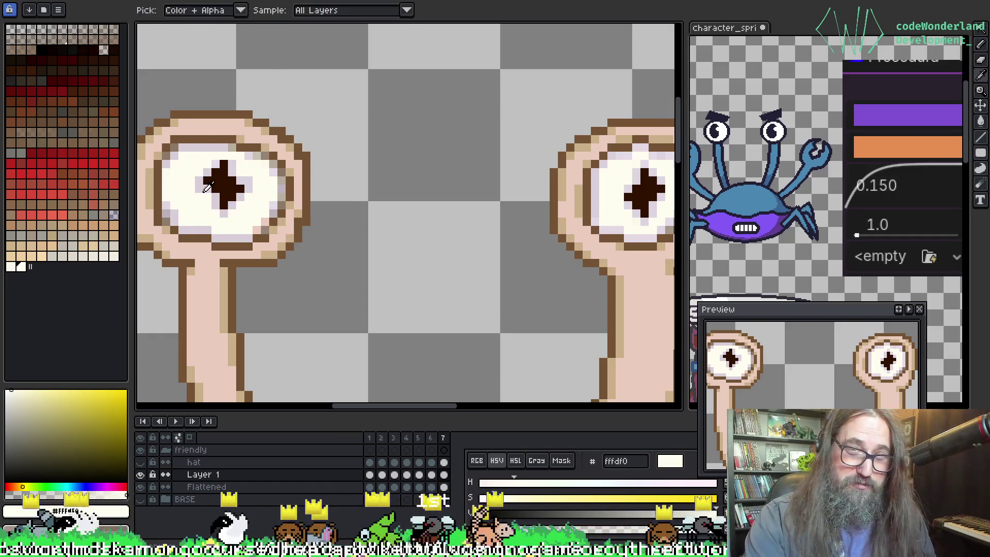
key(b)
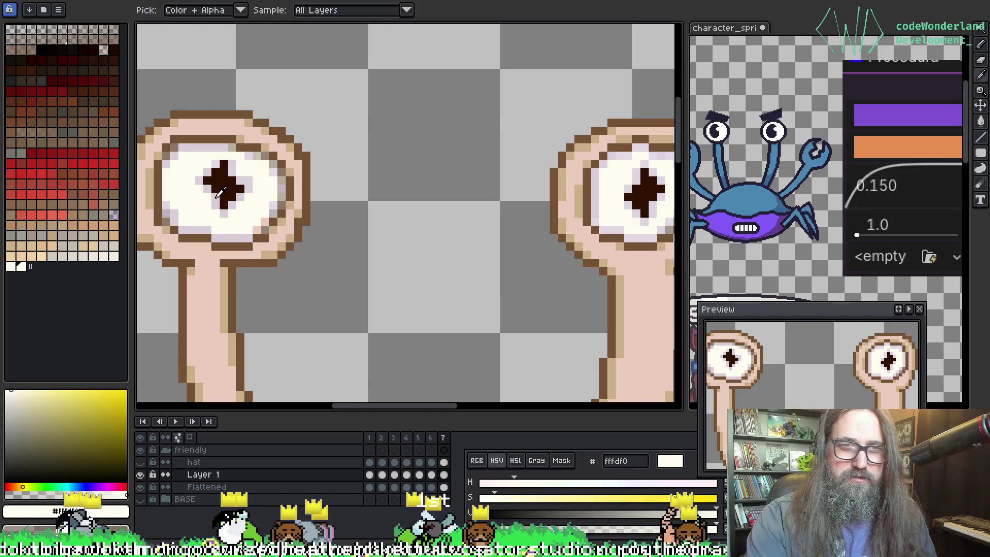
alt+click(207, 194)
Step: Pan up to the eyes and pick the pupil's dark brown 301100
drag(381, 170, 354, 186)
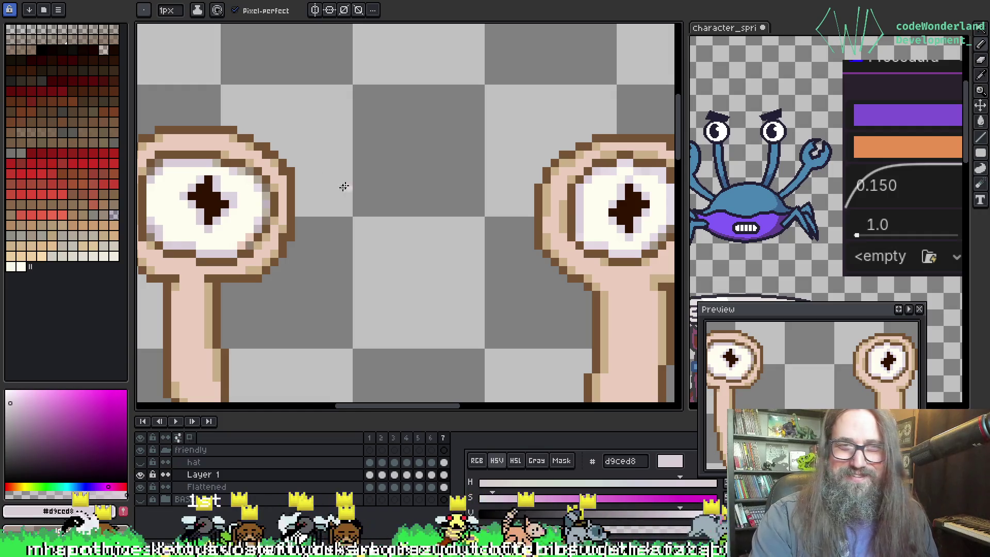
scroll(344, 186, down, 1)
scroll(343, 163, down, 3)
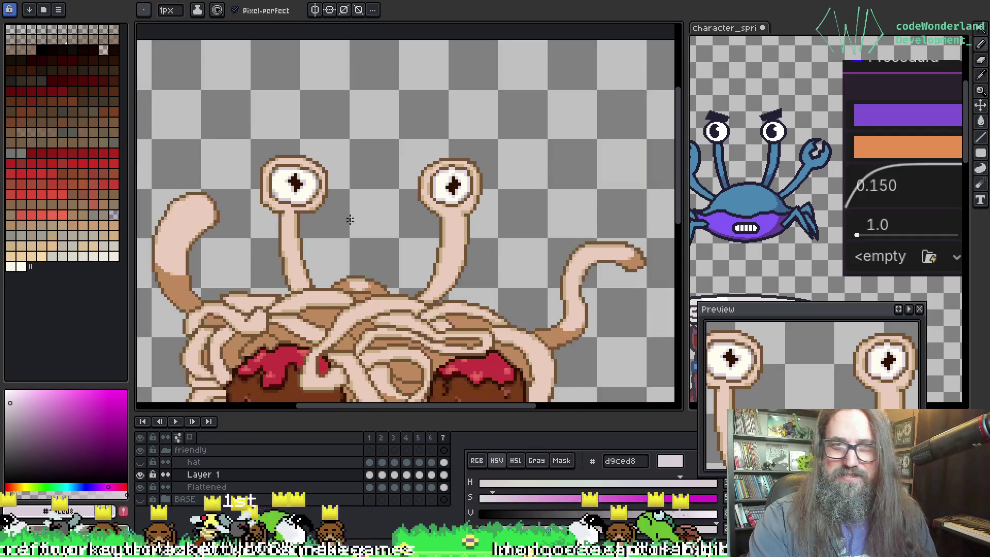
drag(349, 145, 343, 100)
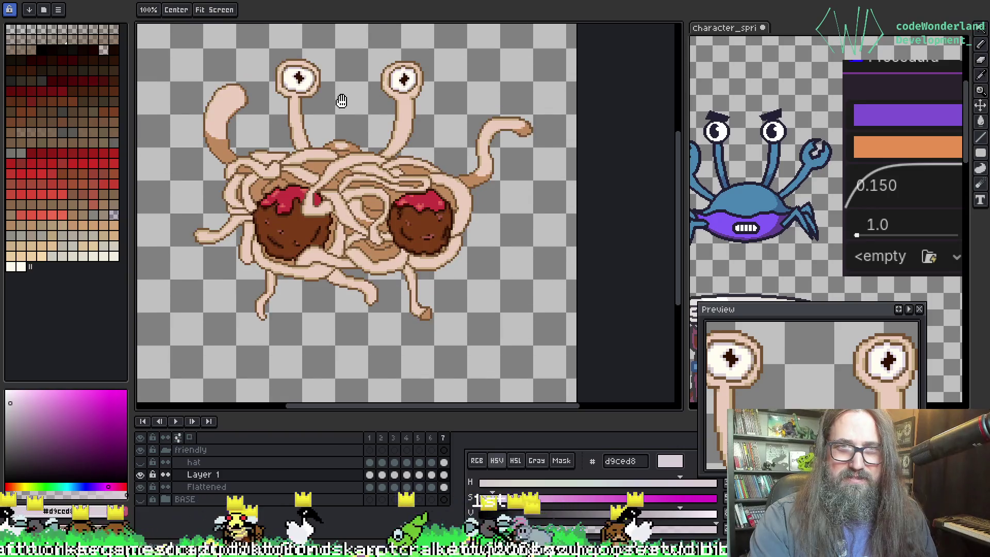
scroll(342, 88, up, 2)
key(alt)
scroll(338, 78, up, 1)
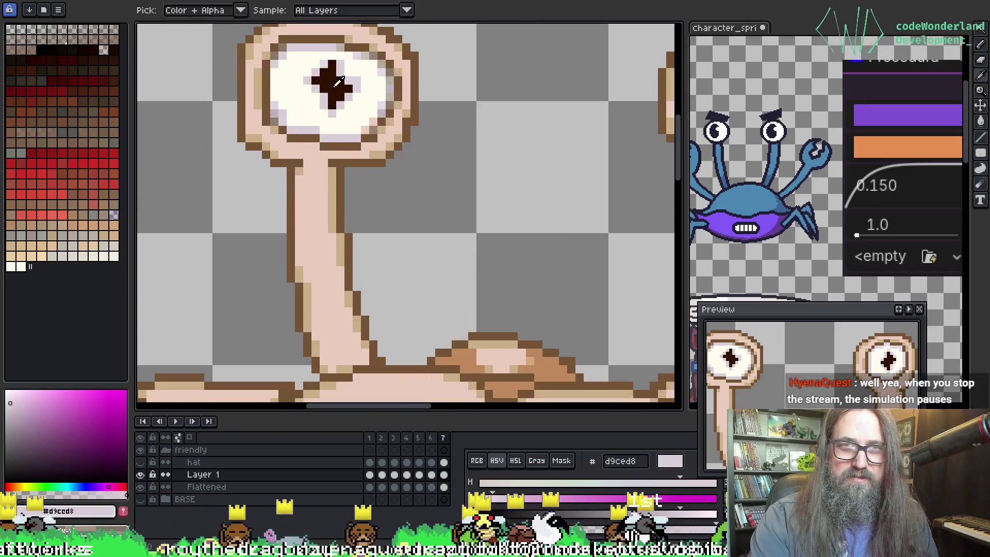
click(337, 77)
Step: Compare the eyes and tentacle on frame 6, then return to frame 7
scroll(463, 130, down, 1)
scroll(395, 127, right, 5)
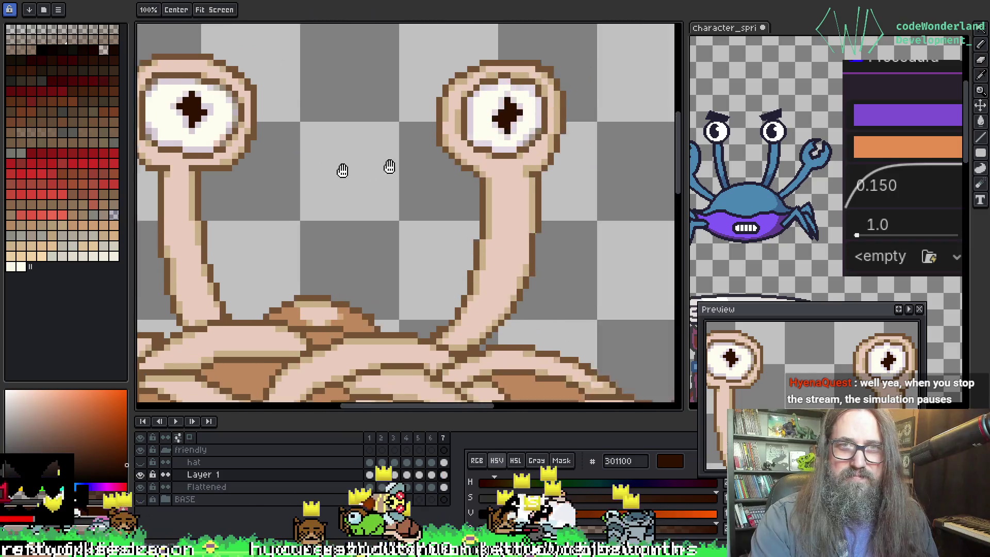
scroll(396, 127, down, 3)
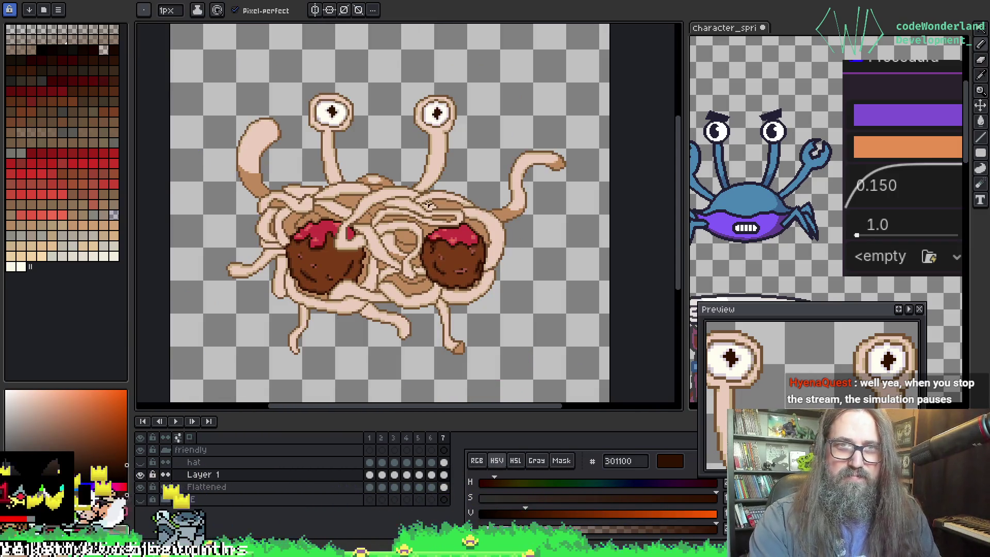
key(Left)
key(Right)
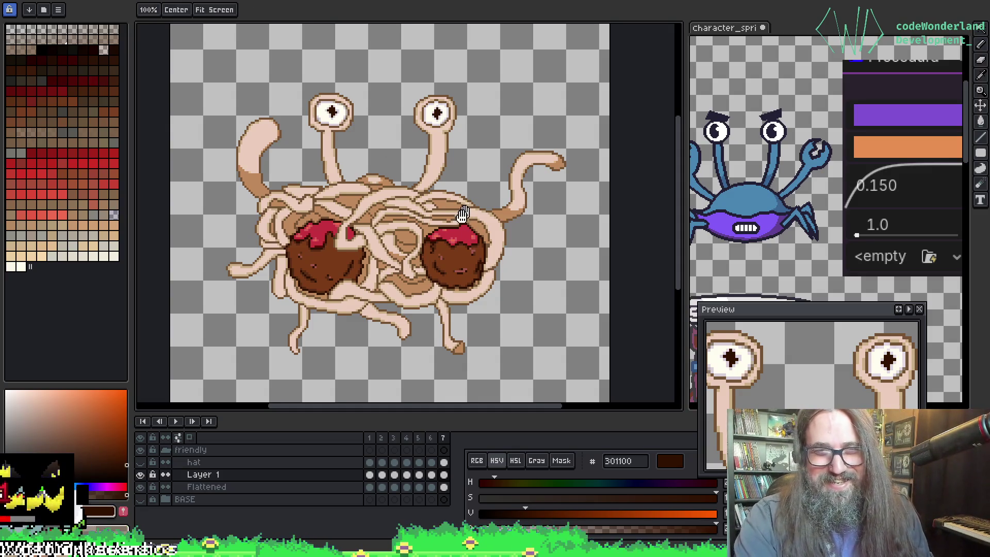
mouse_move(444, 191)
mouse_down()
mouse_move(465, 149)
mouse_move(448, 188)
mouse_up()
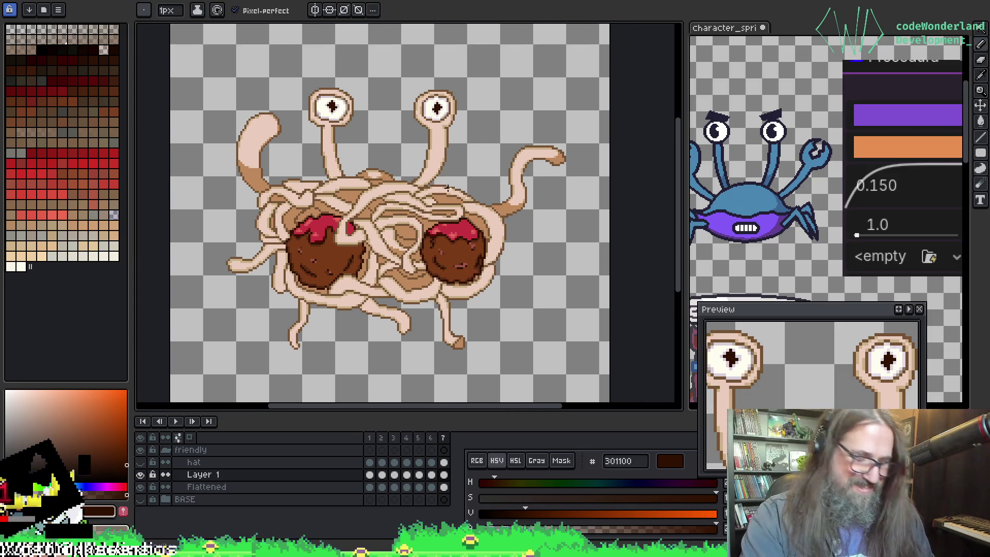
Step: Hide and reshow Layer 1, then view the eyes on frame 6 before returning to frame 7
key(m)
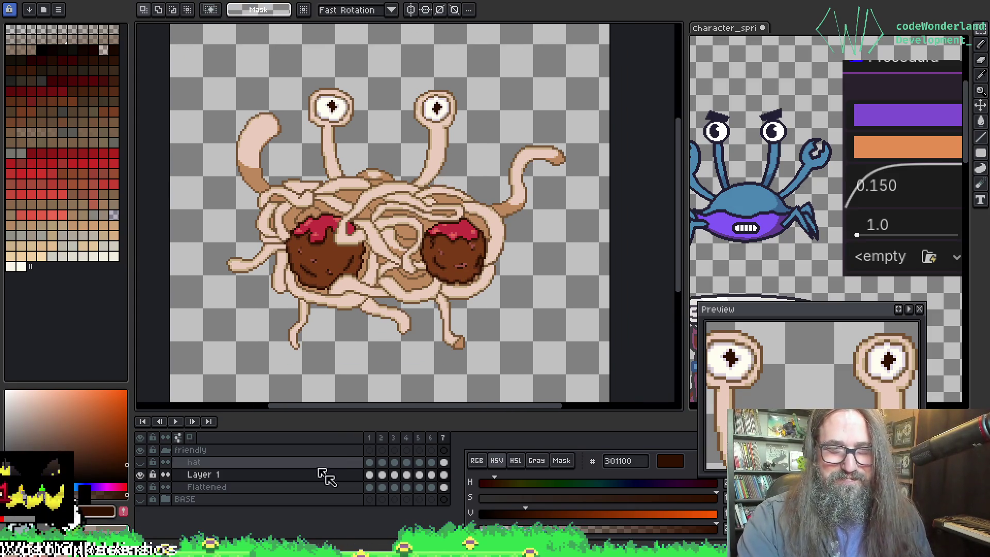
click(140, 475)
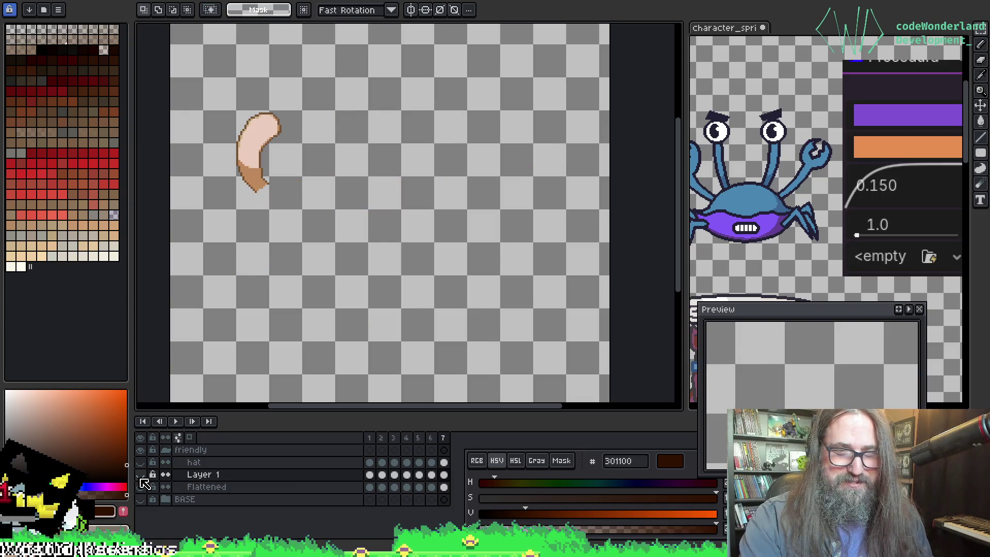
click(140, 475)
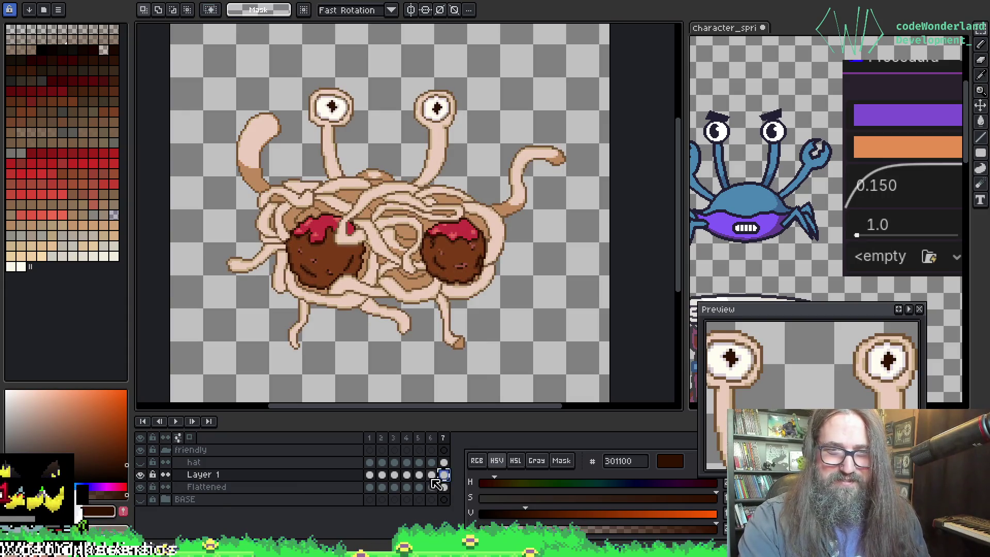
click(432, 476)
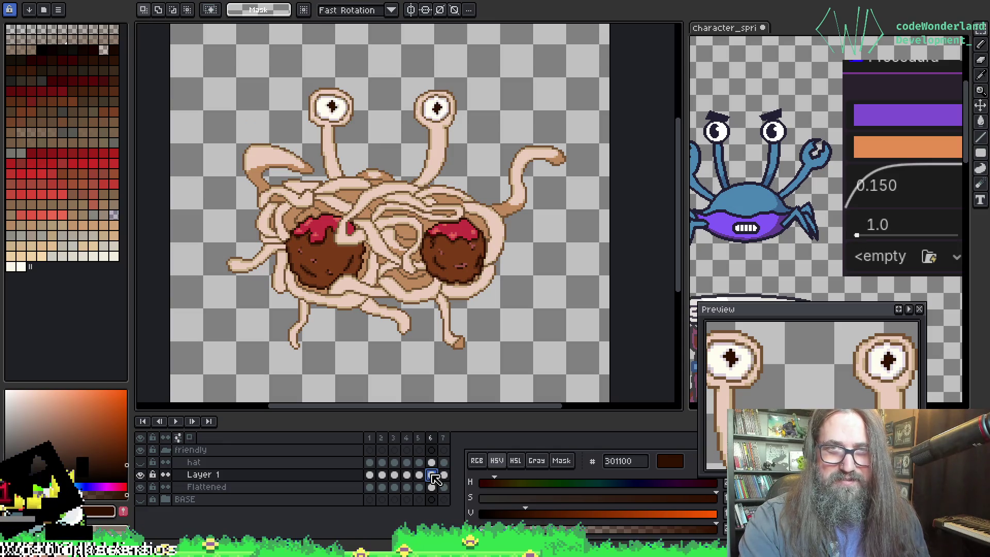
scroll(412, 232, up, 3)
drag(421, 134, 423, 275)
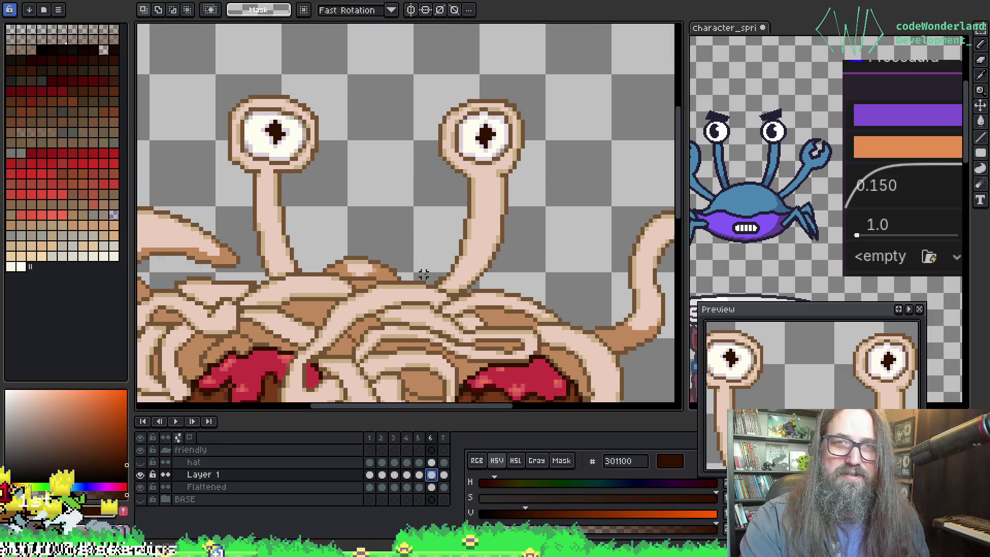
scroll(527, 97, up, 1)
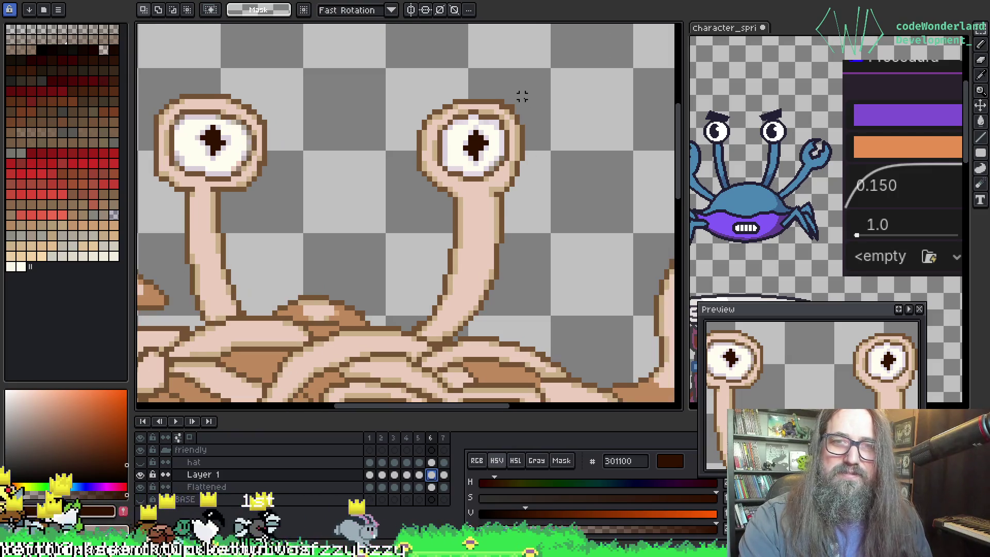
key(Right)
Step: Sample the skin tone c9af88 from the eye's rim
key(b)
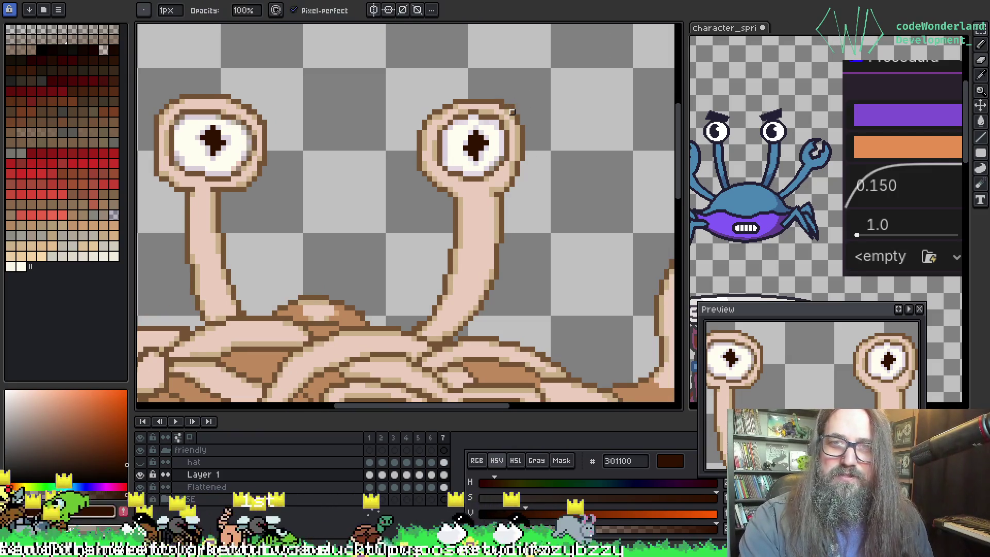
key(i)
click(512, 108)
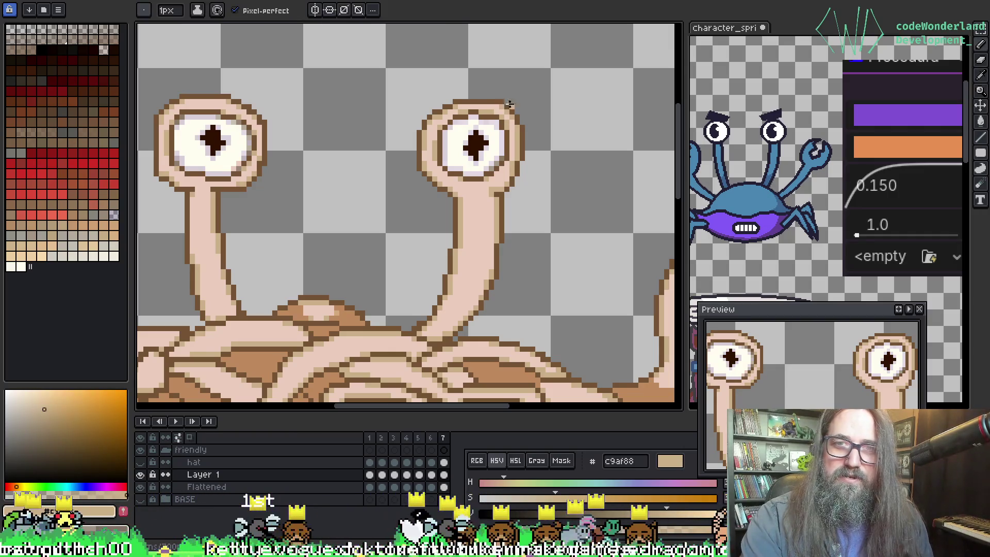
key(e)
scroll(511, 107, up, 1)
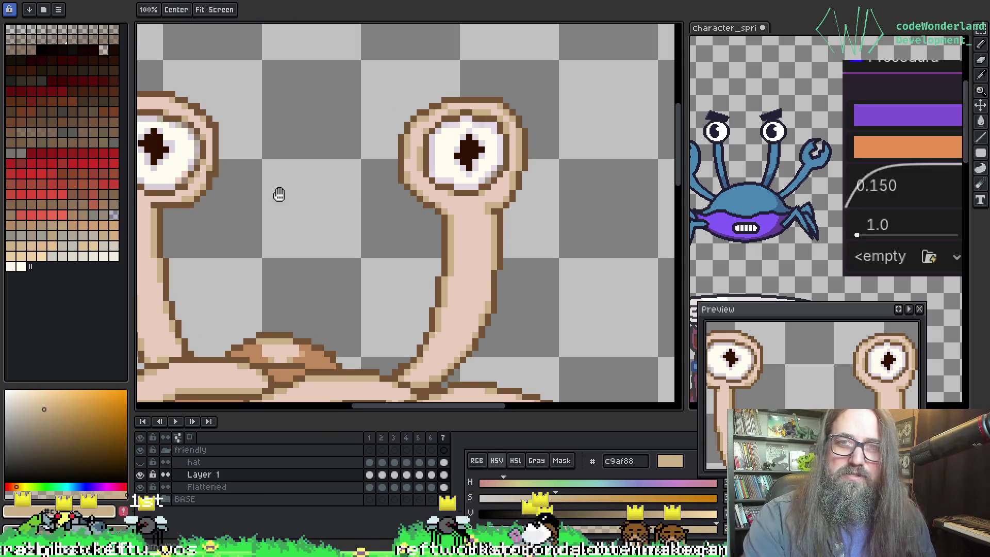
drag(276, 195, 350, 217)
Step: Pick the light skin tone eaccbc and repaint an outline pixel beside the left eye
key(i)
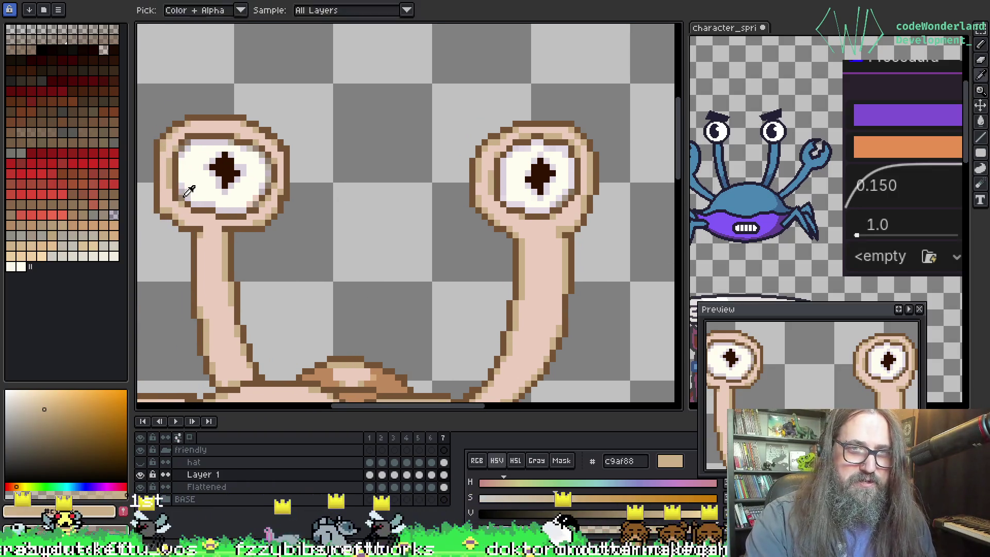
scroll(178, 195, up, 2)
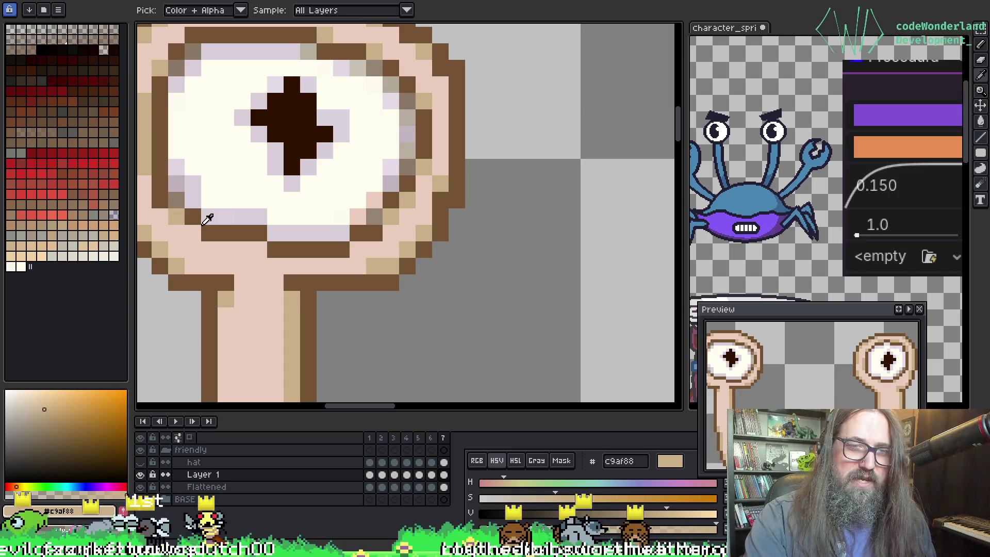
click(199, 216)
key(b)
click(176, 200)
alt+click(163, 197)
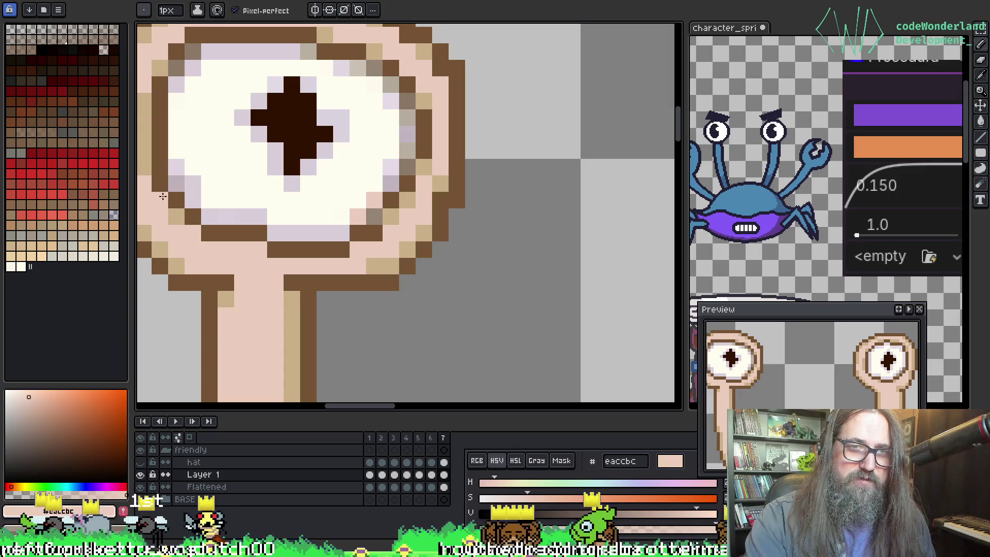
Step: Pan across to the right eye and sample its rim tan c9af88
scroll(350, 232, down, 2)
mouse_move(163, 262)
mouse_down()
mouse_move(272, 243)
mouse_move(271, 279)
mouse_up()
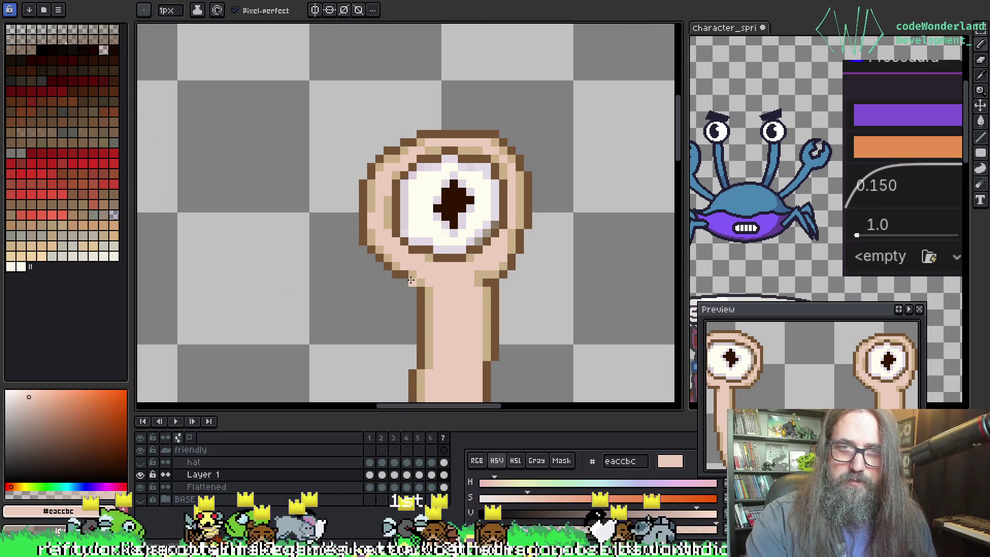
mouse_move(464, 259)
mouse_down()
mouse_move(325, 260)
mouse_move(440, 277)
mouse_move(287, 309)
mouse_move(244, 307)
mouse_move(412, 276)
mouse_up()
key(alt)
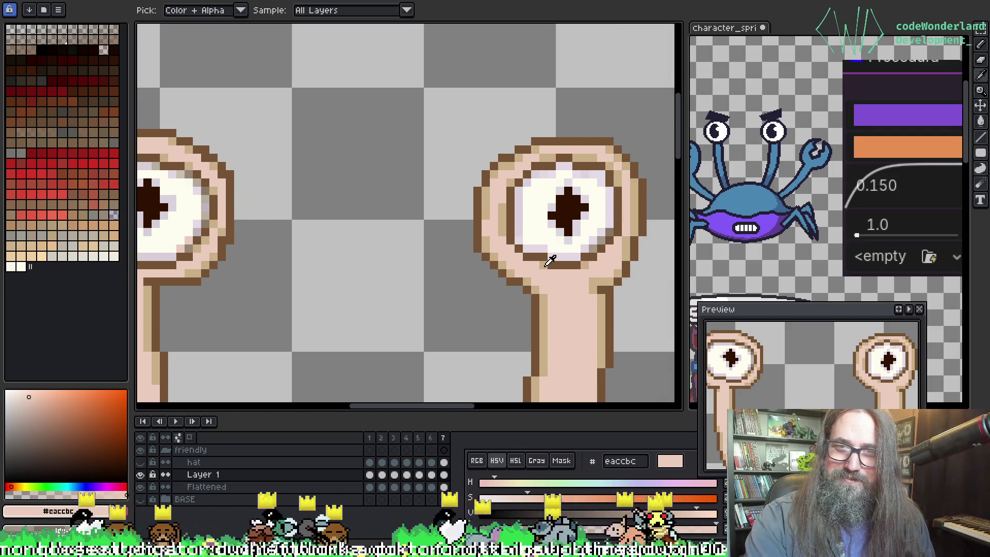
click(548, 262)
drag(550, 261, 304, 268)
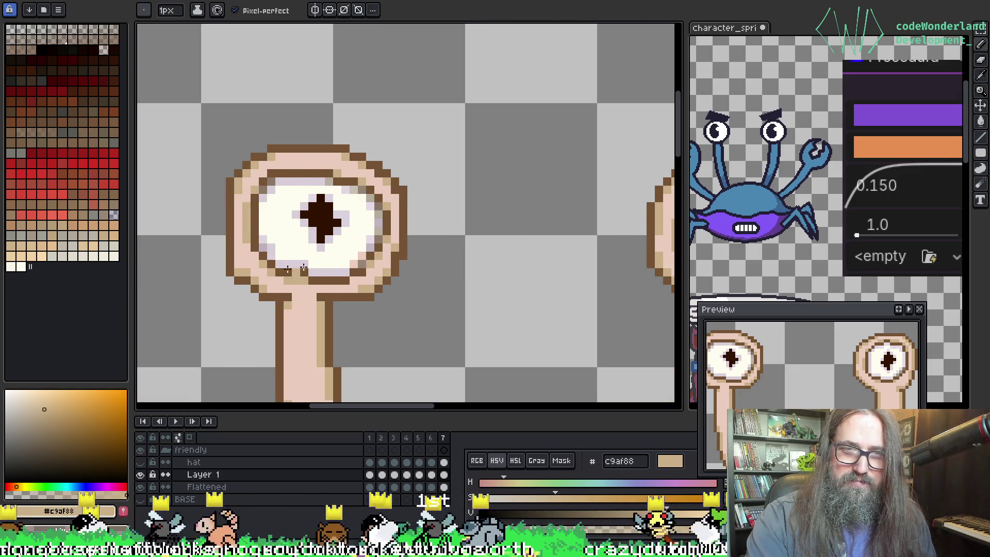
scroll(510, 302, down, 5)
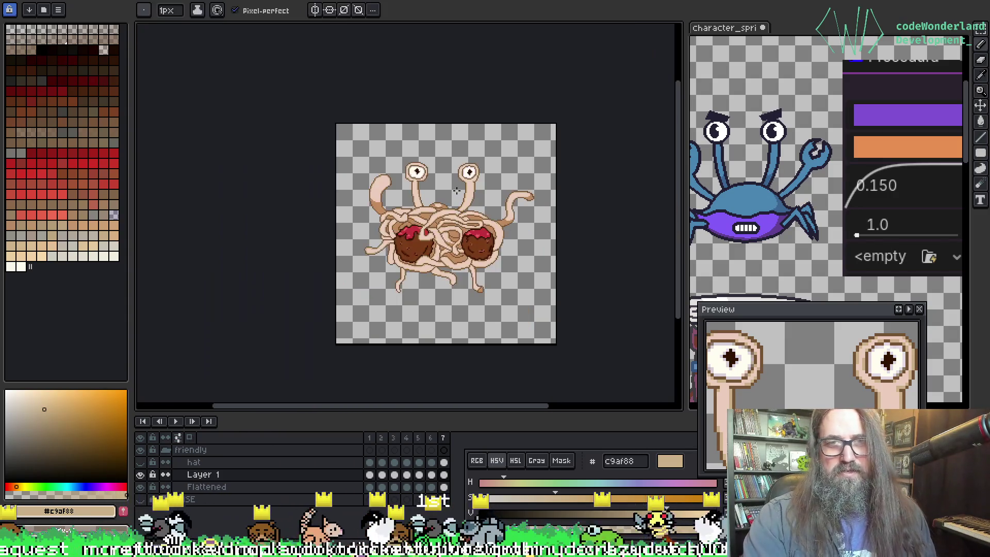
Step: Sample the outline brown #755334, then the eyestalk tan #c9af88
scroll(457, 191, up, 5)
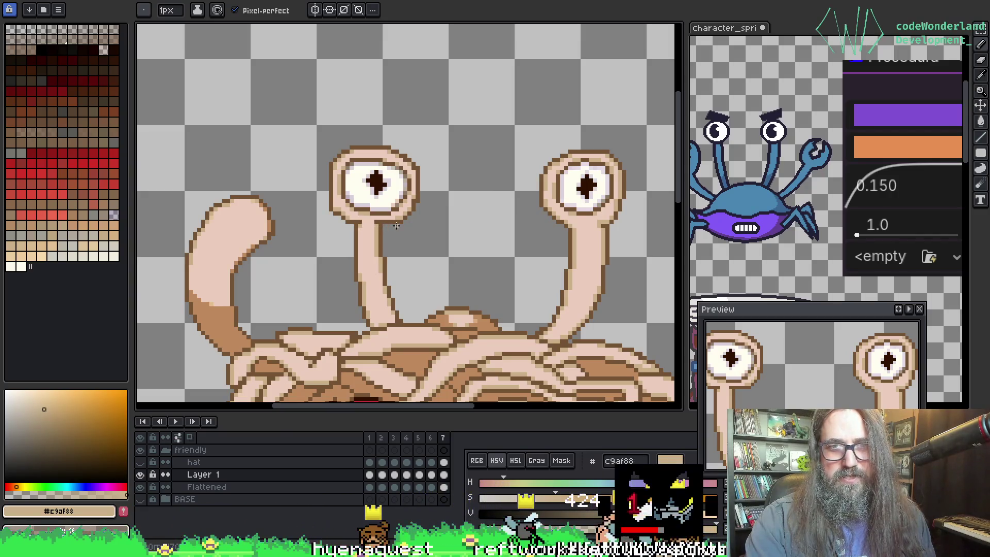
scroll(400, 223, up, 1)
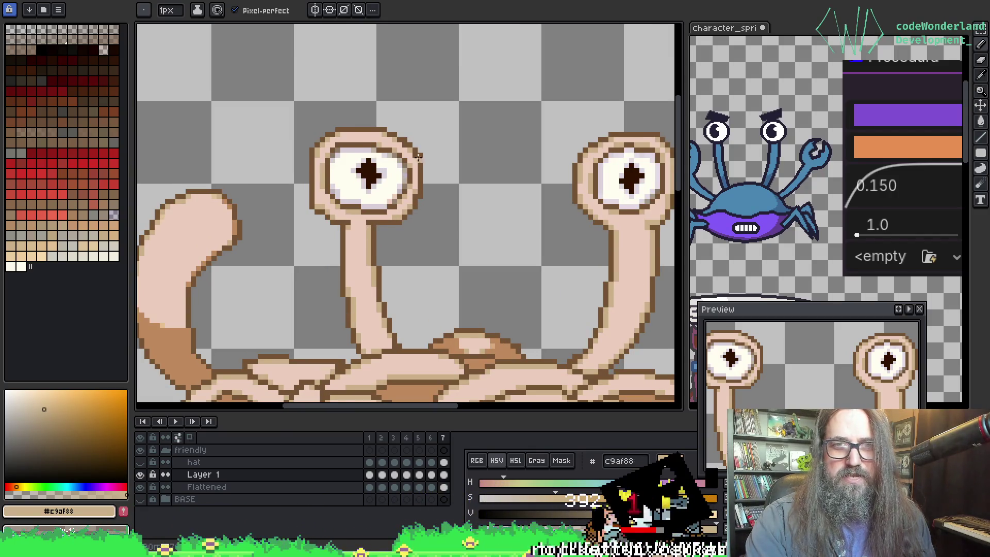
scroll(419, 156, up, 1)
key(o)
key(b)
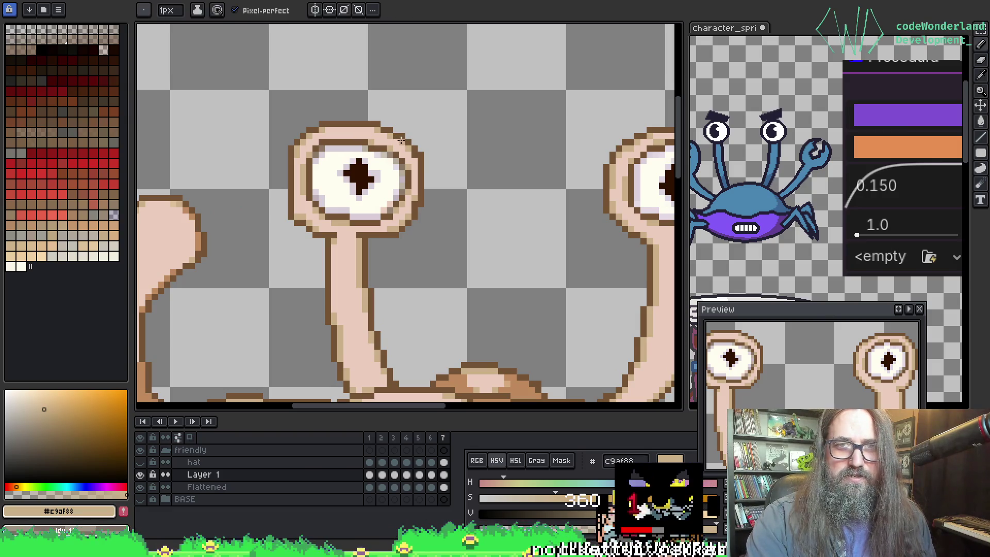
scroll(407, 143, right, 3)
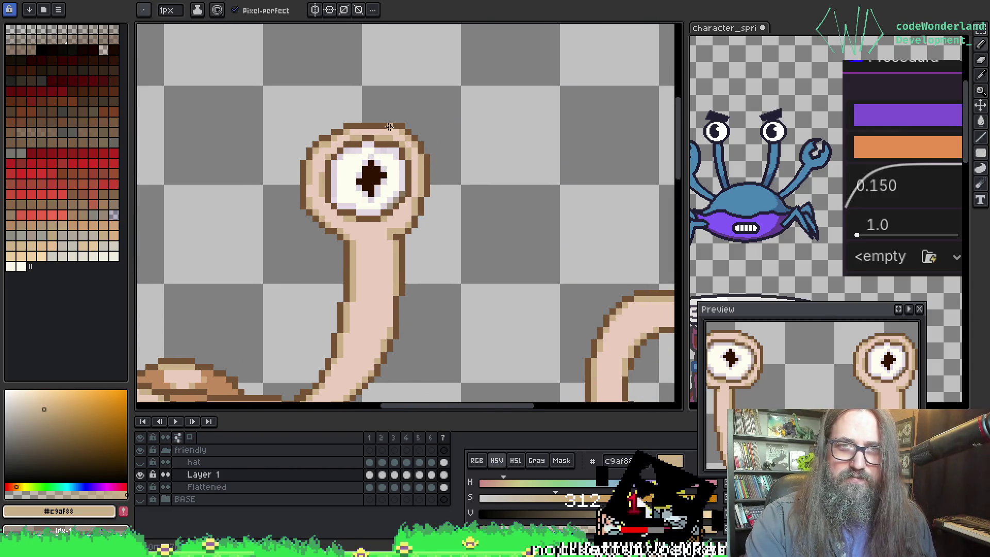
key(alt)
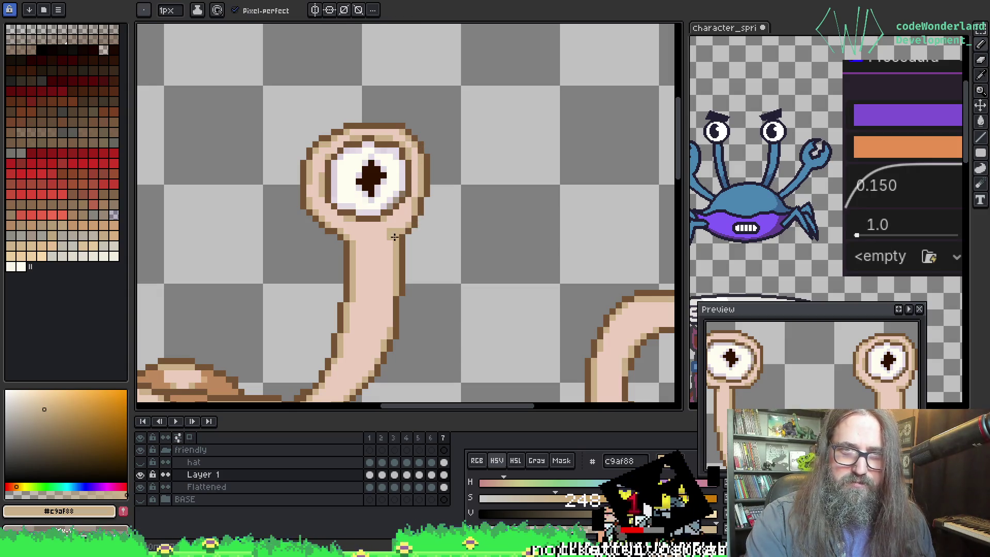
alt+click(338, 226)
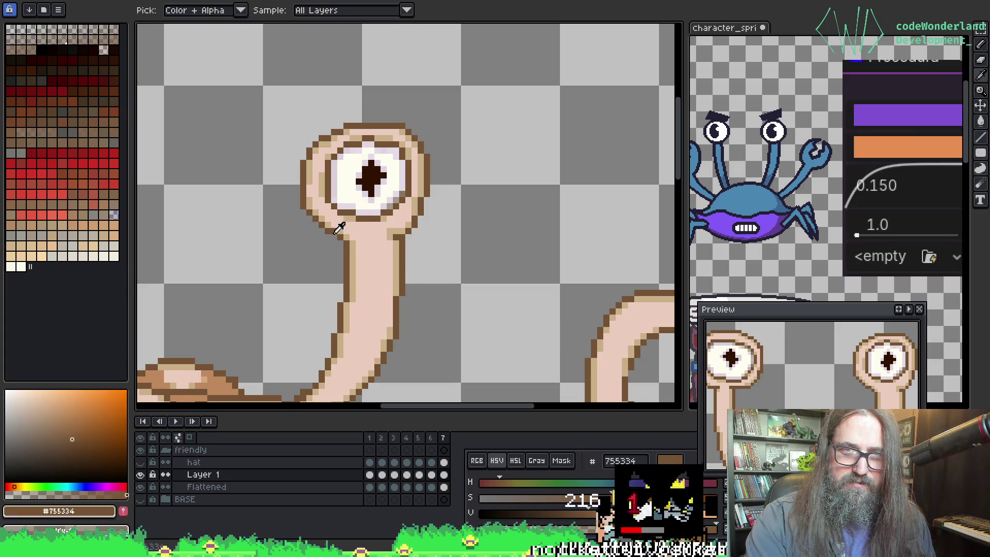
key(alt)
alt+click(336, 229)
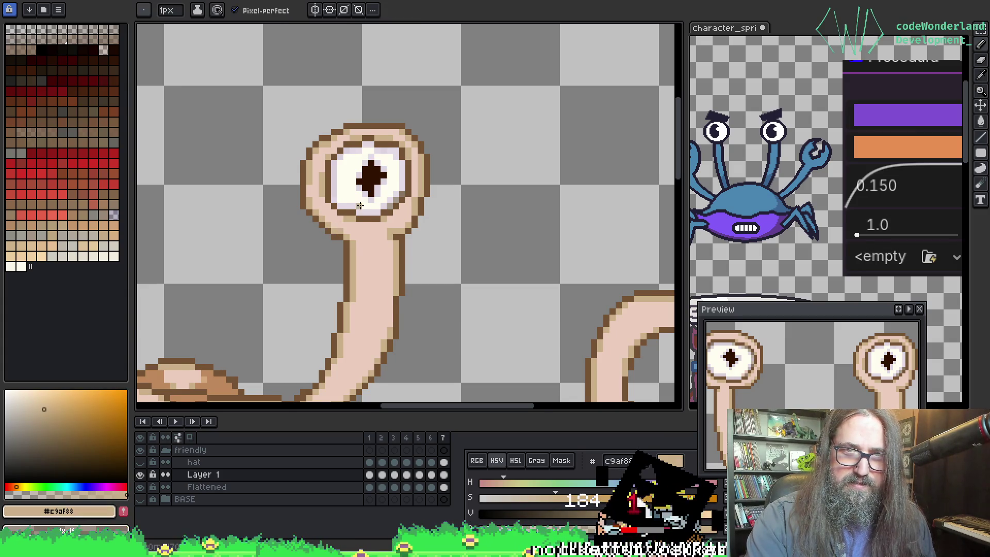
Step: Re-sample the eye-outline brown #755334 and return to tan #c9af88
scroll(360, 206, down, 1)
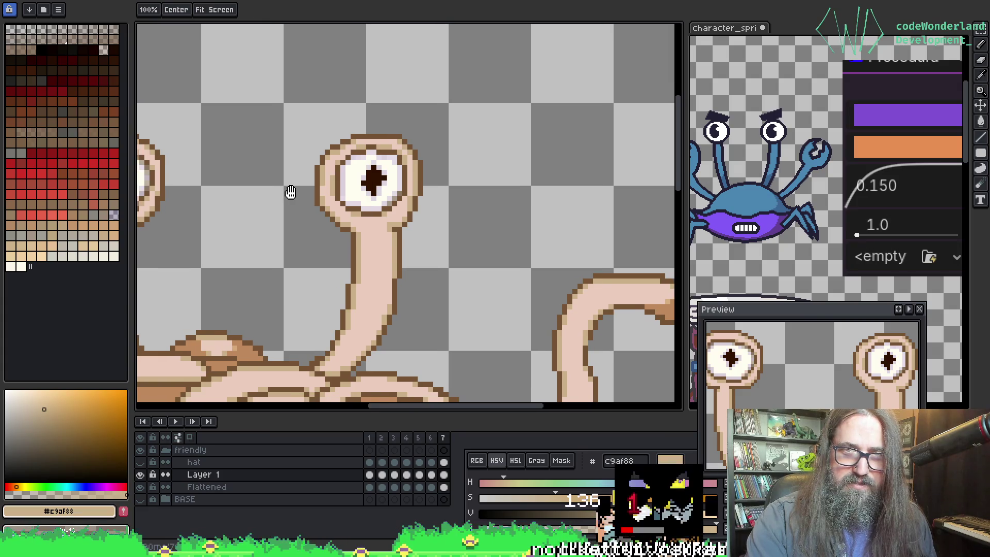
scroll(521, 195, down, 1)
scroll(290, 210, up, 2)
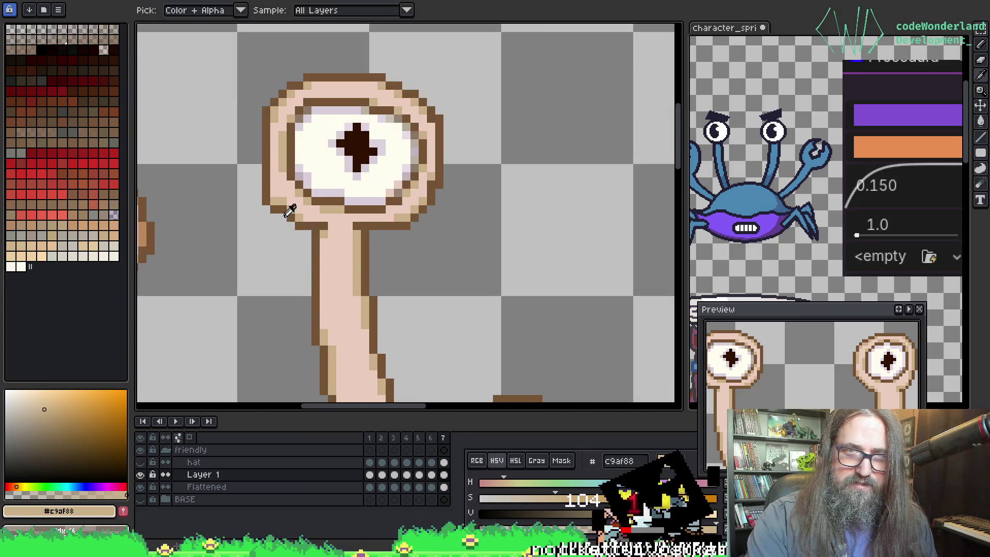
alt+click(300, 207)
alt+click(292, 205)
scroll(292, 205, down, 2)
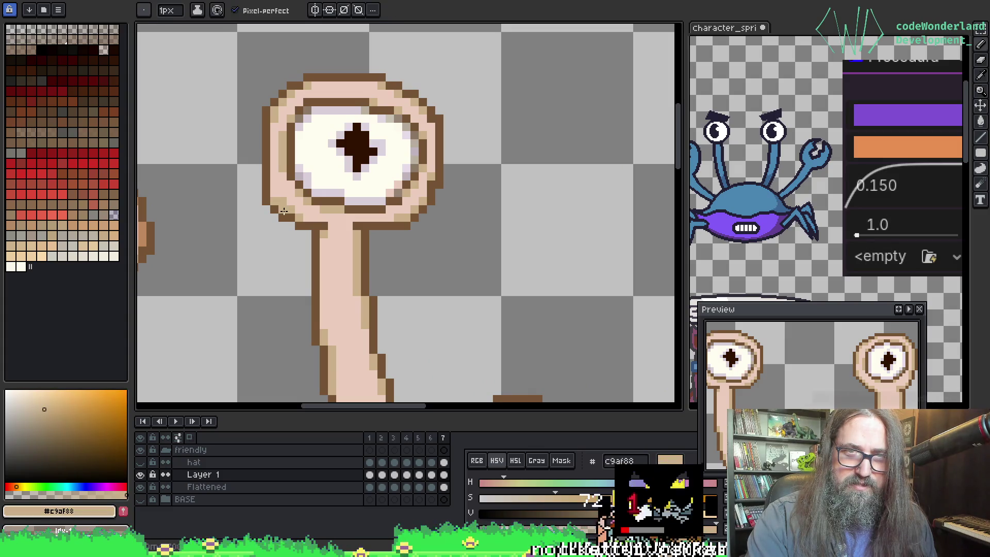
scroll(322, 207, up, 1)
Step: Save the sprite with Ctrl+S, keeping tan #c9af88 as the drawing colour
key(ctrl+s)
scroll(356, 191, down, 1)
scroll(392, 173, up, 1)
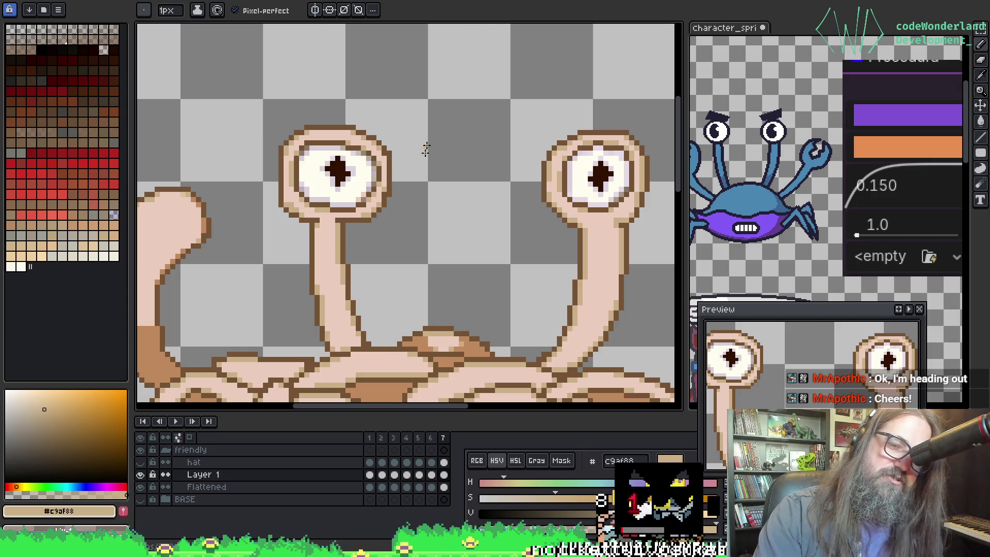
scroll(411, 206, down, 1)
scroll(411, 212, up, 2)
key(space)
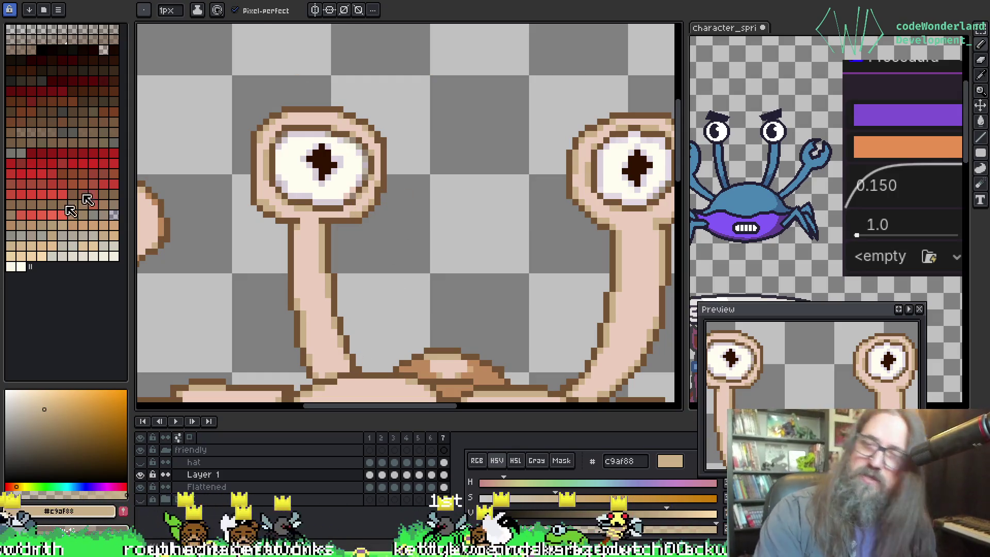
Step: Zoom out, save the sprite, and pan across the whole monster
scroll(348, 237, down, 4)
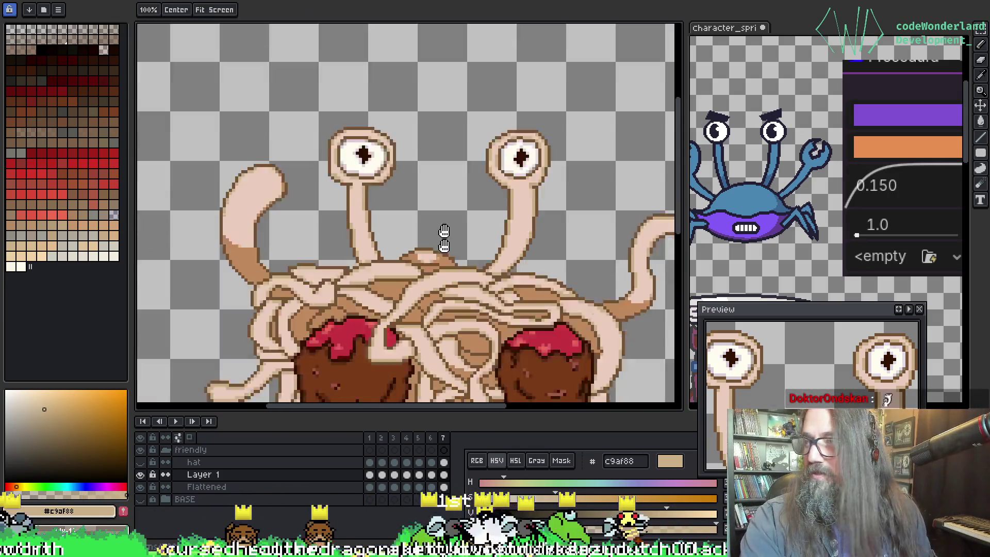
key(b)
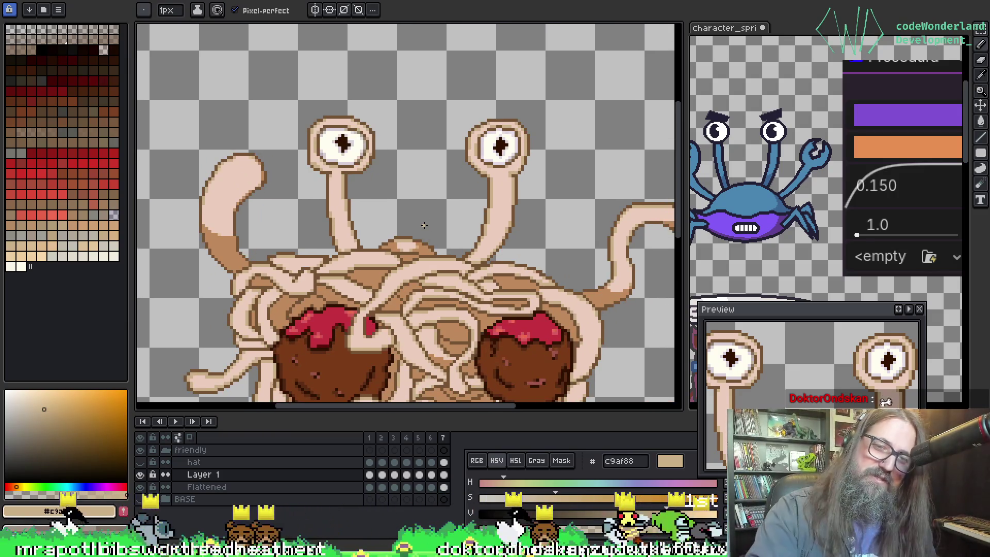
scroll(424, 226, down, 3)
scroll(345, 258, up, 3)
key(ctrl+s)
scroll(341, 256, up, 3)
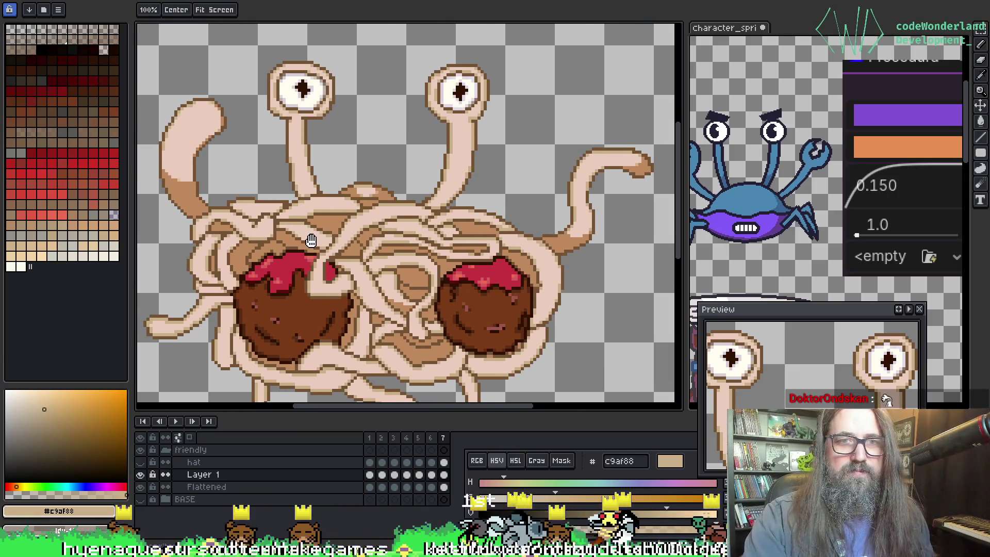
mouse_move(386, 282)
mouse_down()
mouse_move(367, 214)
mouse_move(373, 258)
mouse_move(369, 231)
mouse_up()
mouse_move(436, 250)
mouse_down()
mouse_move(465, 228)
mouse_move(439, 259)
mouse_up()
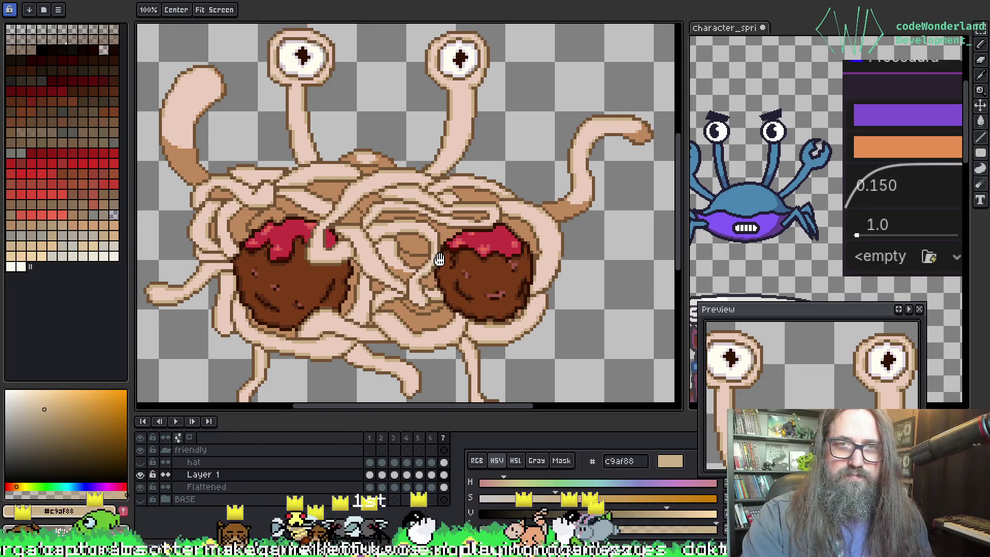
Step: Switch between eyedropper and Pencil while zooming, then save the sprite again
key(b)
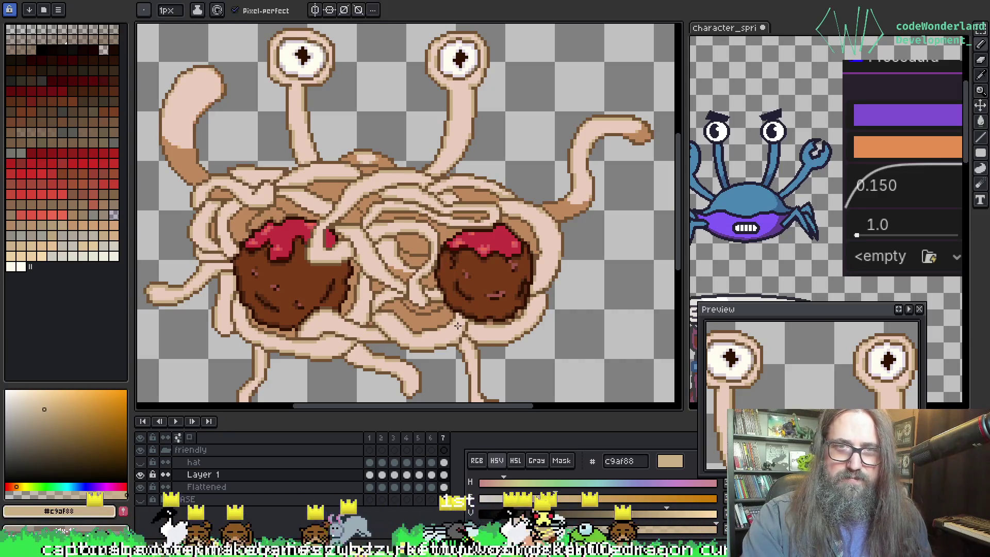
scroll(368, 349, up, 2)
key(i)
key(b)
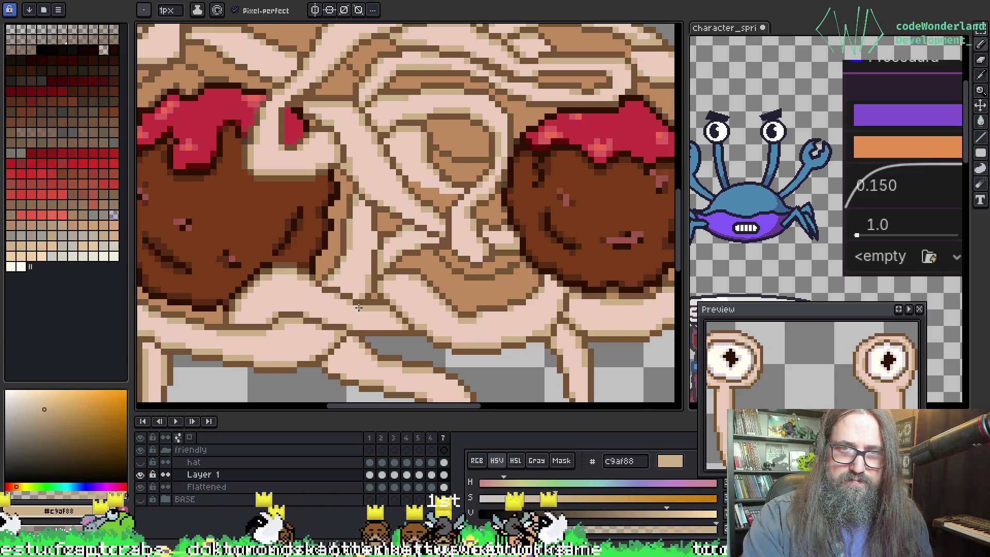
scroll(331, 295, down, 2)
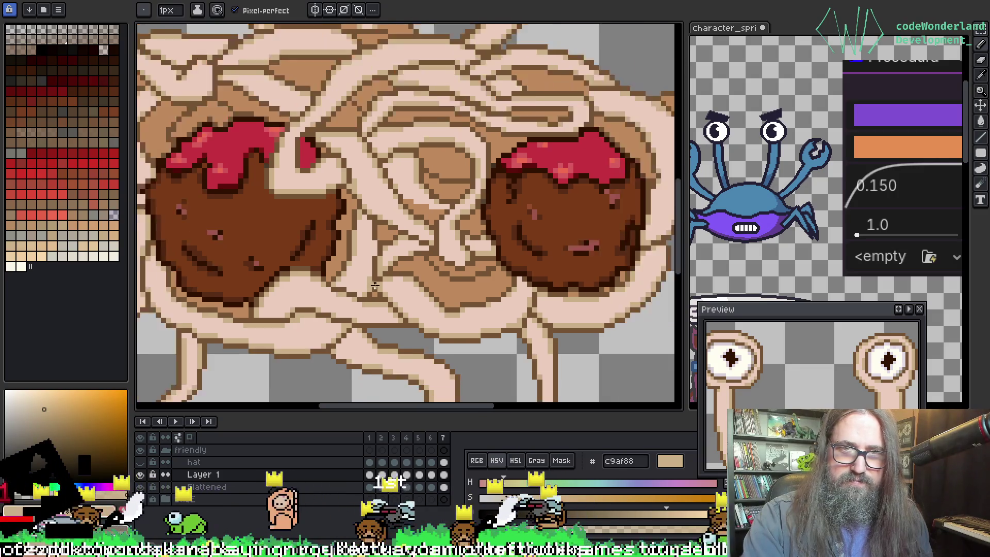
scroll(359, 297, up, 2)
scroll(360, 297, down, 3)
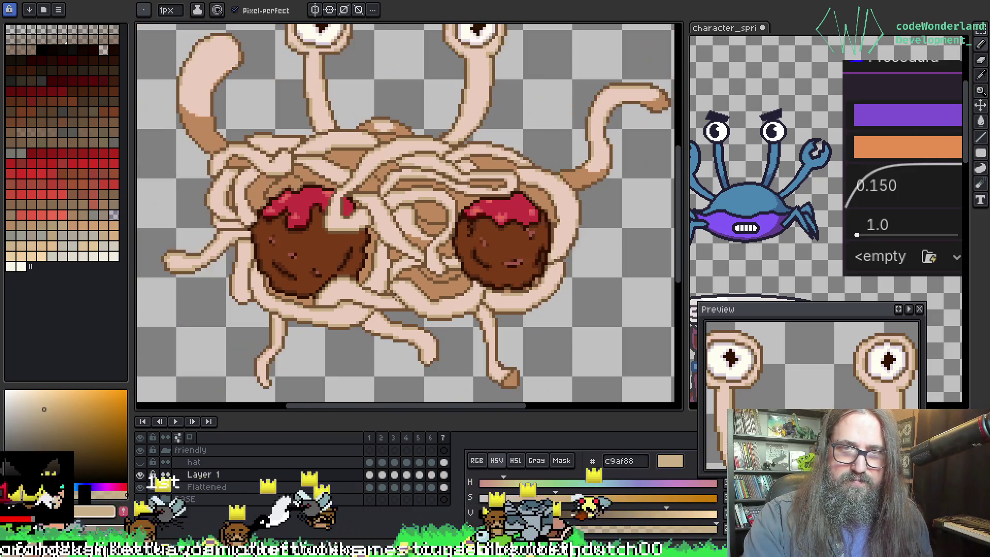
scroll(346, 266, up, 4)
scroll(346, 266, down, 3)
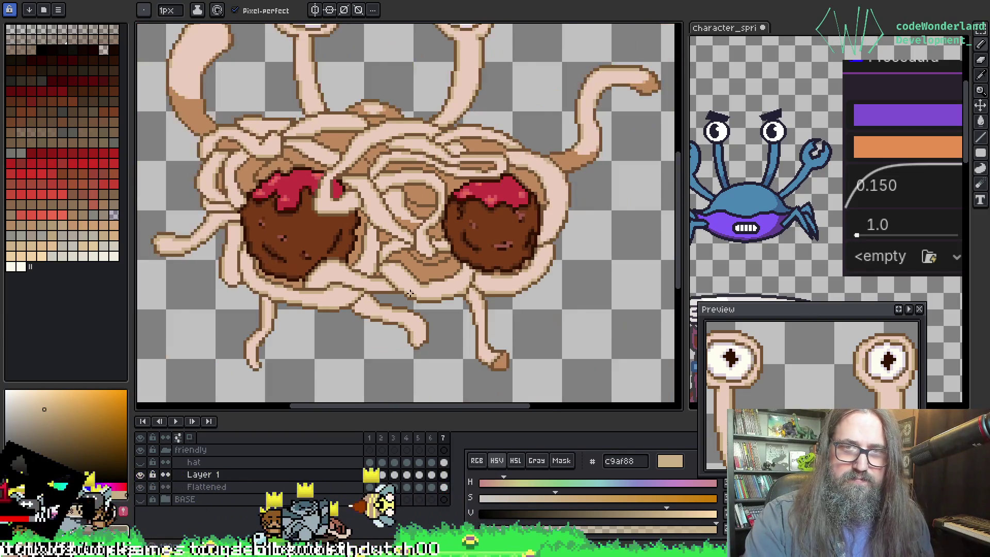
scroll(361, 253, down, 1)
key(ctrl+s)
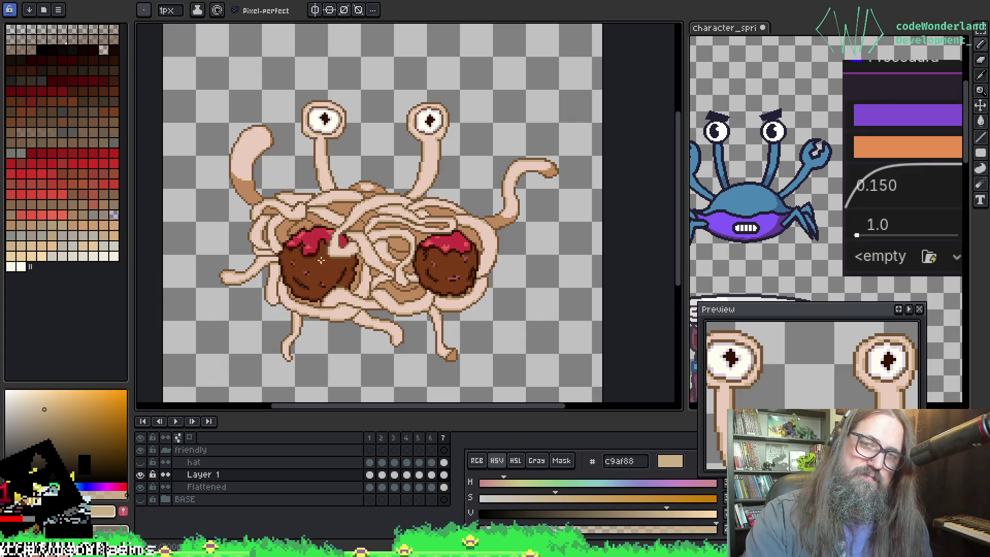
scroll(407, 124, up, 5)
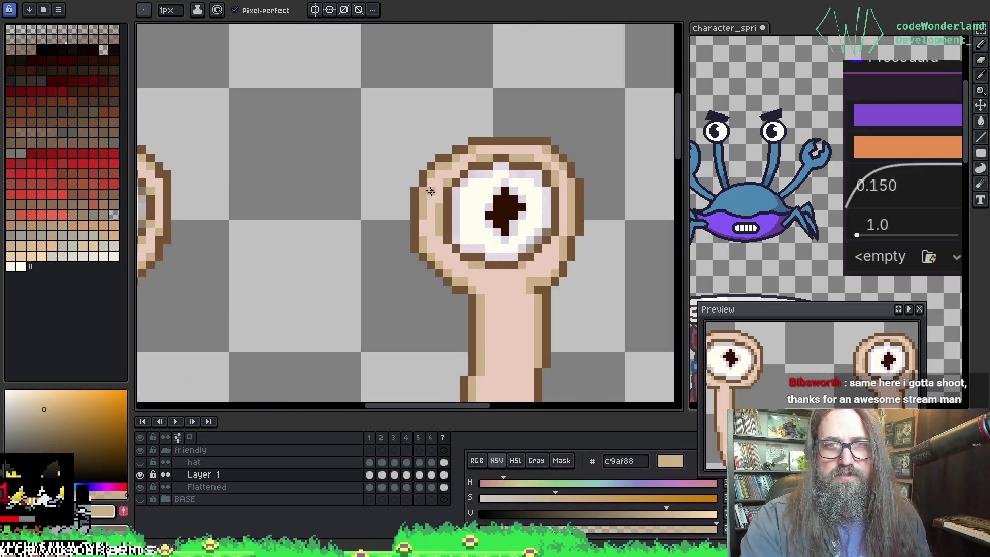
Step: Sample eaccbc from the left eye, then the eye rim's tan c9af88
alt+click(438, 223)
drag(435, 230, 586, 204)
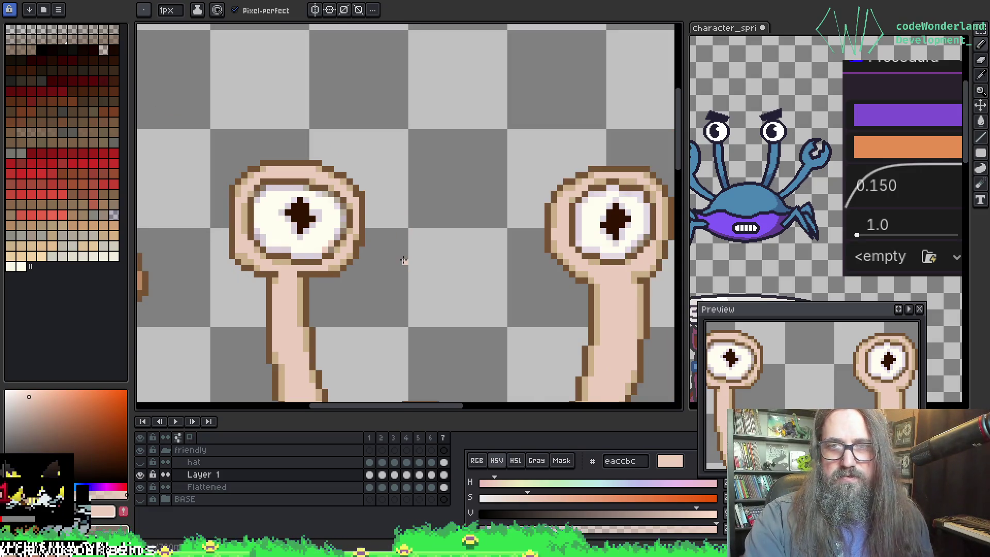
scroll(380, 213, down, 1)
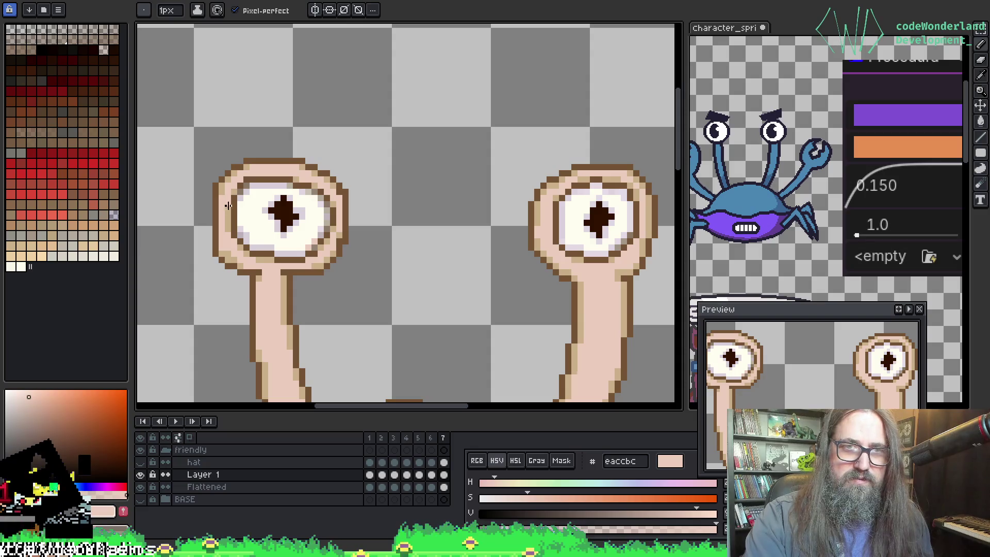
key(i)
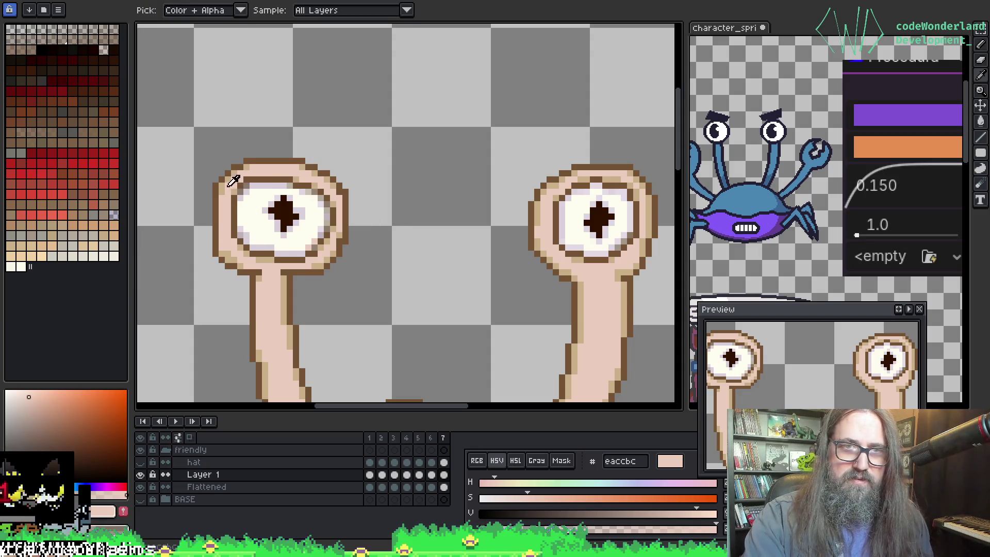
alt+click(219, 203)
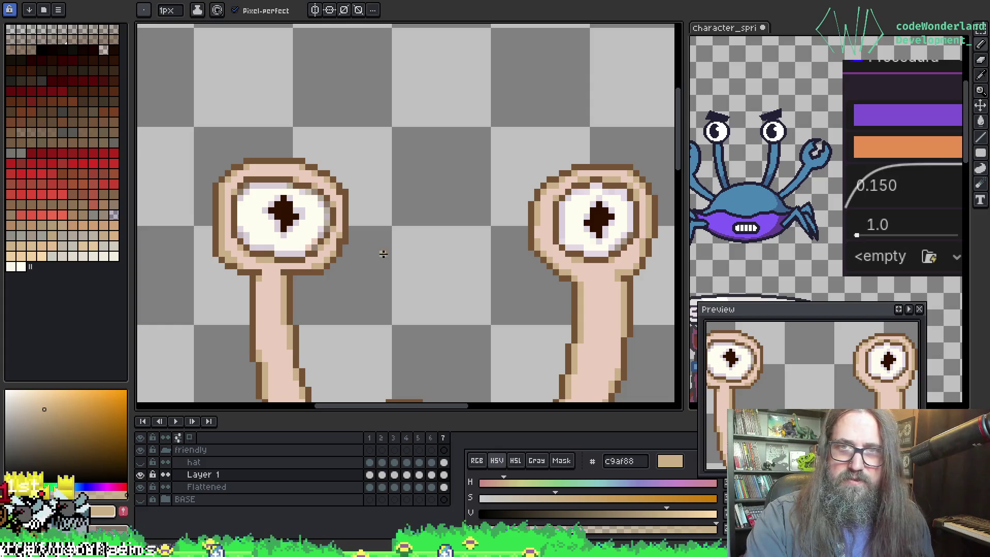
Step: Pan around the eyestalks and body to frame the whole spaghetti monster
drag(383, 254, 317, 255)
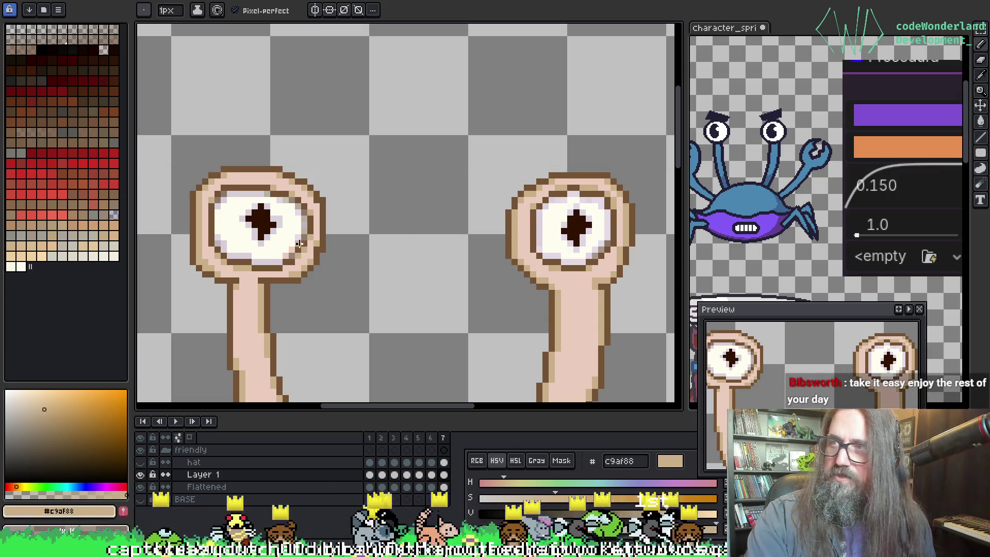
drag(299, 243, 296, 273)
scroll(348, 270, down, 1)
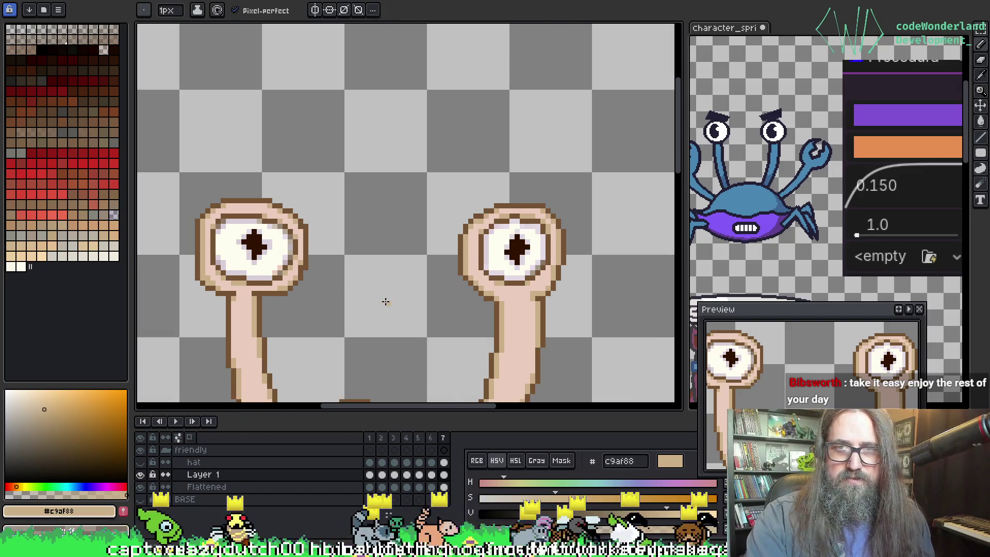
scroll(386, 301, up, 1)
mouse_move(398, 276)
mouse_down()
mouse_move(495, 243)
mouse_move(503, 228)
mouse_move(468, 236)
mouse_up()
scroll(263, 264, down, 1)
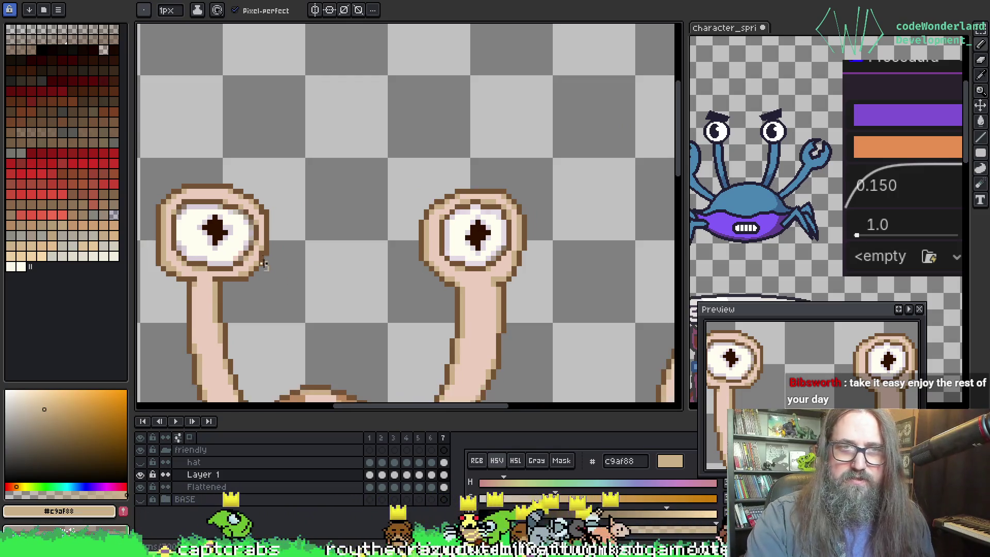
mouse_move(295, 225)
mouse_down()
mouse_move(361, 157)
mouse_move(342, 160)
mouse_up()
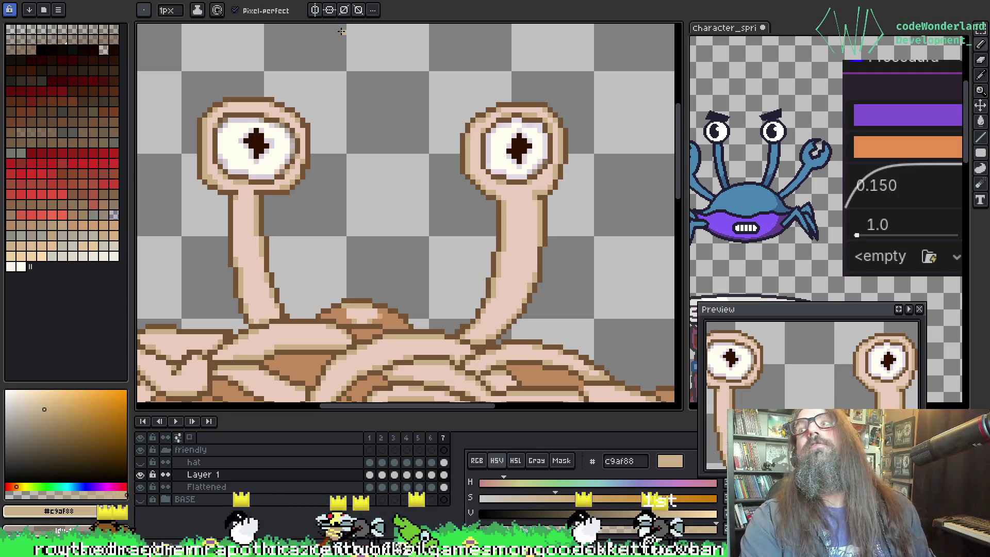
scroll(340, 32, down, 2)
drag(355, 172, 369, 98)
Step: Shift the view left over the monster, briefly selecting Move before returning to the Pencil
scroll(297, 224, up, 1)
scroll(405, 226, down, 1)
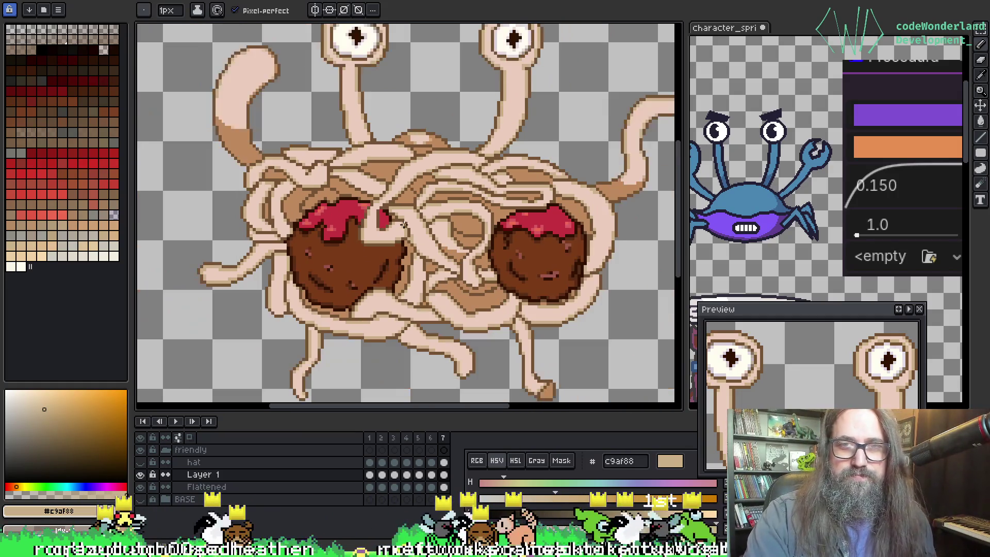
scroll(413, 225, down, 1)
scroll(400, 229, up, 1)
mouse_move(401, 229)
mouse_down()
mouse_move(341, 275)
mouse_move(323, 229)
mouse_move(331, 226)
mouse_up()
key(v)
key(b)
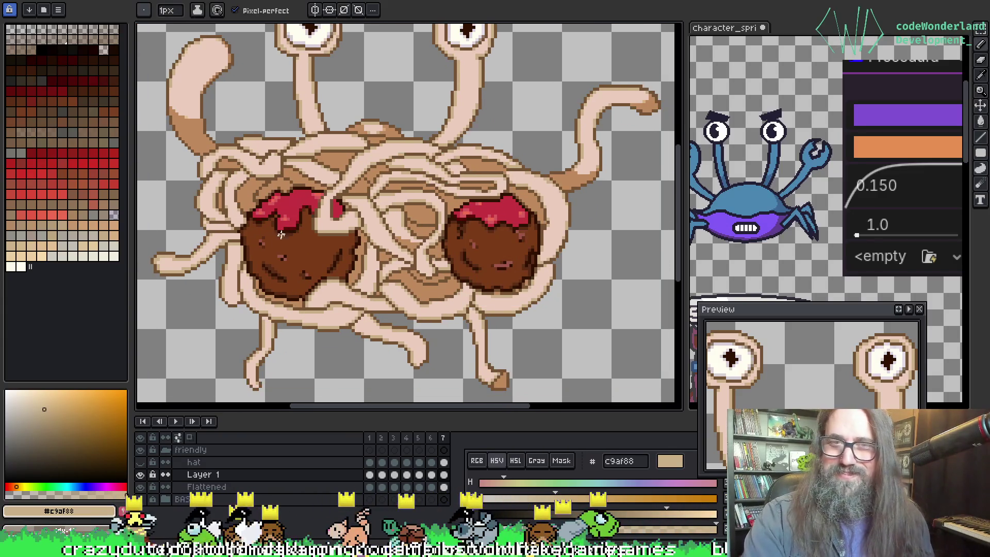
Step: Sample the right meatball's brown 5a2d16
scroll(310, 216, down, 1)
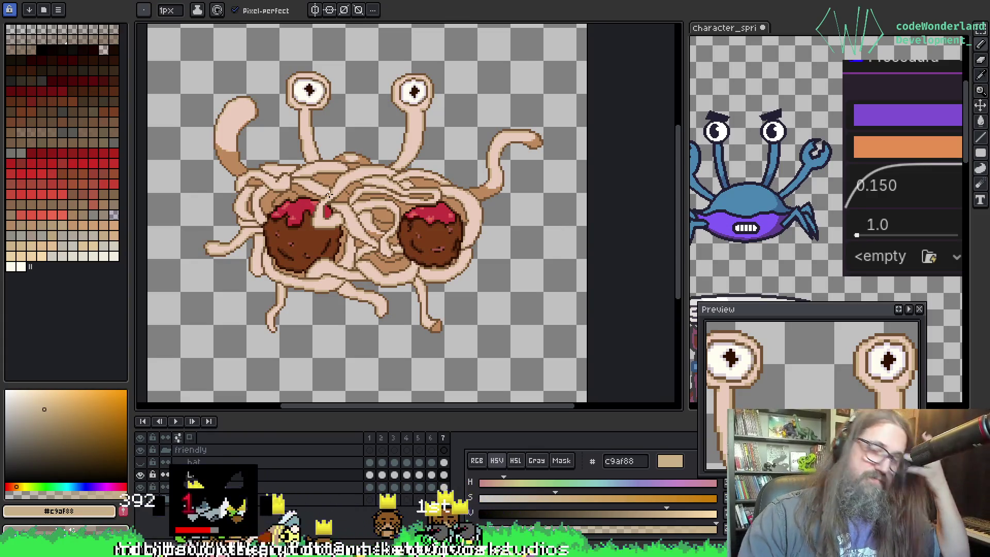
scroll(310, 168, down, 1)
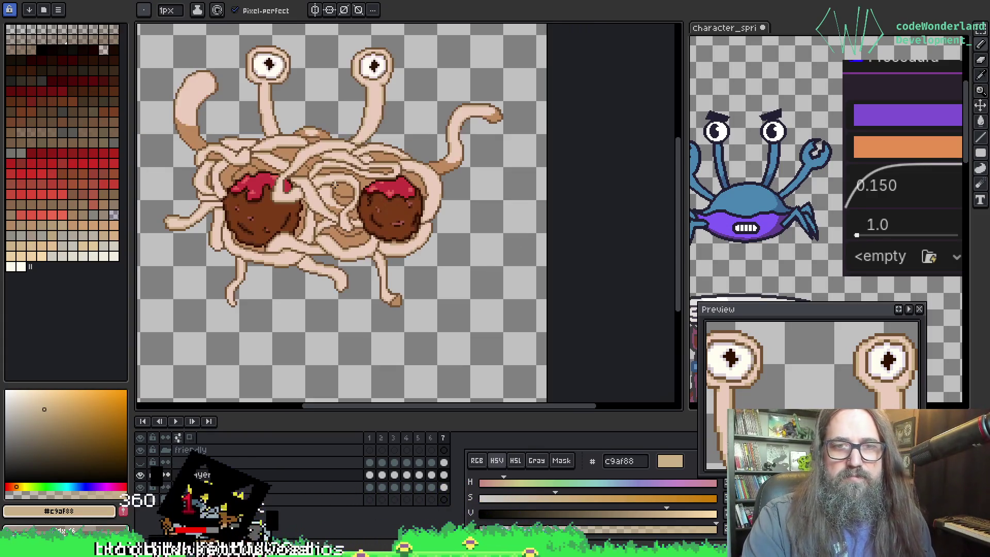
scroll(356, 243, up, 2)
drag(394, 243, 363, 244)
scroll(356, 244, up, 2)
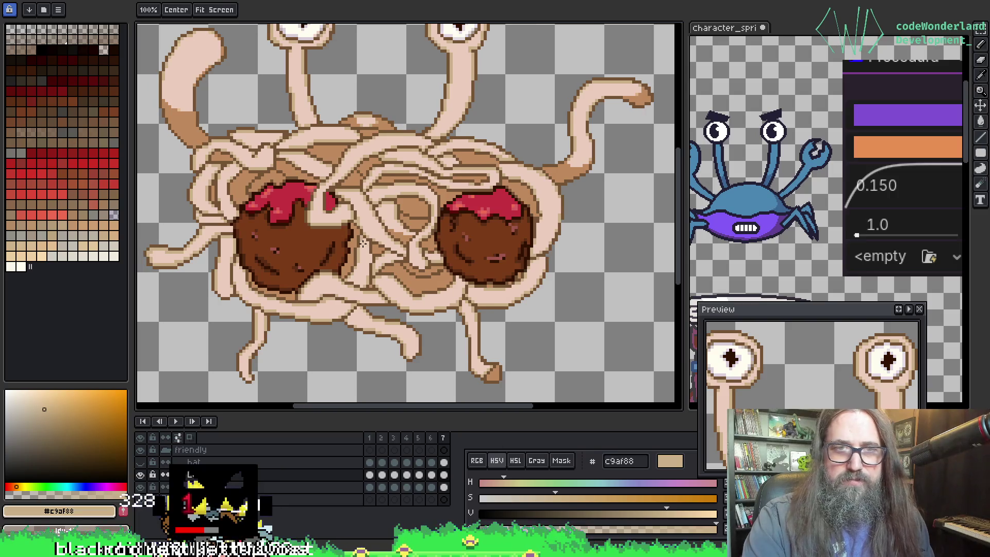
scroll(384, 255, up, 2)
key(alt)
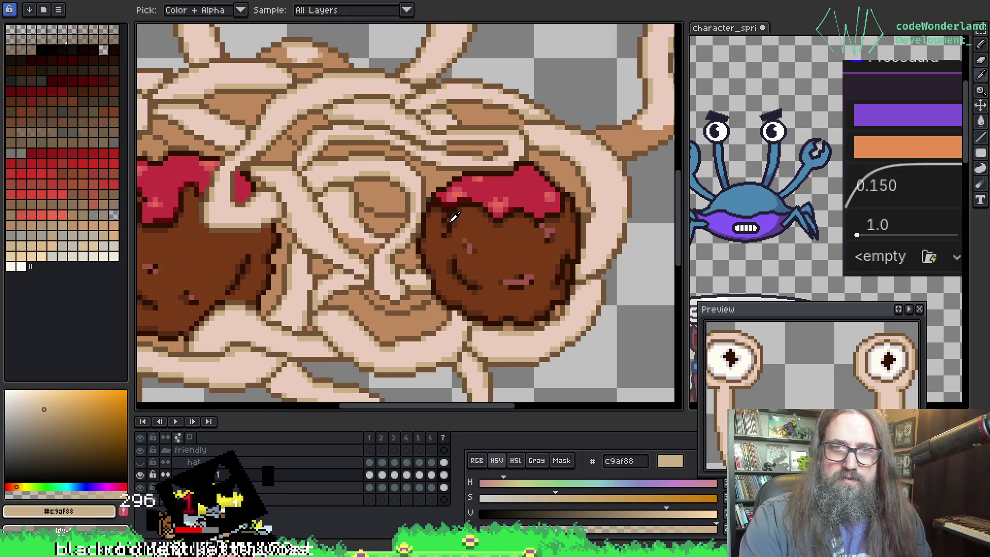
alt+click(457, 220)
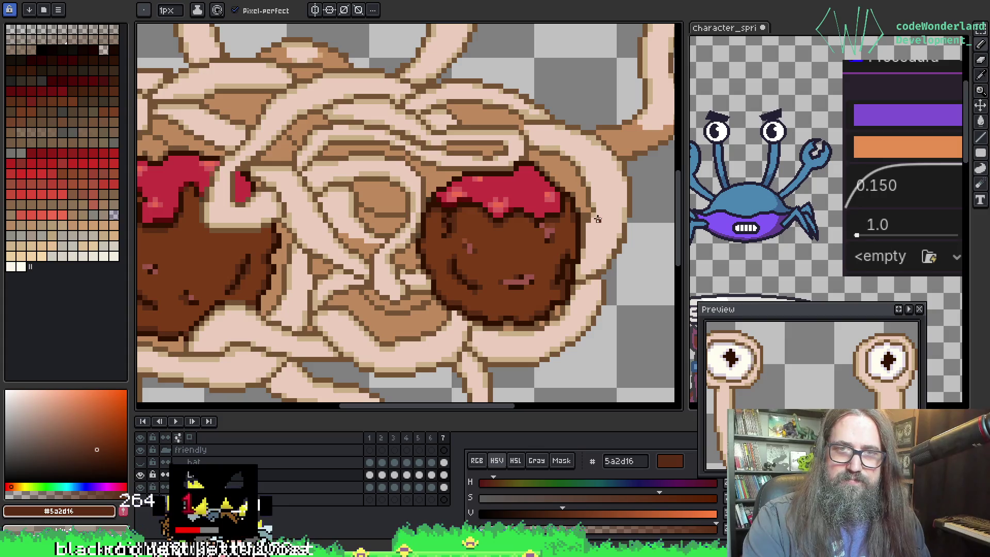
Step: Sample the pupil's dark brown 301100 as the drawing colour
scroll(597, 218, down, 5)
scroll(361, 232, up, 4)
drag(324, 268, 281, 296)
scroll(278, 295, down, 2)
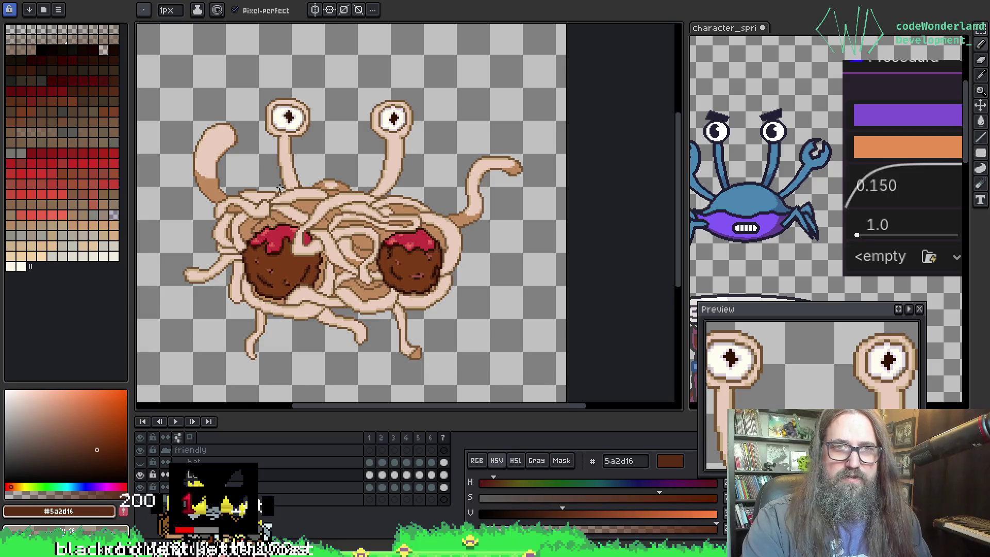
scroll(286, 108, up, 4)
alt+click(293, 148)
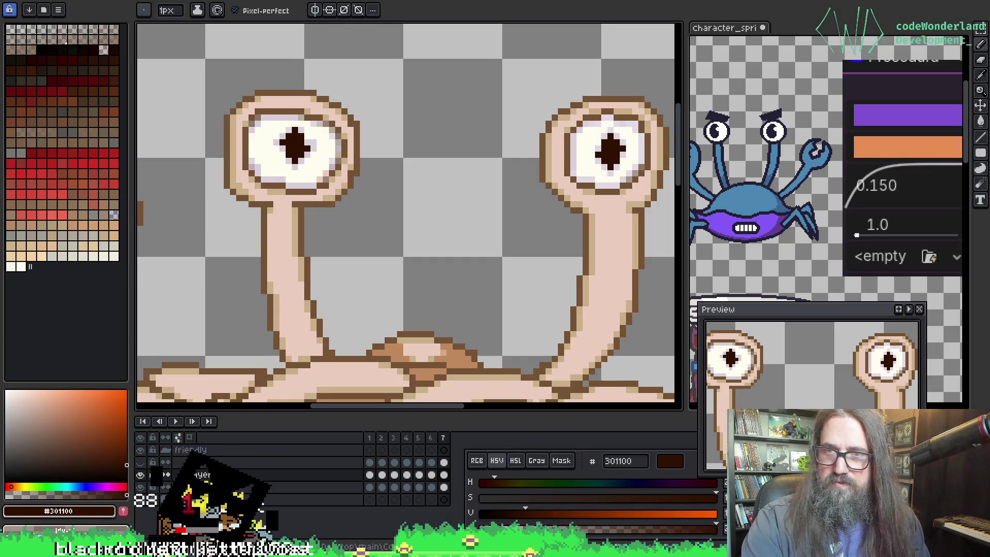
Step: Recentre the monster and check the arm pose on frames 6, 5 and 4
scroll(374, 233, down, 1)
drag(396, 241, 396, 167)
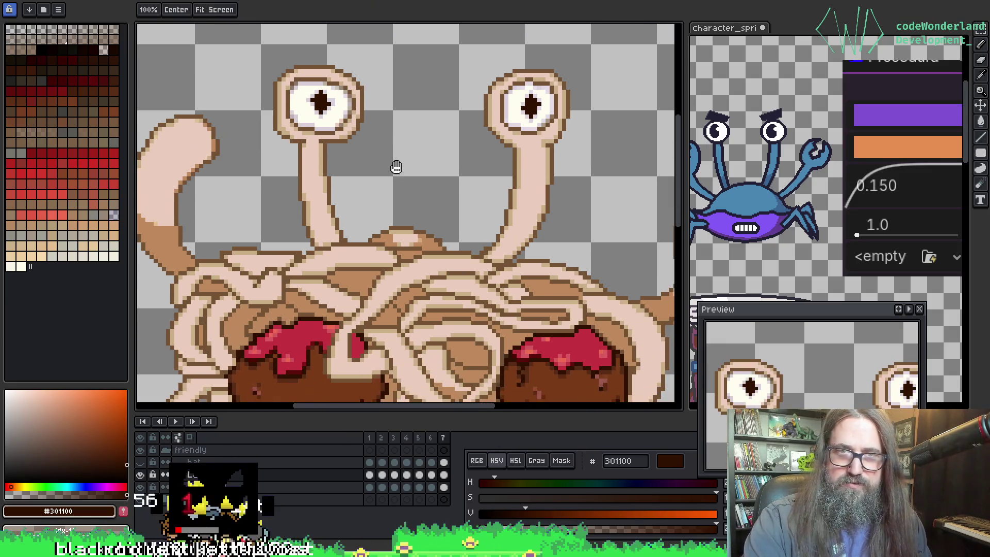
scroll(422, 175, down, 2)
mouse_move(442, 221)
mouse_down()
mouse_move(421, 174)
mouse_move(377, 177)
mouse_up()
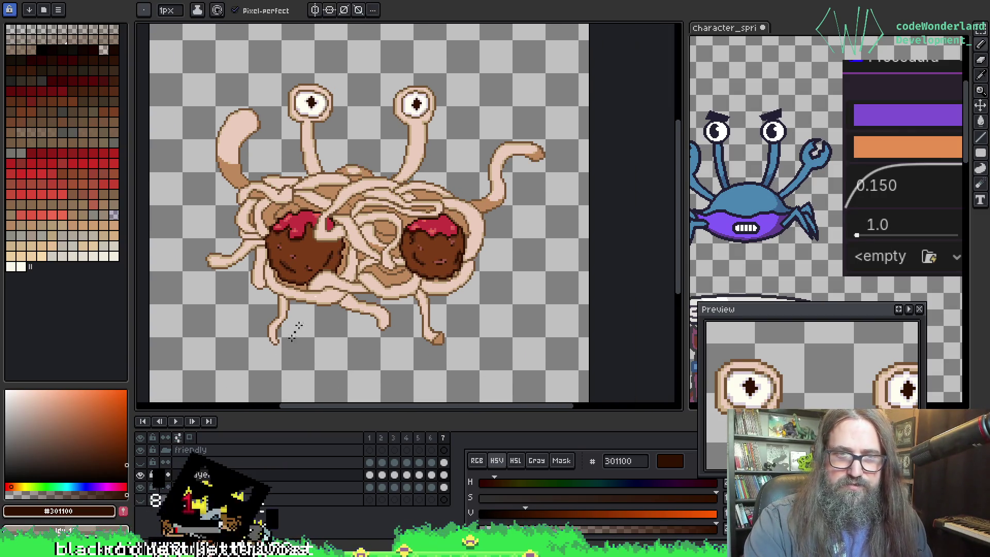
click(436, 476)
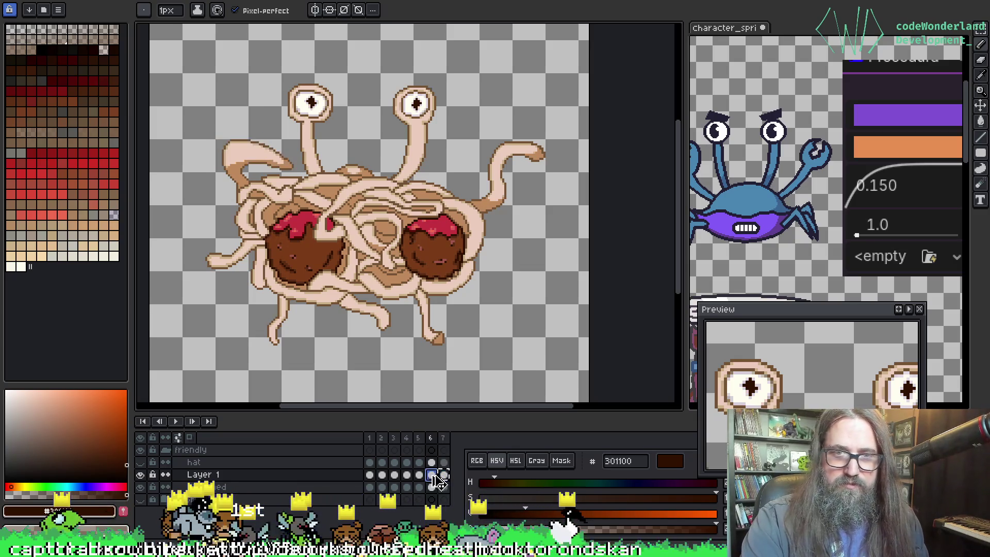
click(420, 475)
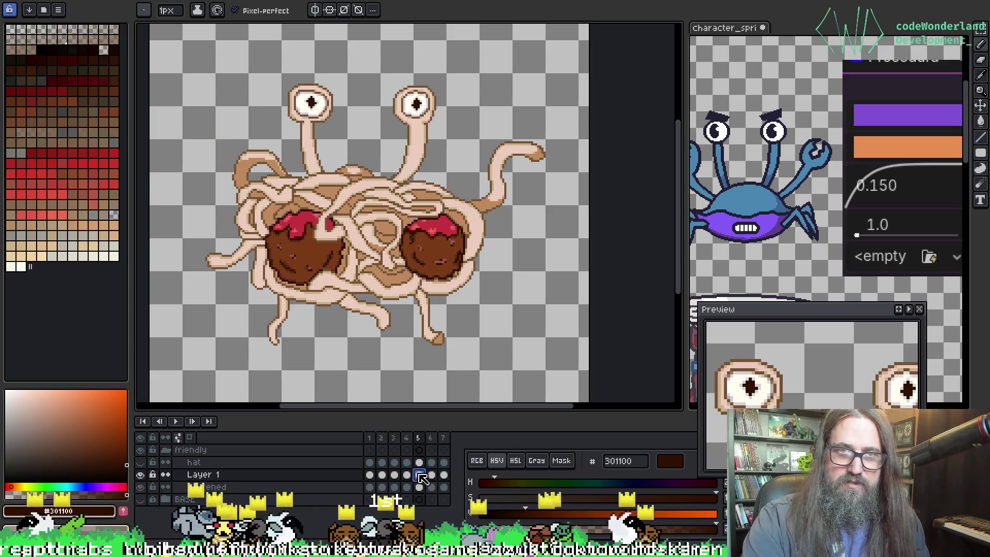
click(407, 476)
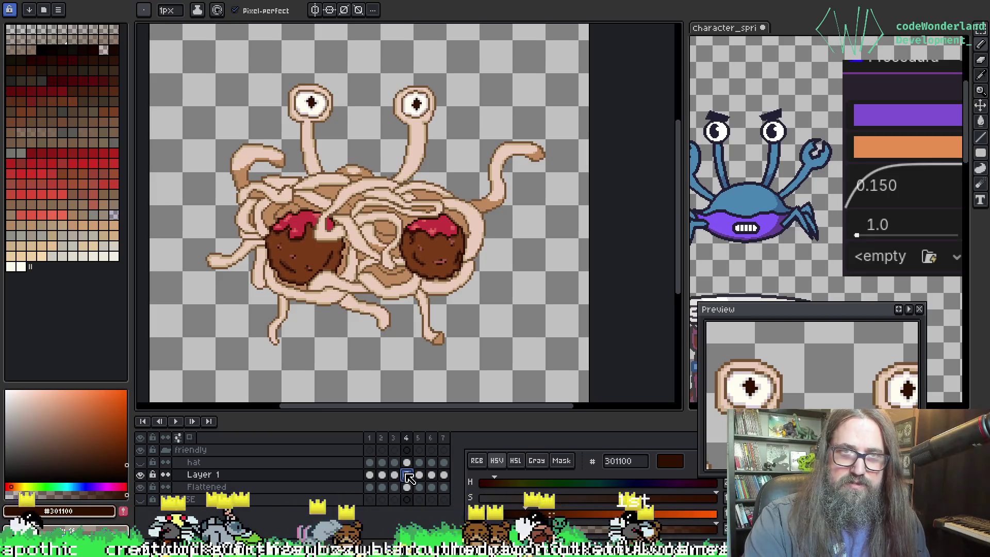
Step: Check frames 2 and 1, reveal the orange hat layer, and play the animation
click(394, 477)
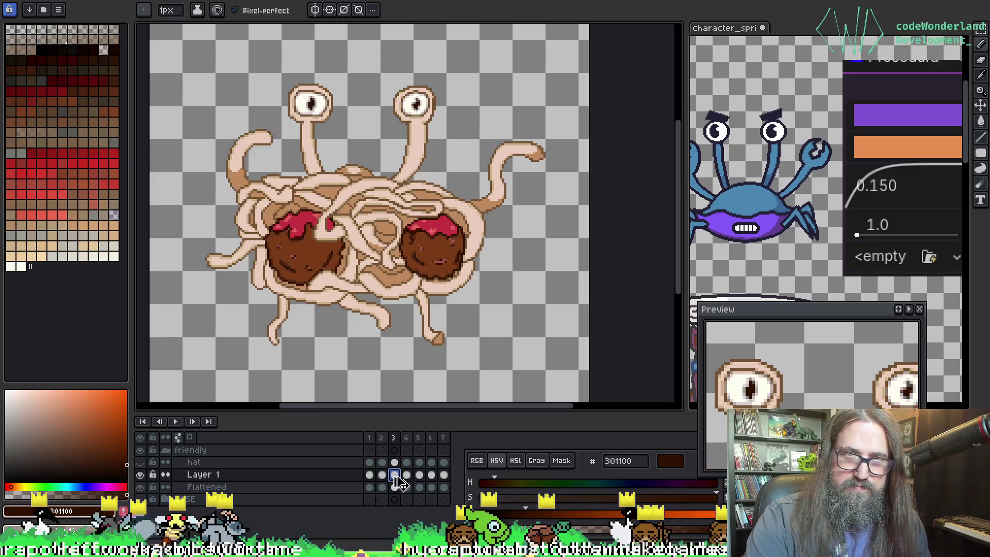
click(381, 477)
key(Left)
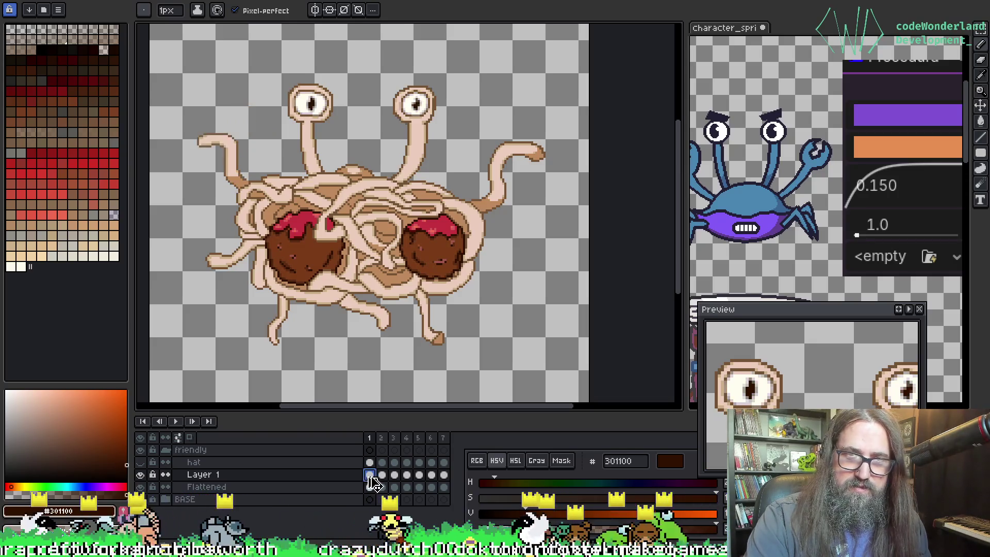
click(143, 463)
key(Return)
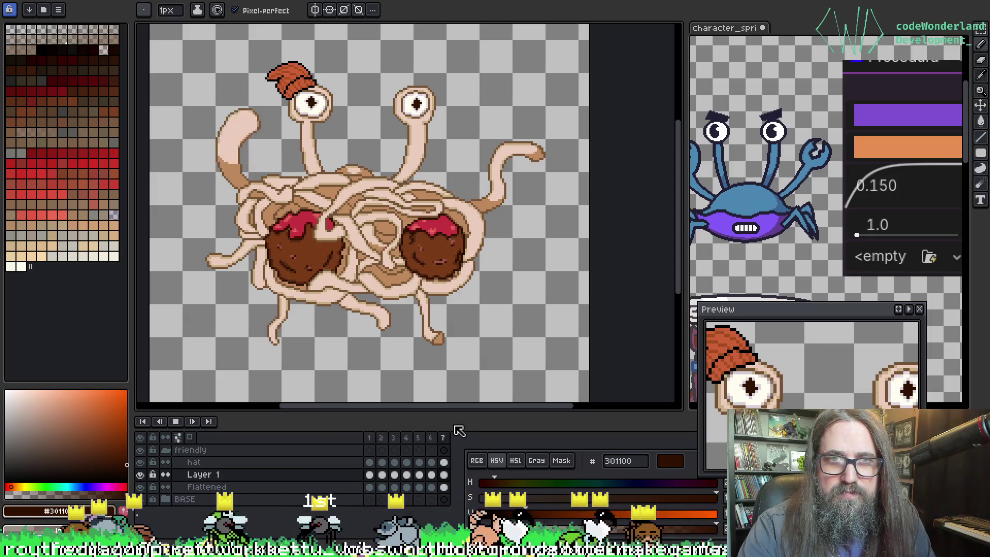
Step: Stop playback and pan to inspect the eyes, hat and meatballs
key(Return)
key(Return)
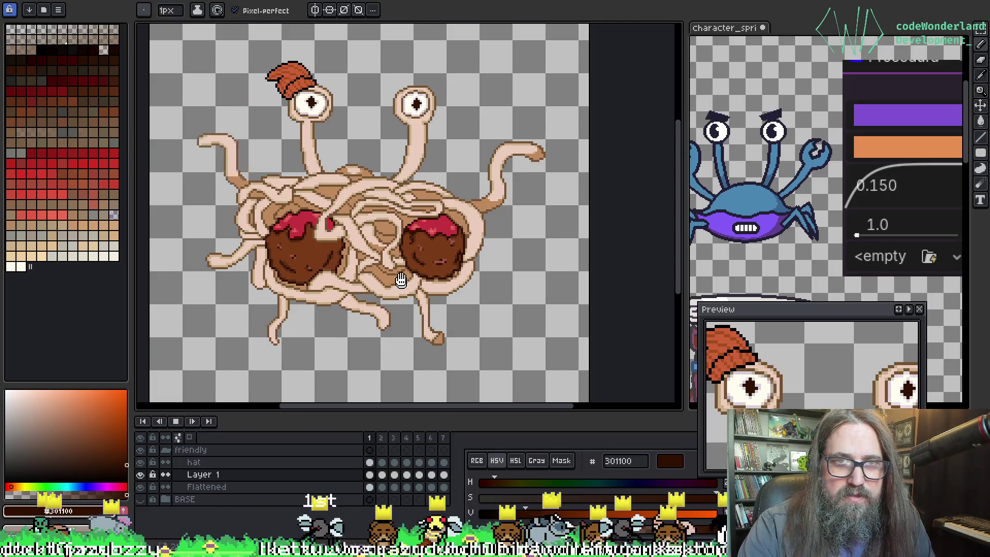
scroll(330, 154, up, 1)
drag(327, 103, 388, 209)
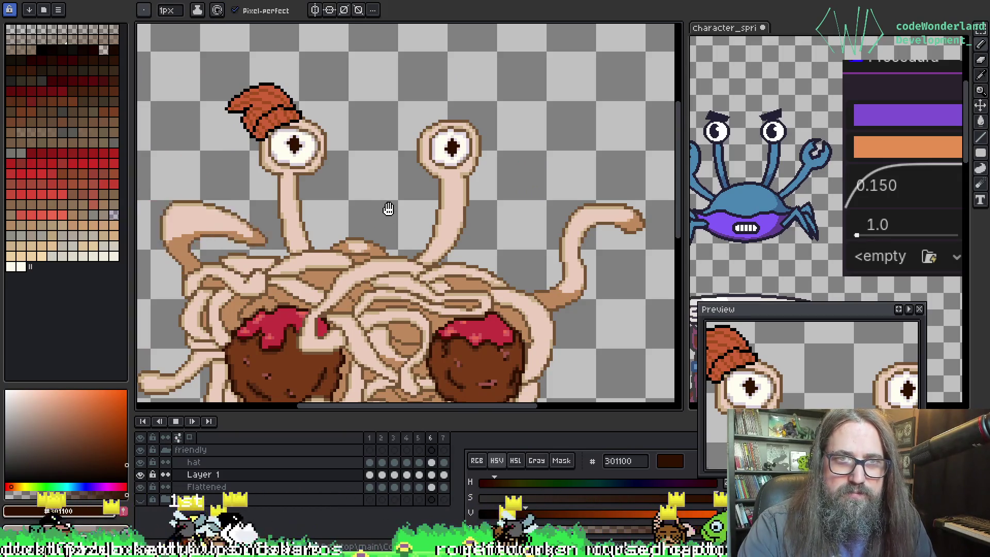
mouse_move(391, 248)
mouse_down()
mouse_move(422, 101)
mouse_move(387, 204)
mouse_up()
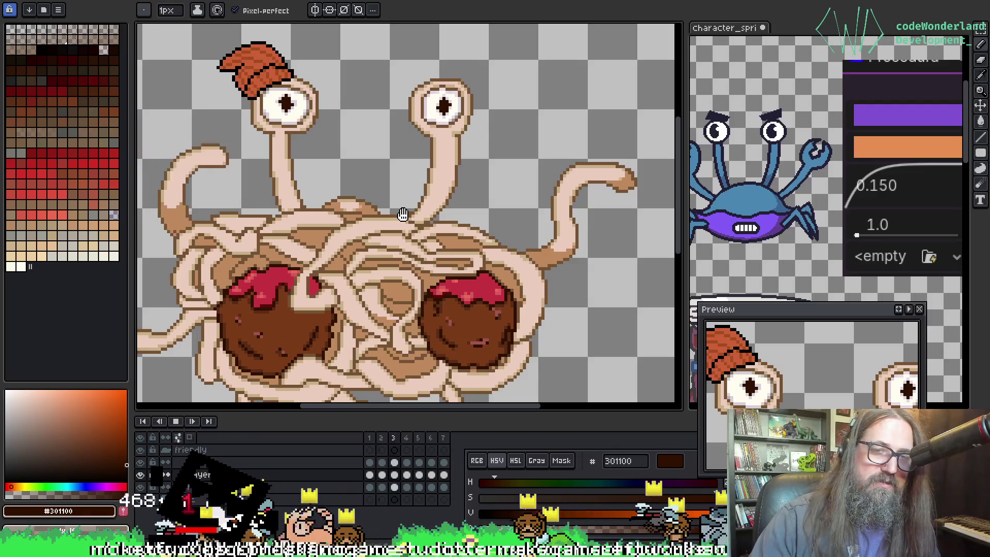
drag(403, 214, 403, 198)
key(Return)
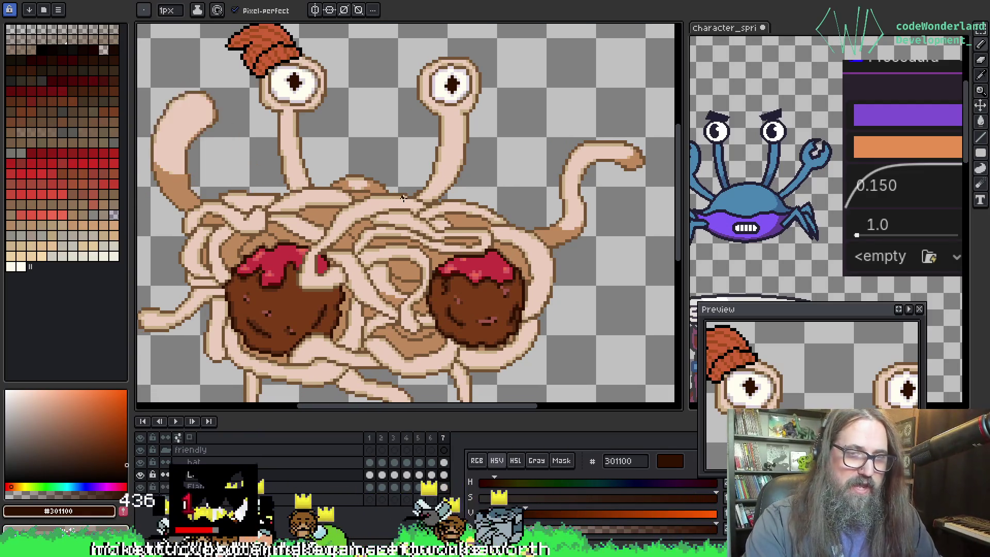
scroll(356, 229, down, 4)
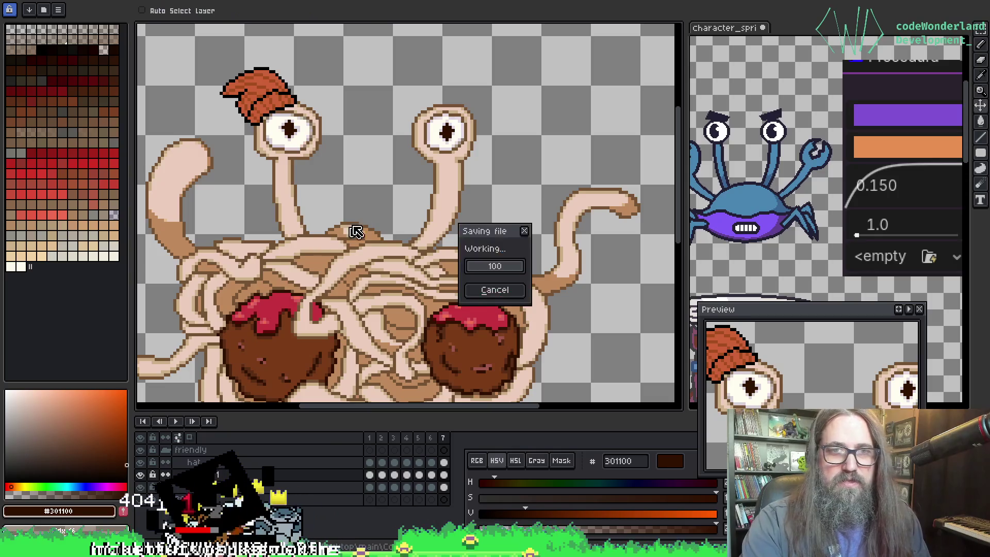
scroll(369, 238, up, 4)
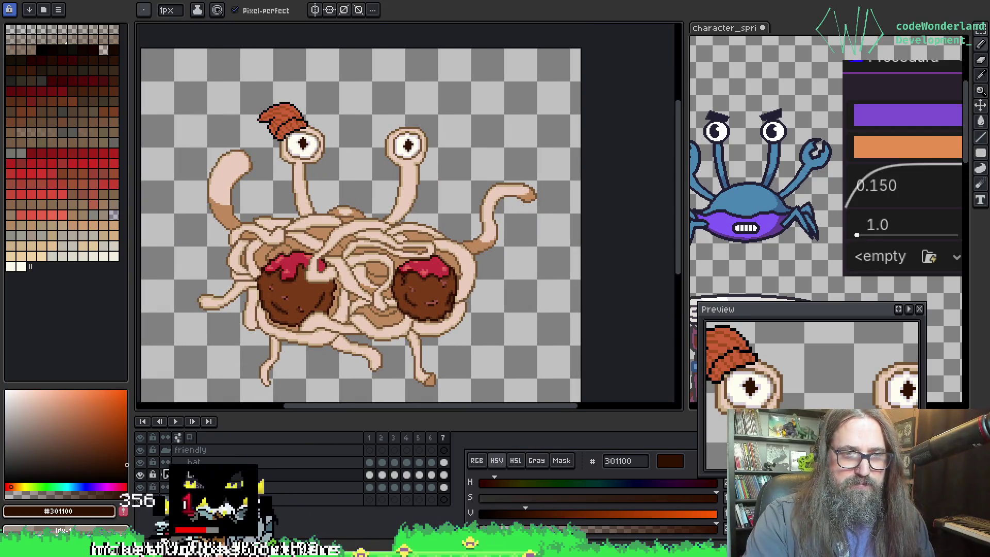
Step: Collapse the friendly layer group, toggling its visibility off and back on
click(165, 452)
click(146, 450)
click(145, 450)
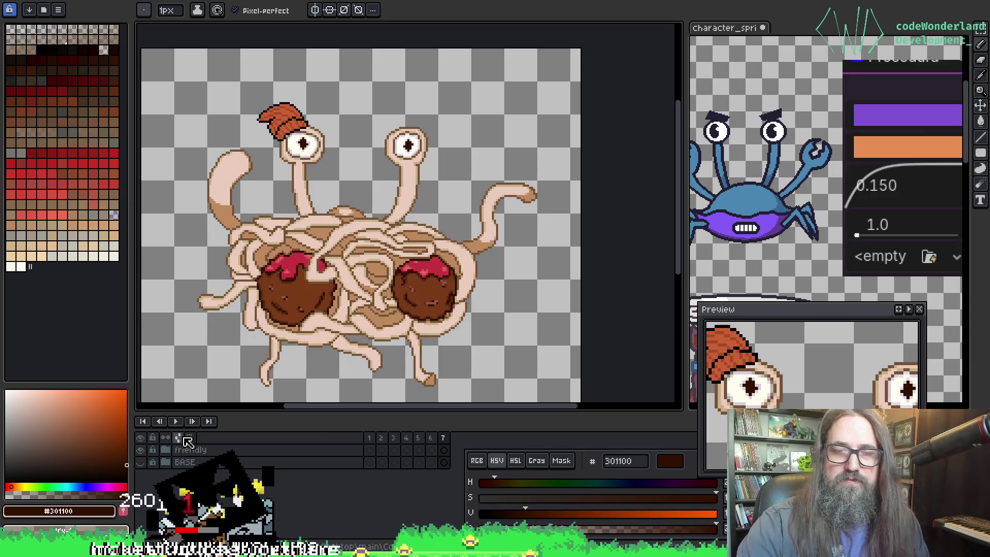
Step: Duplicate the friendly group with Ctrl+J, rename the copy 'enemies' and expand it
click(230, 449)
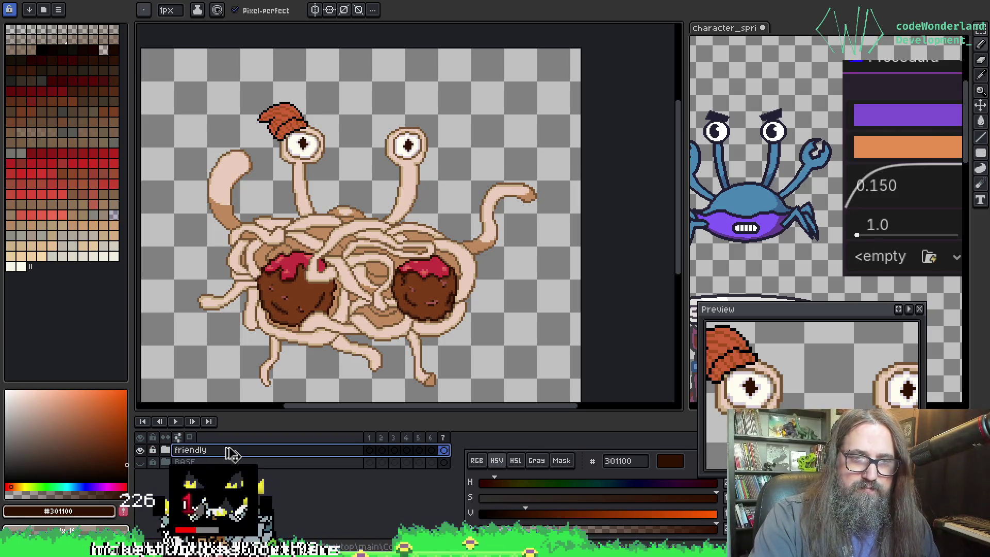
key(ctrl+j)
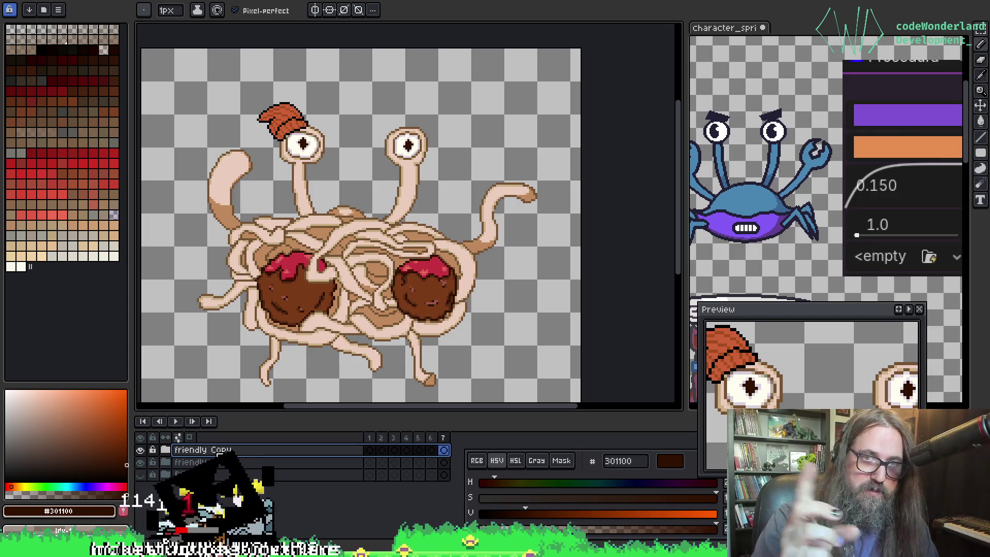
double_click(223, 451)
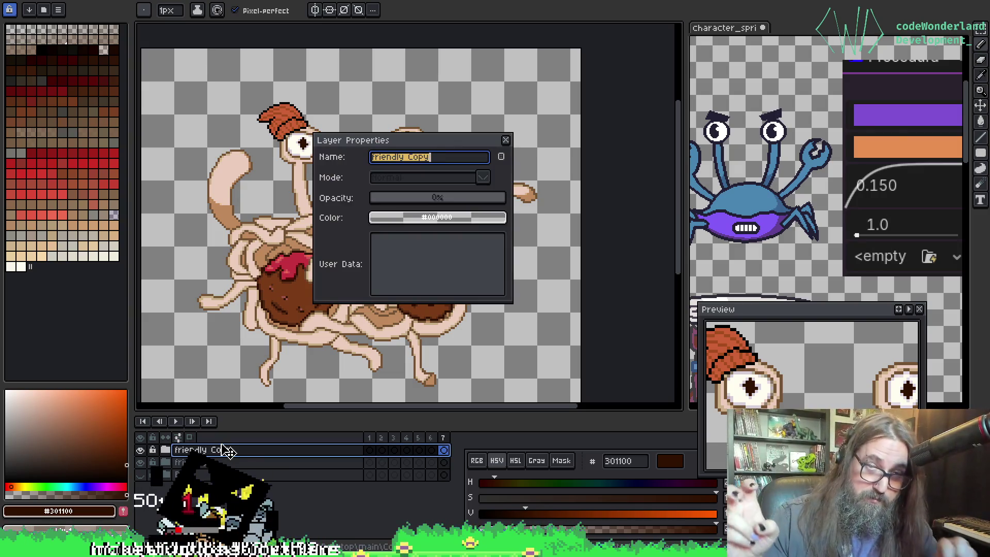
key(BackSpace)
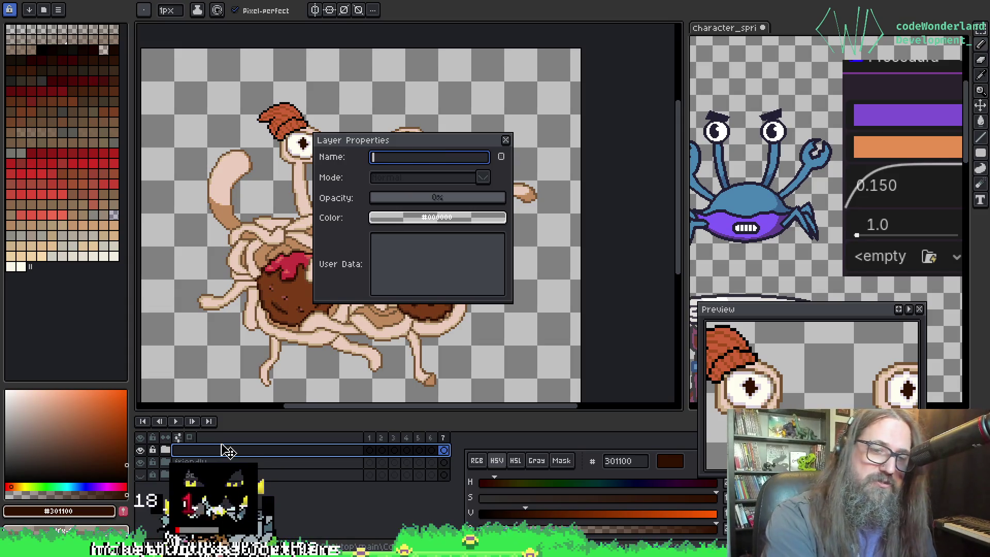
text(eneim)
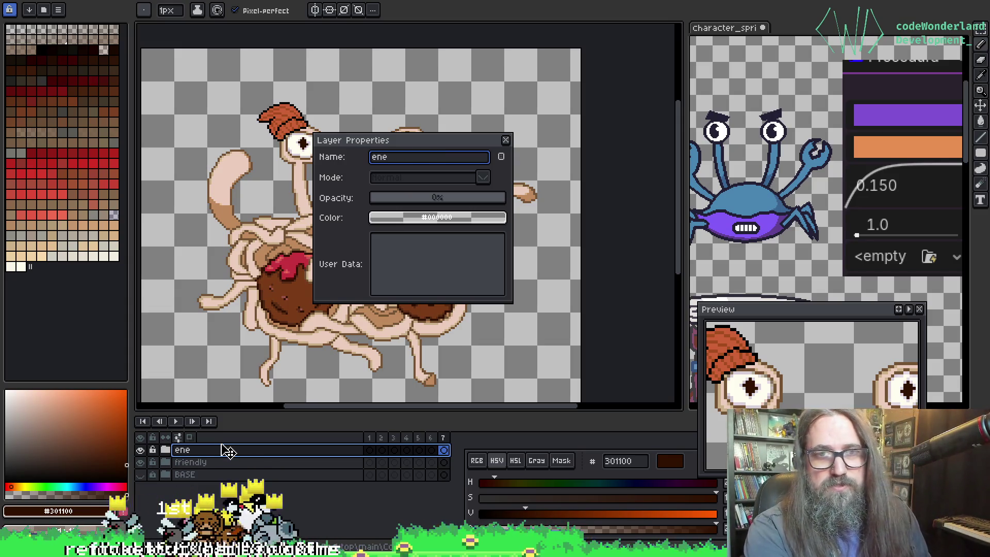
key(BackSpace)
key(BackSpace)
text(mies)
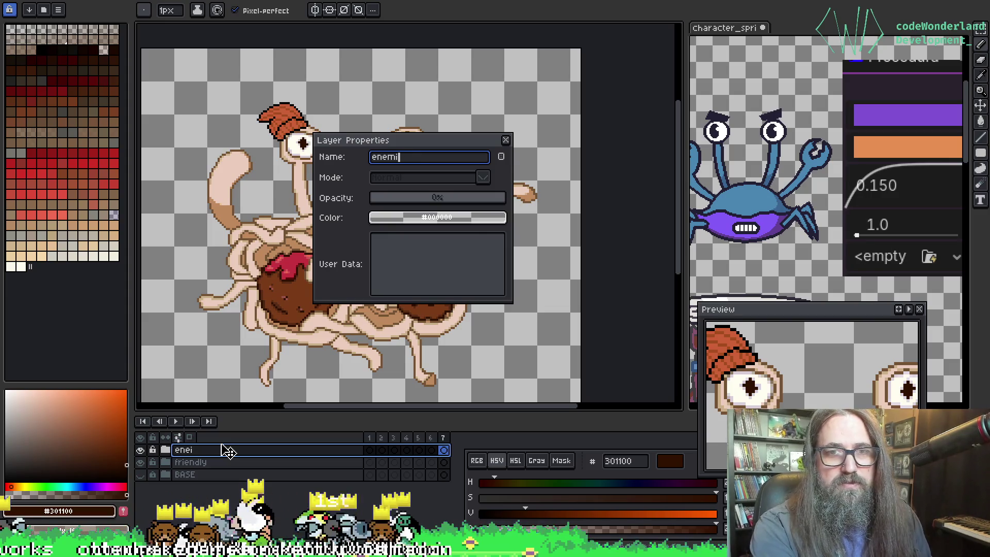
key(Return)
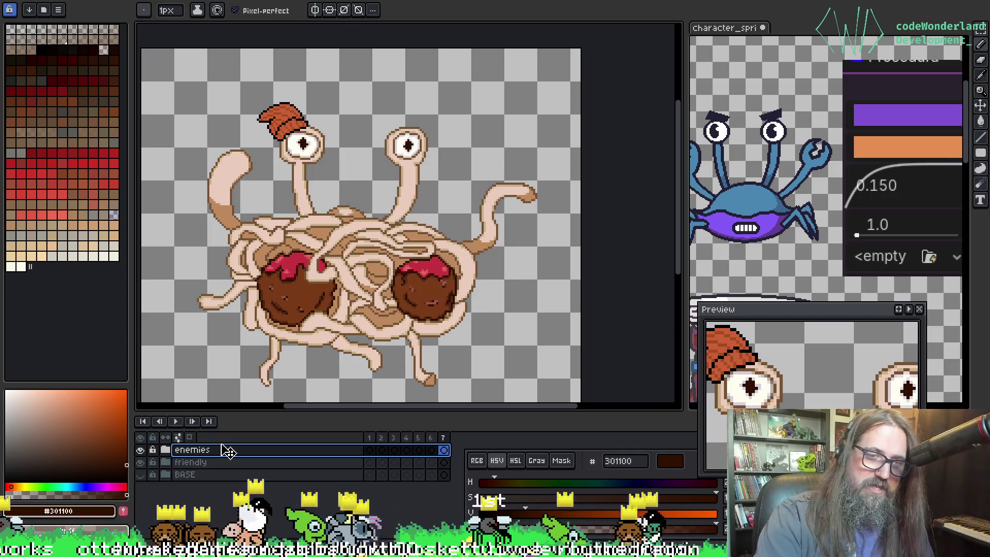
click(165, 450)
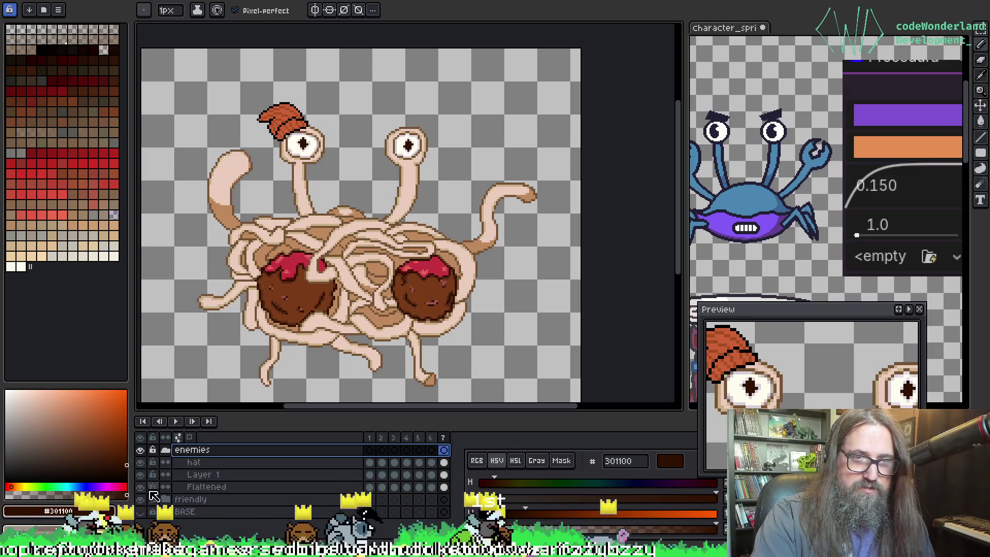
Step: Hide both hat layers and delete the friendly group's Layer 1
click(140, 462)
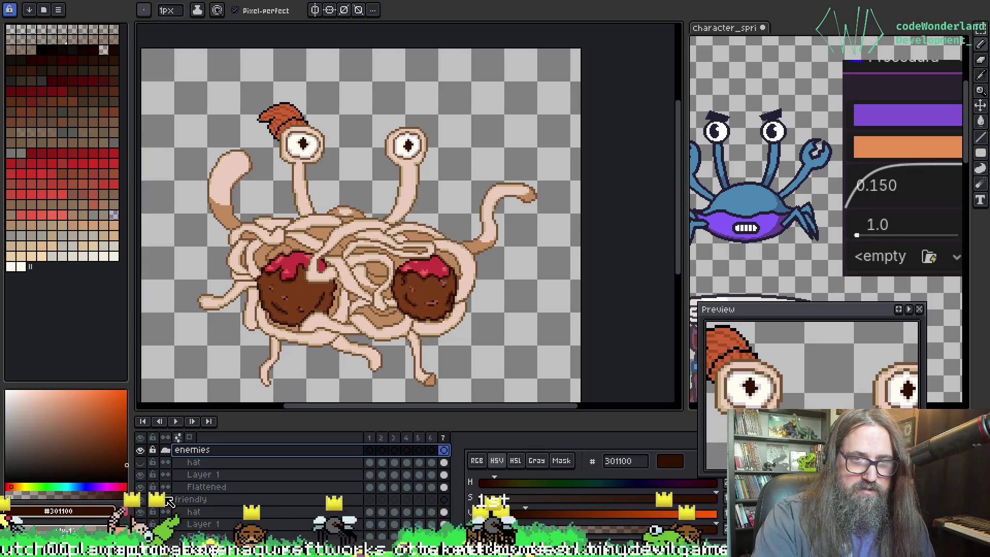
click(142, 501)
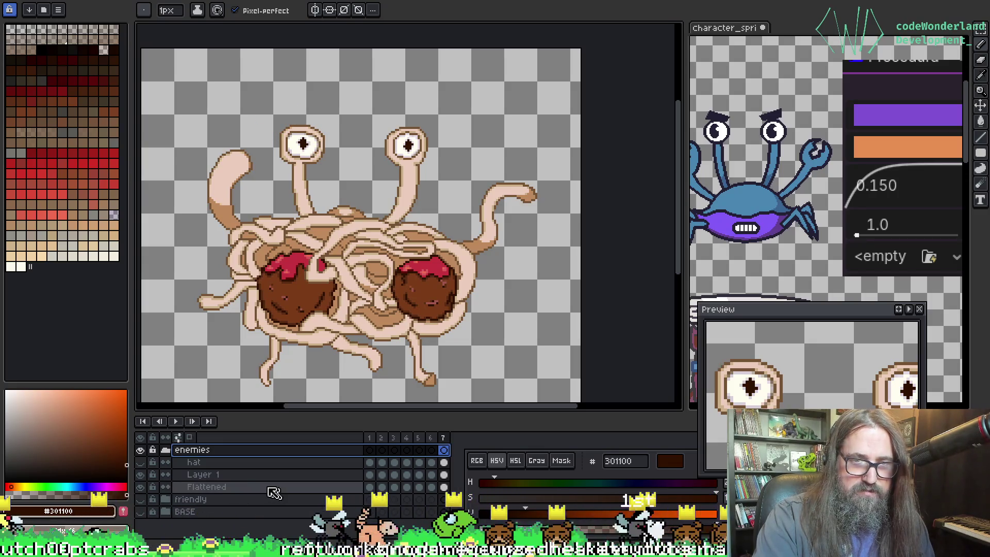
click(166, 499)
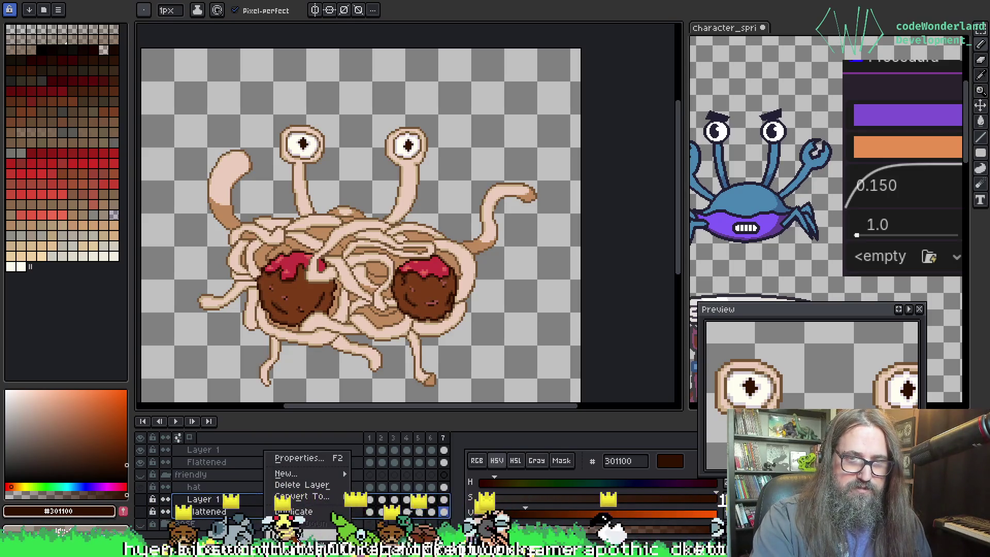
click(302, 485)
Step: Rename the Flattened layers in the friendly and enemies groups to 'body'
double_click(225, 509)
text(body)
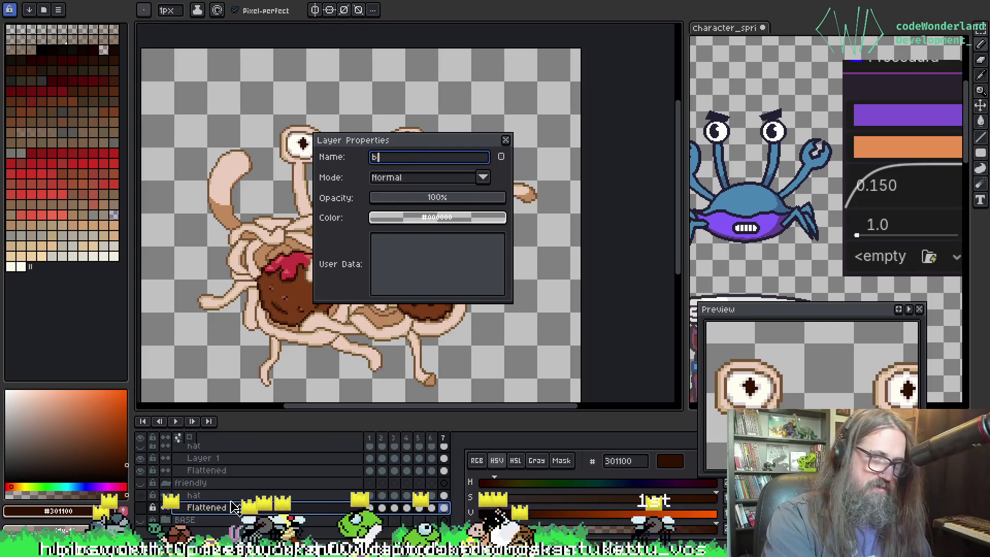
key(Return)
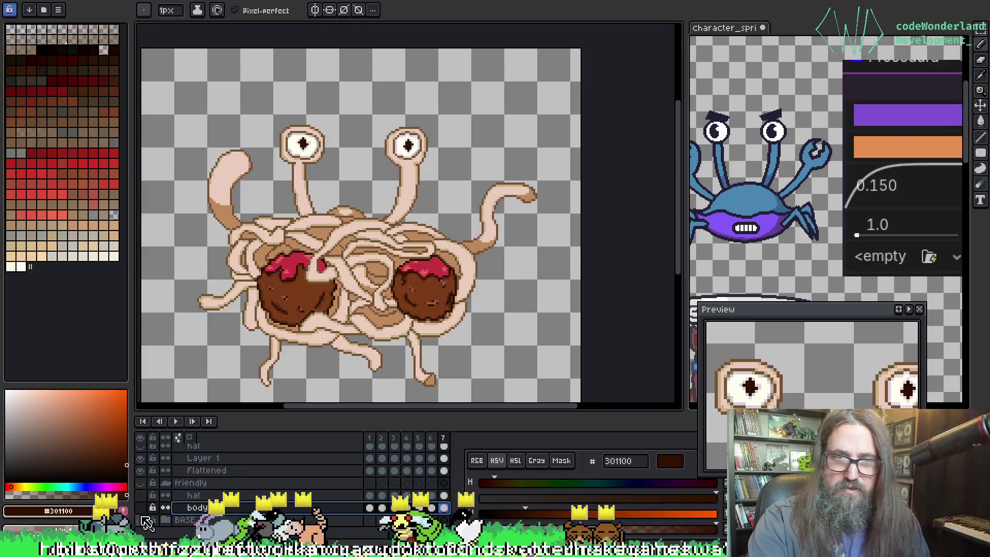
double_click(220, 471)
text(bopd)
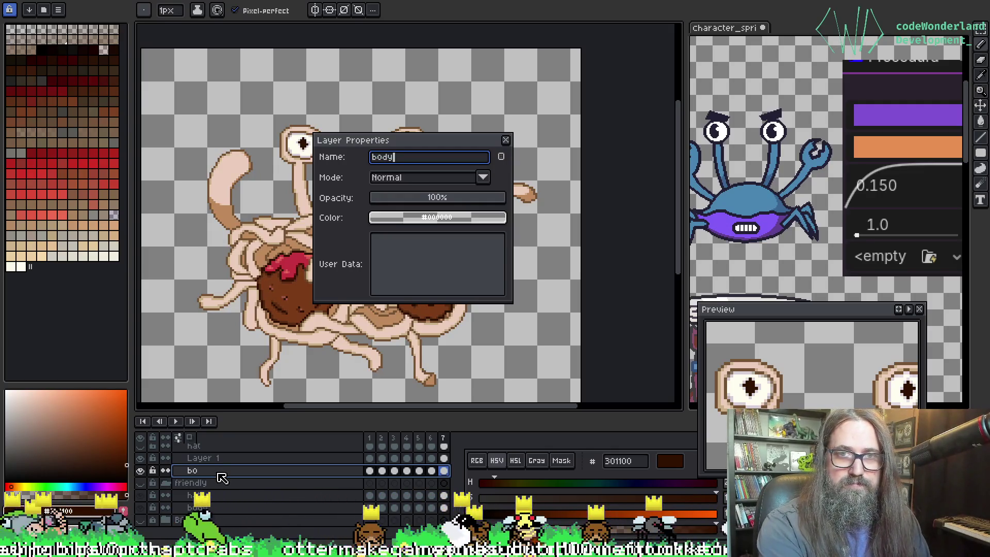
key(Return)
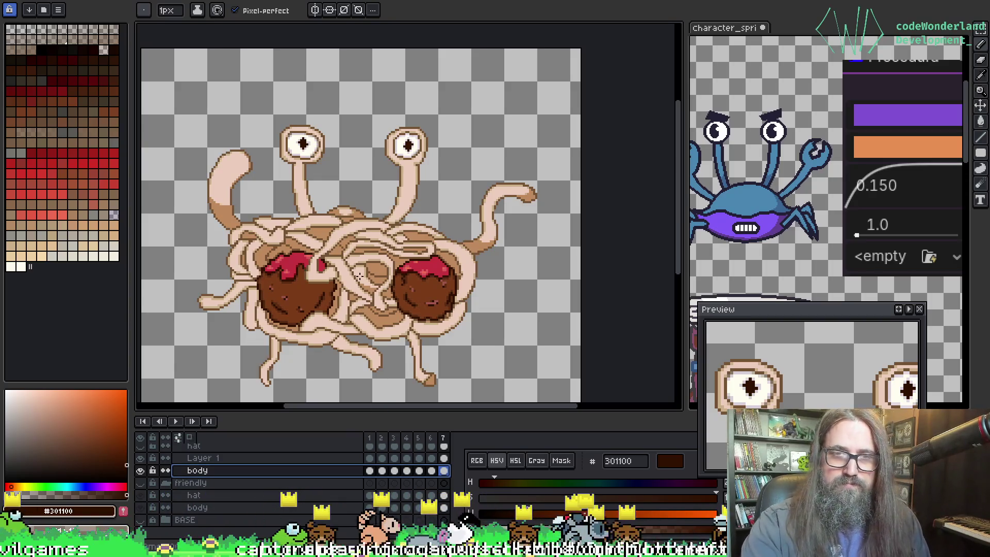
Step: Collapse the friendly and enemies groups and hide the enemies group
scroll(360, 276, down, 3)
scroll(369, 258, up, 3)
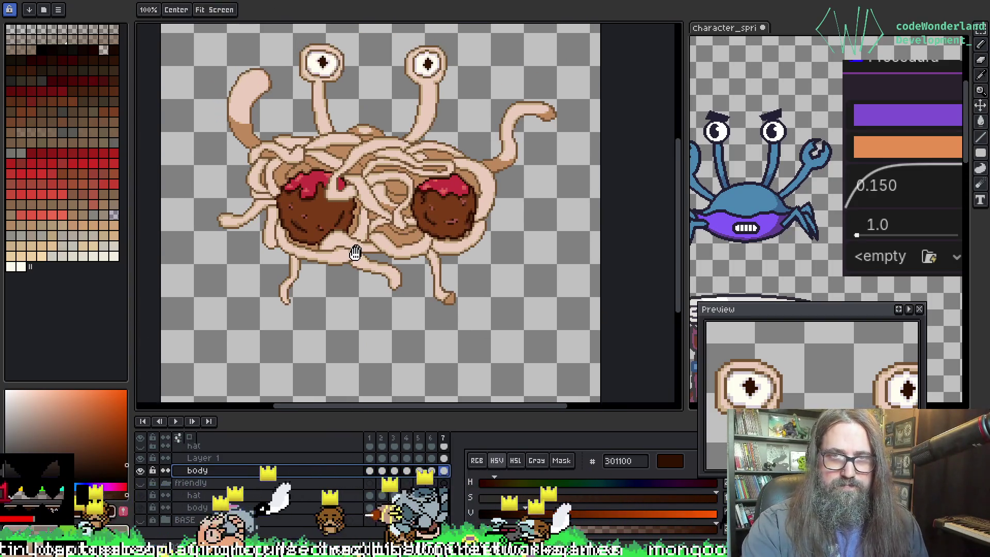
drag(356, 253, 324, 309)
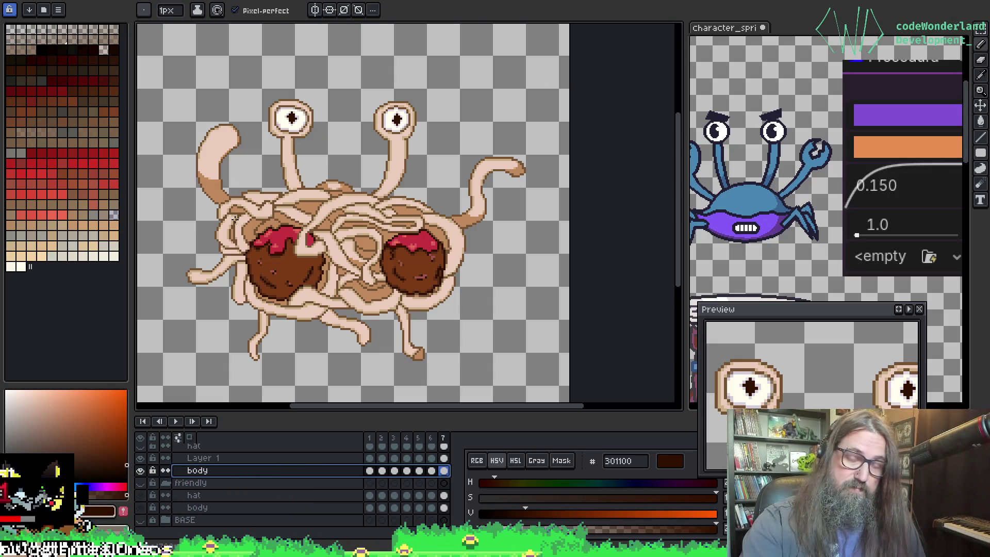
scroll(362, 223, up, 1)
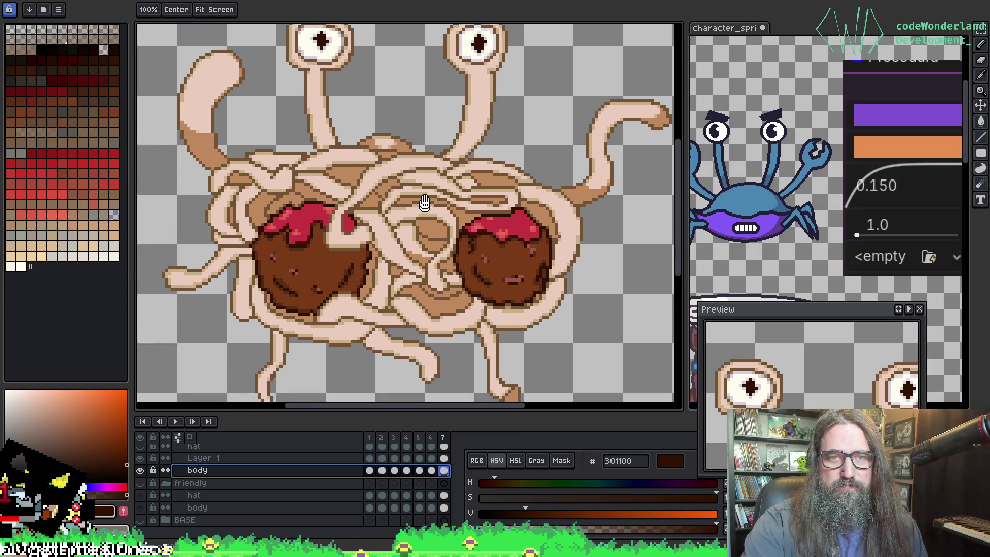
scroll(415, 195, down, 1)
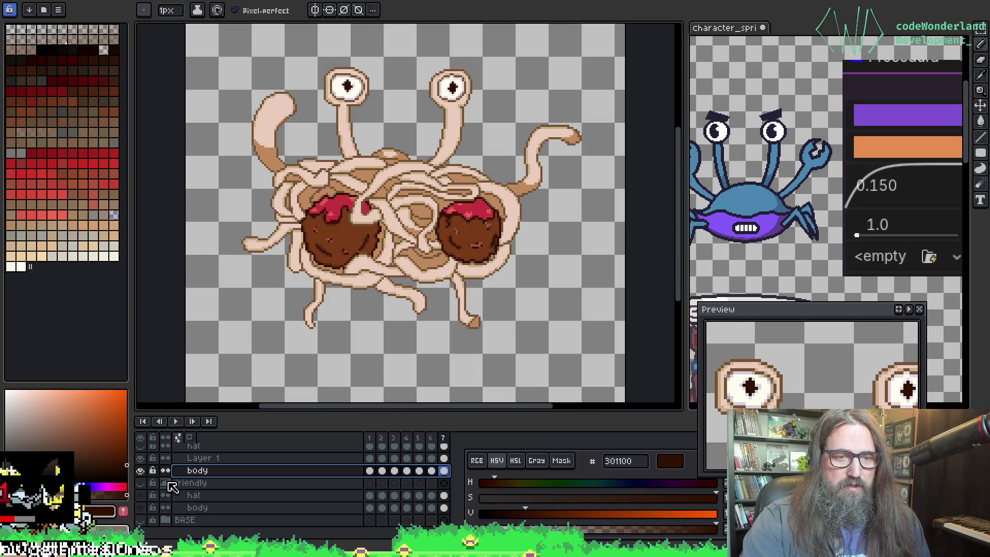
click(166, 483)
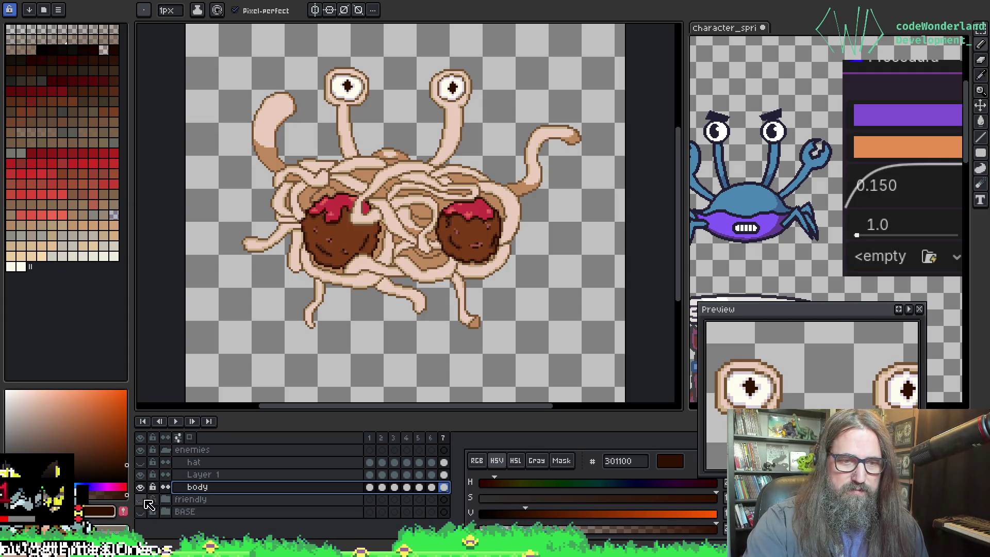
click(165, 450)
click(140, 449)
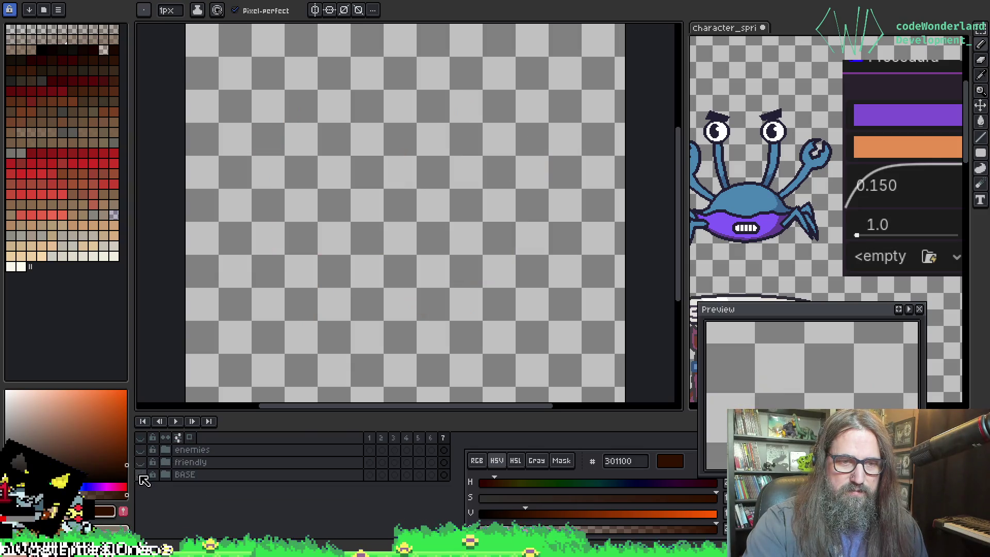
Step: Show only the enemies group, expanded, and check what Layer 1 holds
click(140, 463)
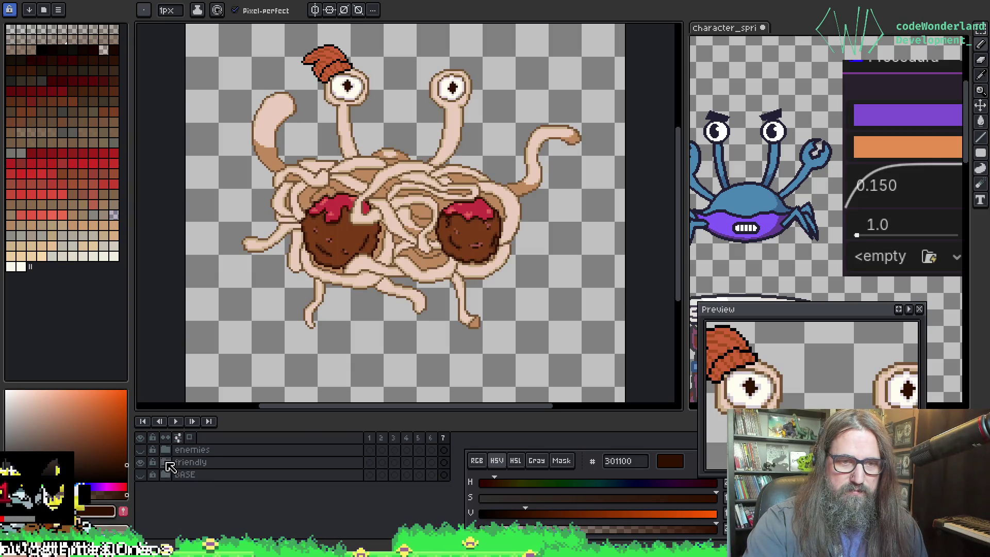
click(165, 450)
click(140, 499)
click(140, 450)
click(139, 475)
click(139, 475)
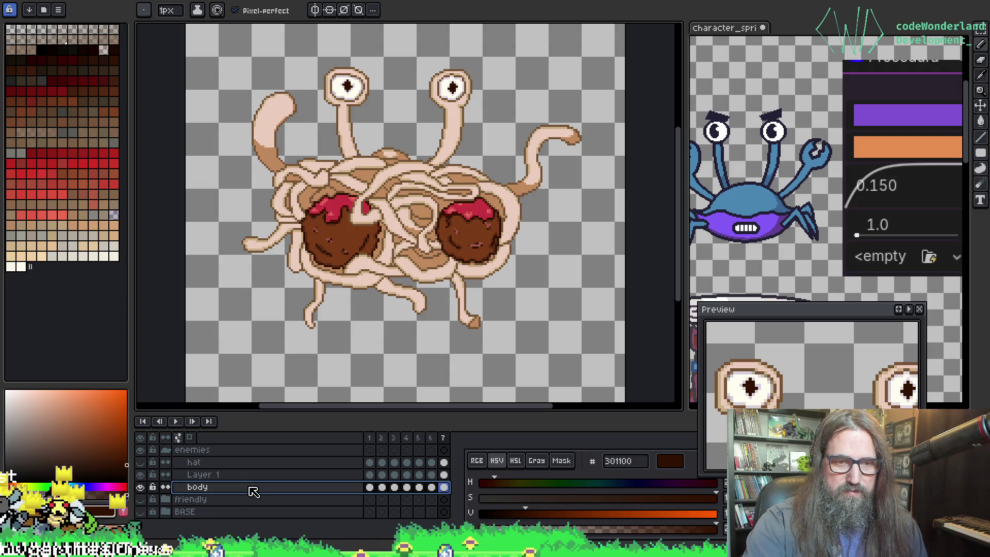
Step: Flatten Layer 1 and body into one layer and name it 'body'
shift+click(250, 474)
right_click(249, 476)
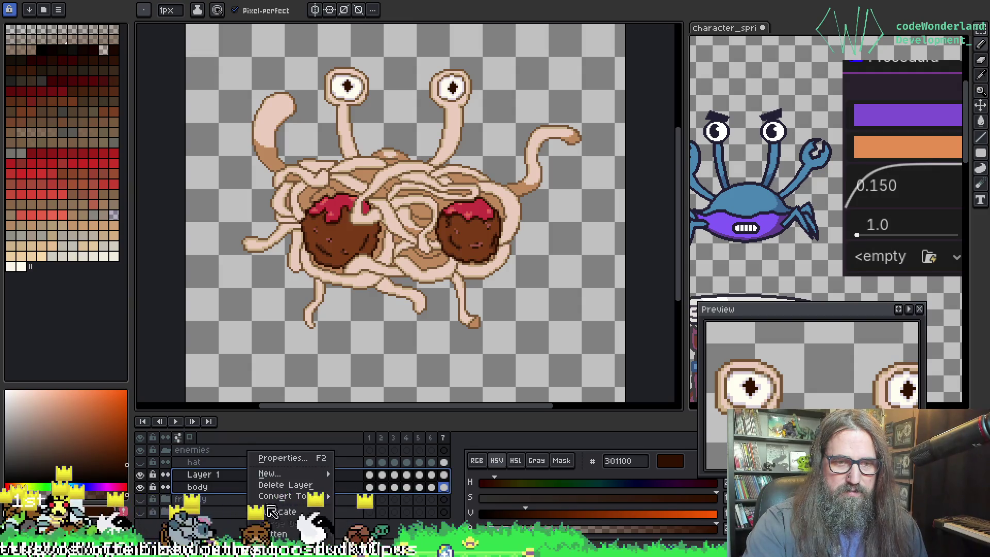
click(278, 535)
double_click(207, 475)
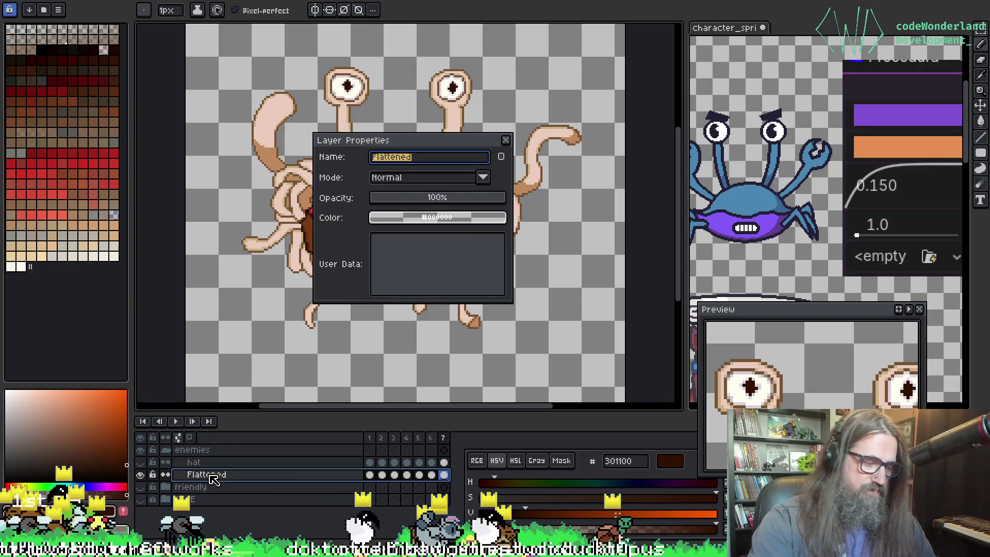
text(body)
key(Return)
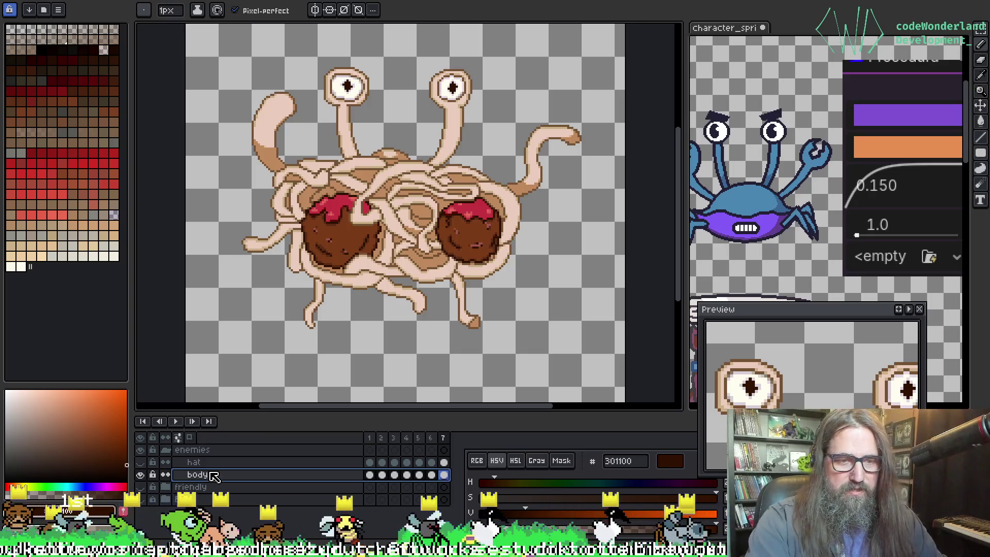
Step: Delete the enemies group's hat layer and save the file
click(226, 460)
key(Delete)
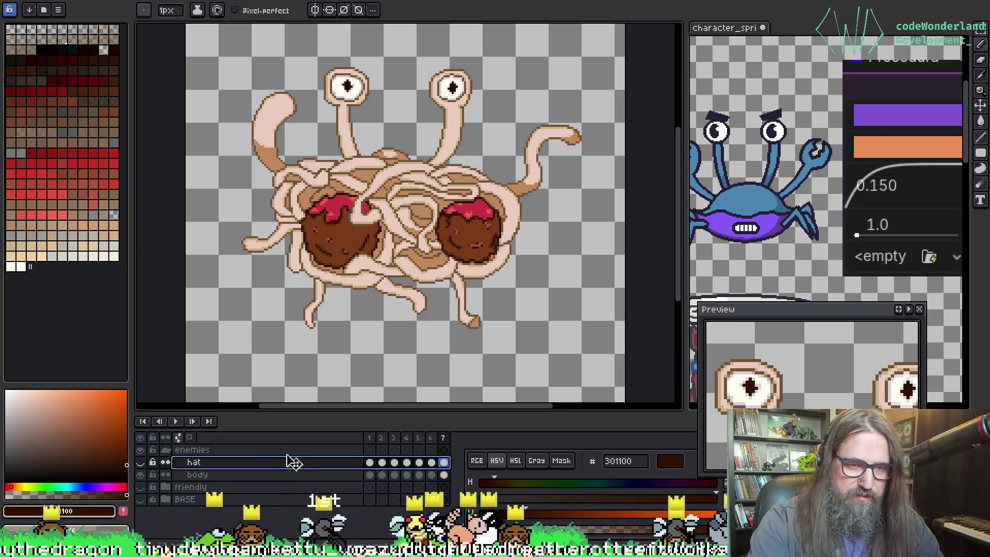
key(ctrl+s)
scroll(895, 194, down, 3)
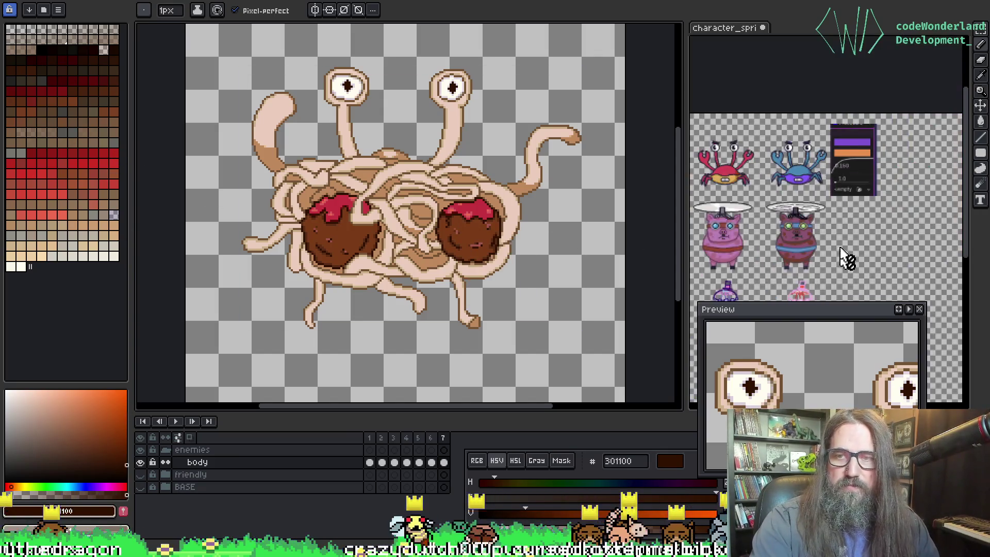
click(847, 258)
scroll(805, 189, up, 5)
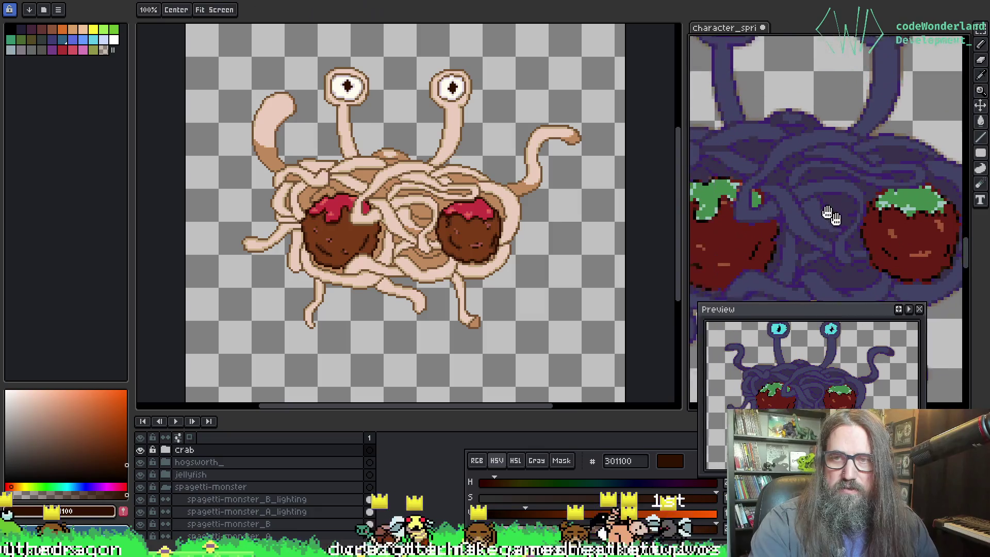
scroll(805, 189, up, 2)
alt+click(779, 123)
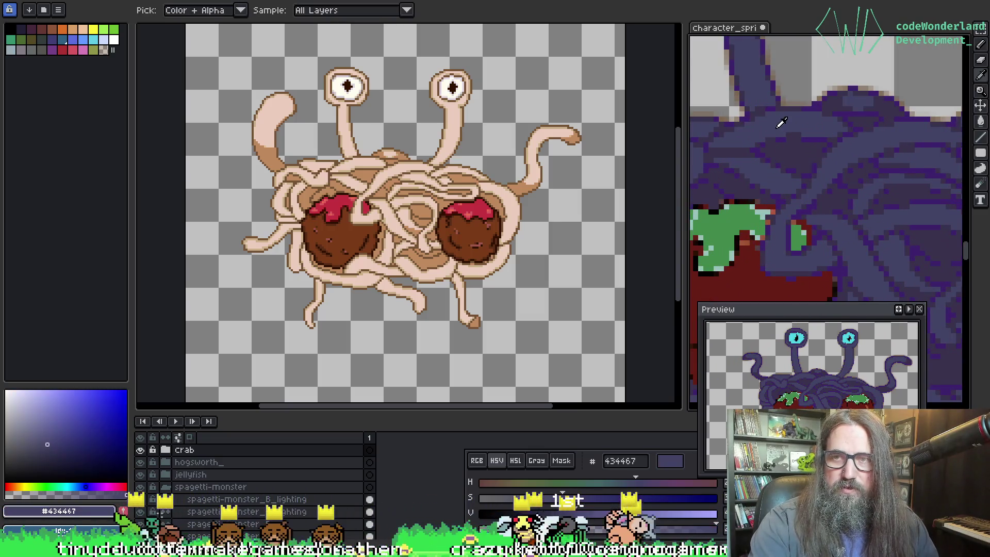
scroll(316, 155, up, 2)
key(g)
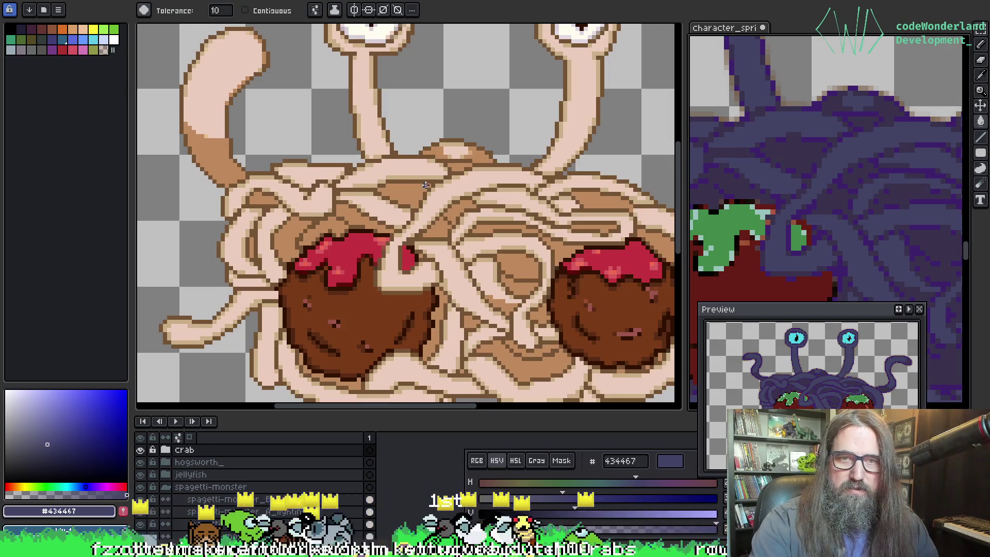
click(411, 169)
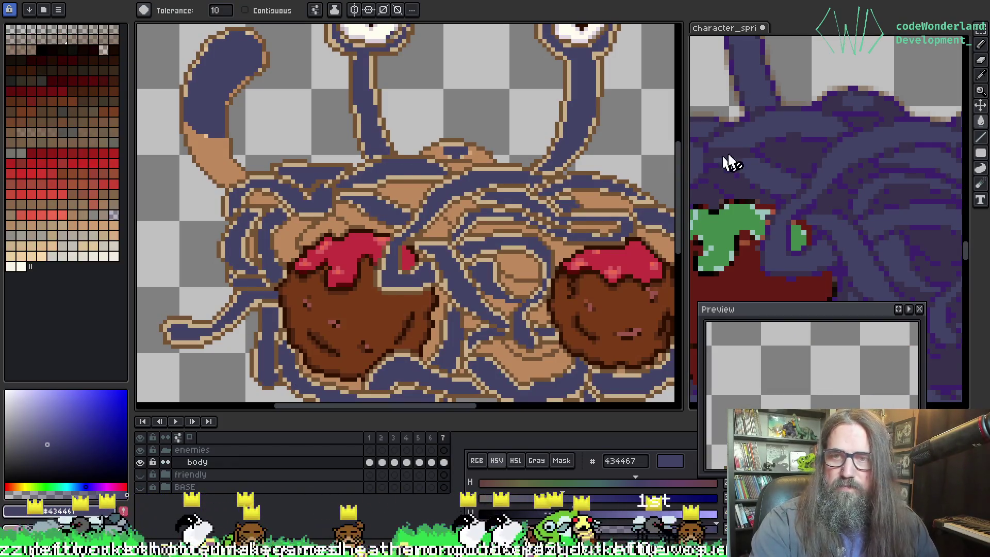
scroll(759, 148, up, 2)
key(alt)
click(800, 147)
click(351, 217)
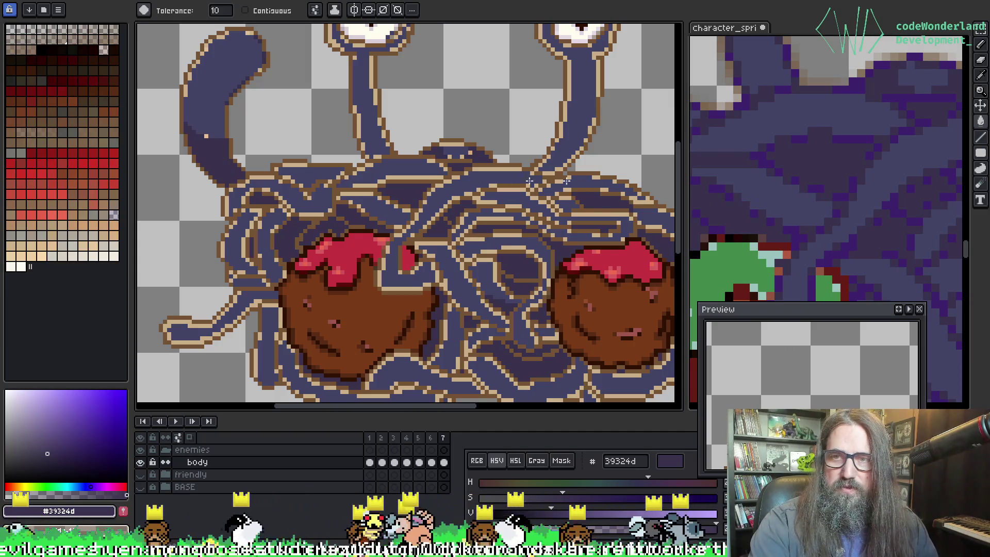
key(alt)
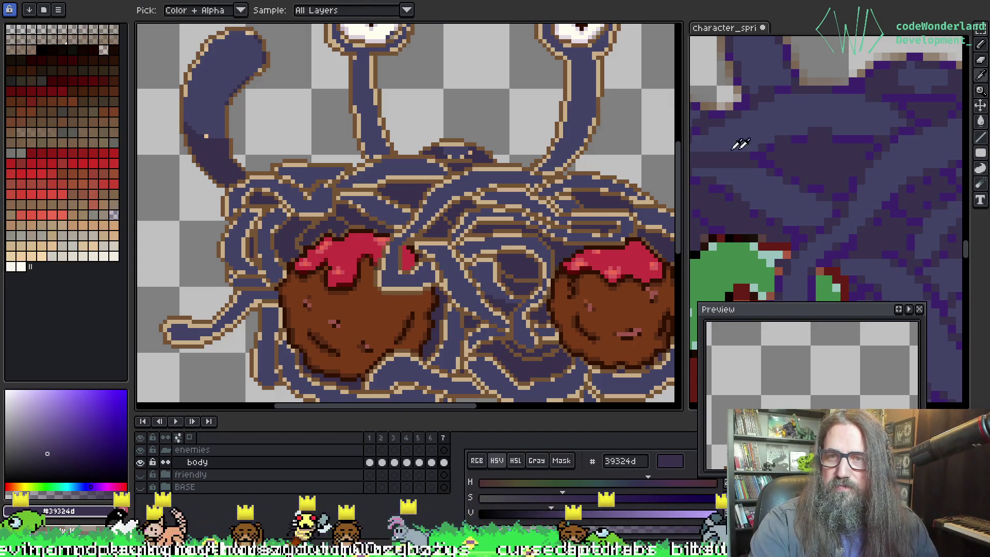
alt+click(803, 133)
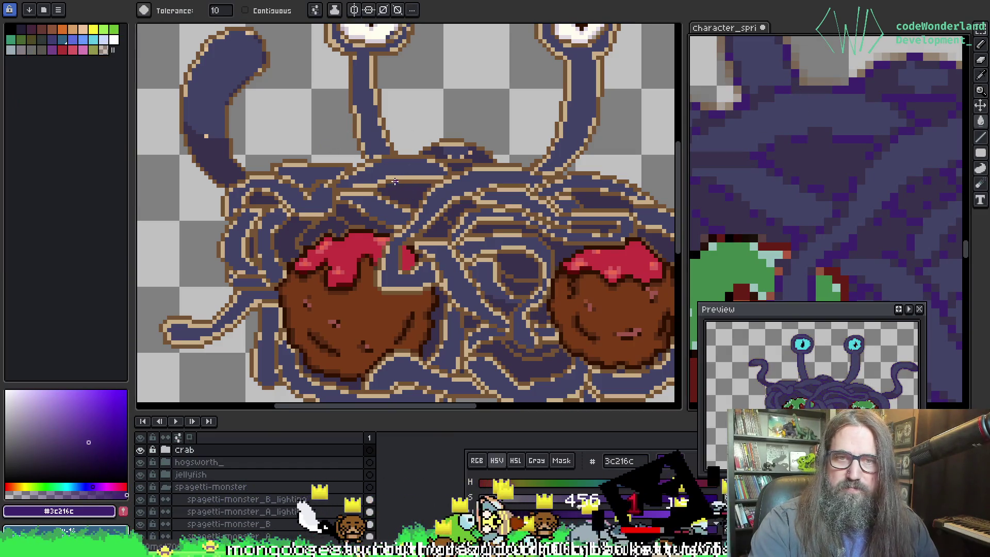
click(464, 184)
scroll(463, 184, down, 3)
scroll(463, 184, up, 4)
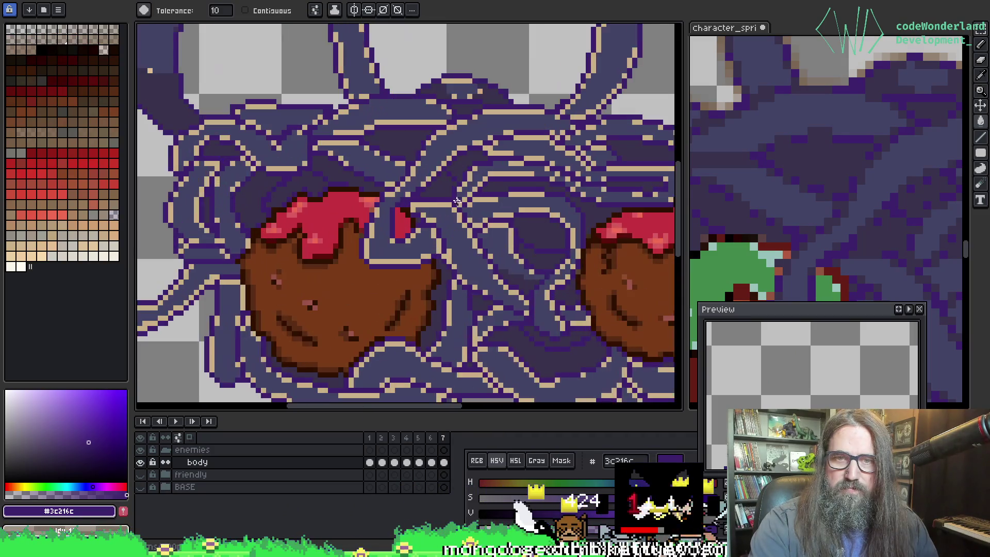
scroll(752, 204, down, 4)
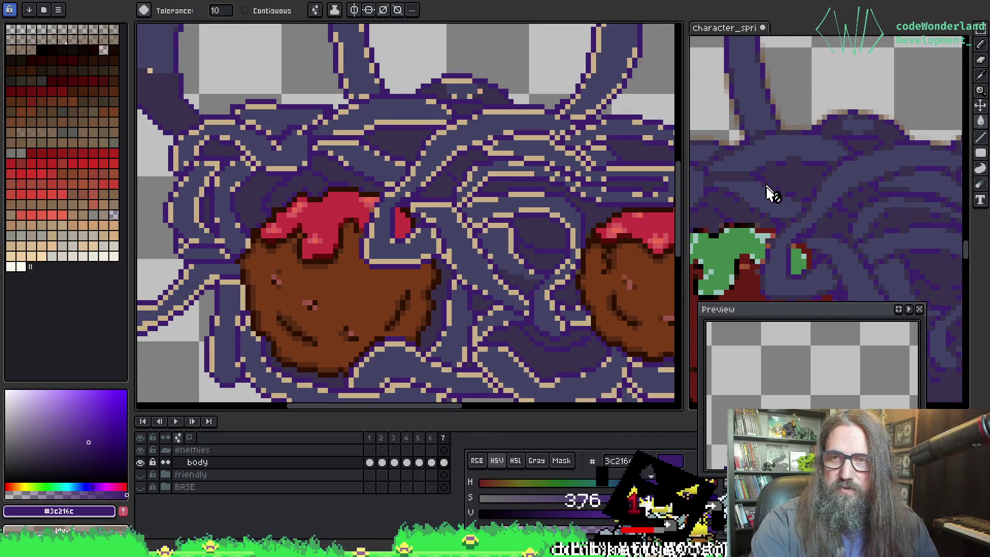
drag(758, 171, 743, 117)
scroll(791, 204, up, 2)
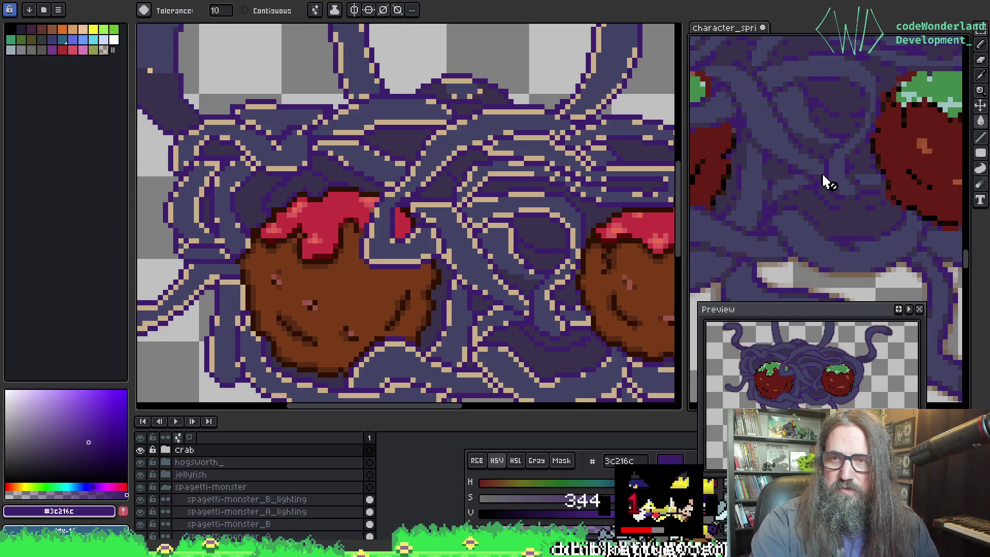
scroll(769, 111, up, 3)
scroll(858, 215, down, 2)
scroll(805, 177, up, 2)
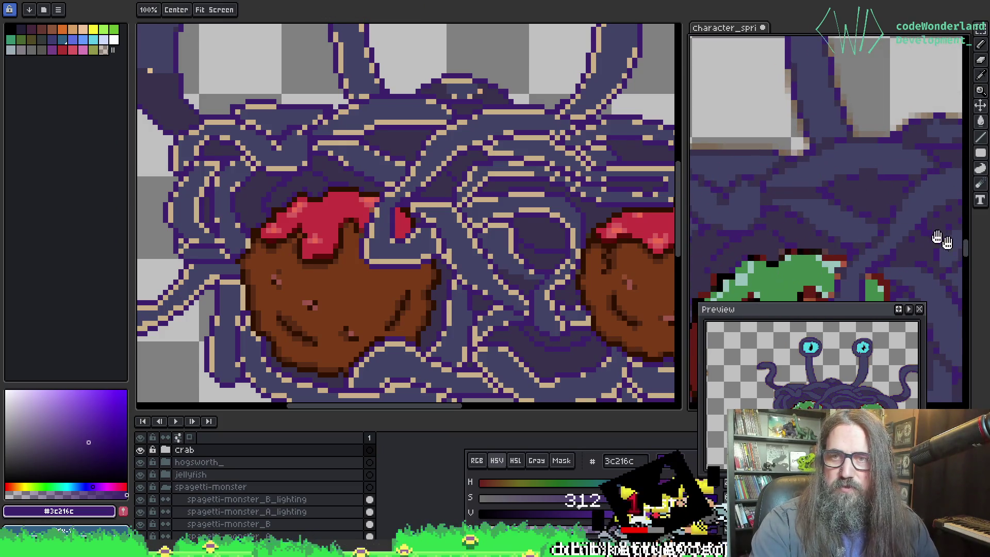
scroll(829, 143, up, 2)
scroll(830, 142, up, 2)
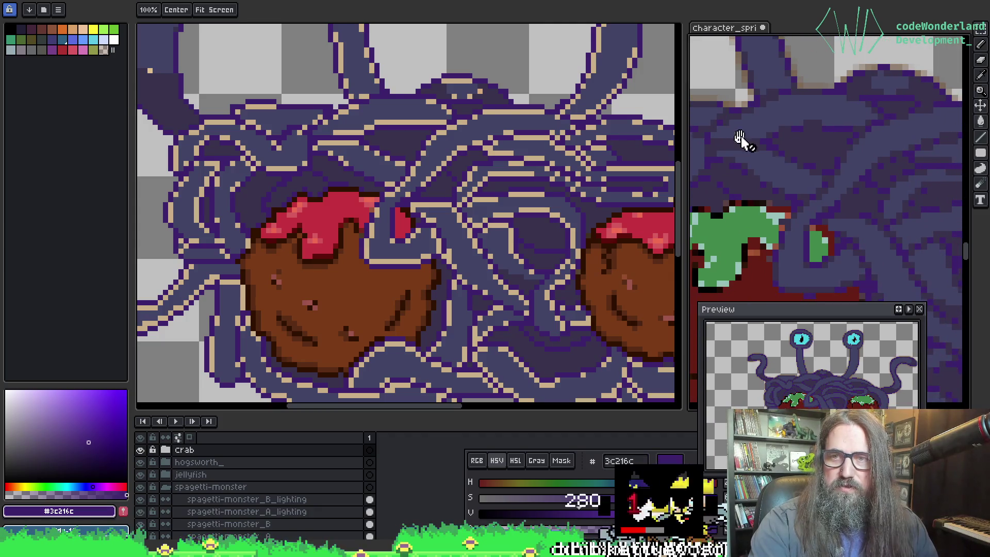
scroll(332, 129, up, 1)
Step: Switch to the flattened-body sprite and fill the tan highlights with a lighter blue-grey
alt+click(364, 161)
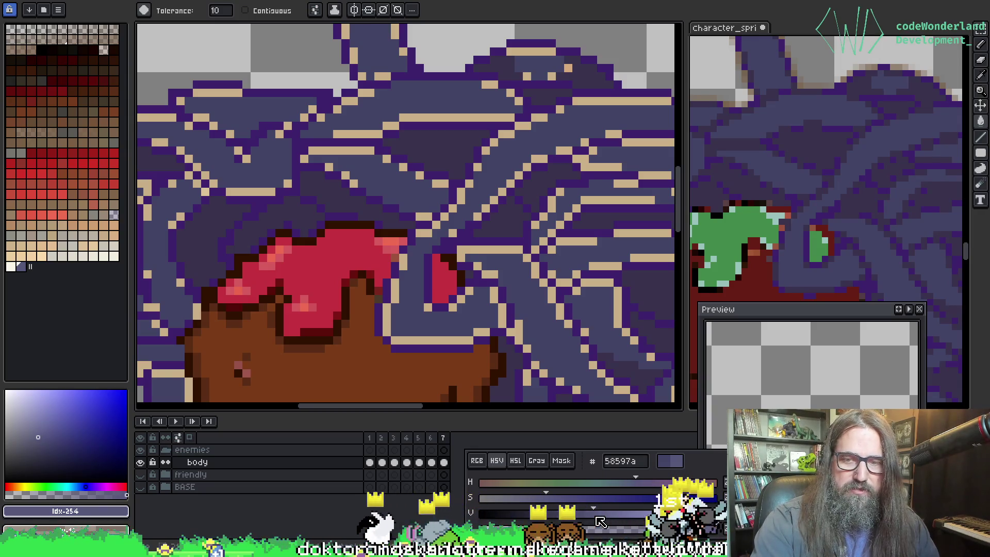
drag(594, 520, 603, 522)
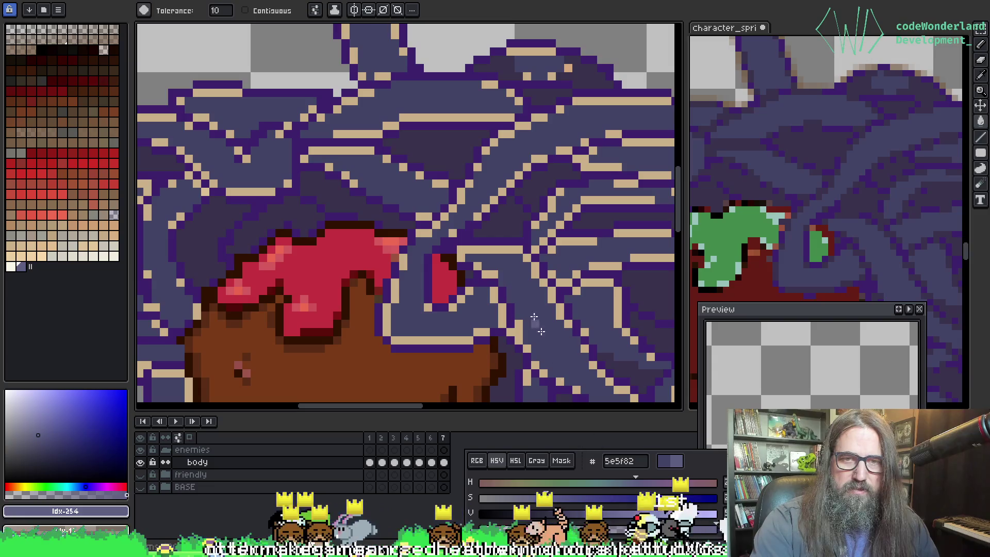
click(341, 149)
Step: Make the fill colour darker and more saturated, then recolour all tan outline pixels dark purple 4d4f70
scroll(341, 149, down, 5)
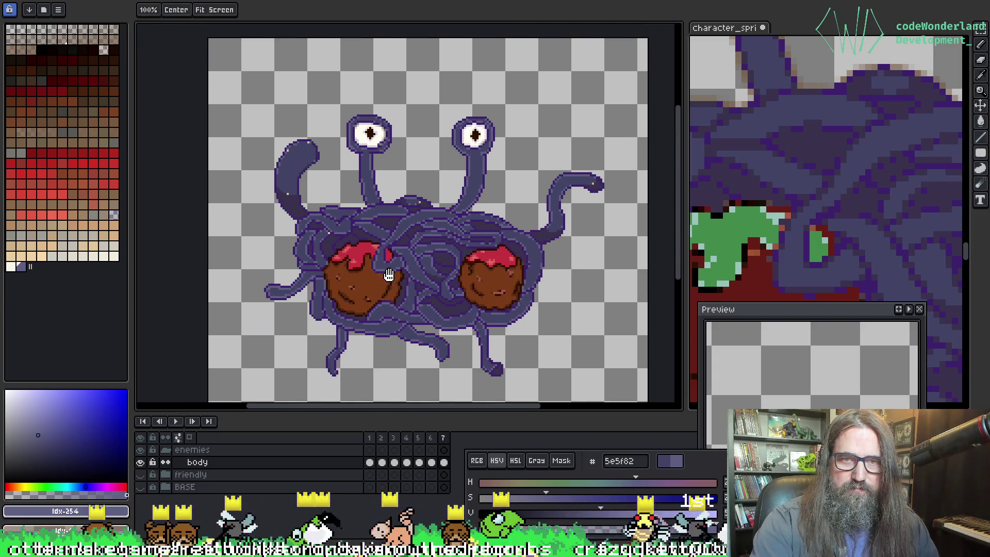
drag(389, 275, 366, 246)
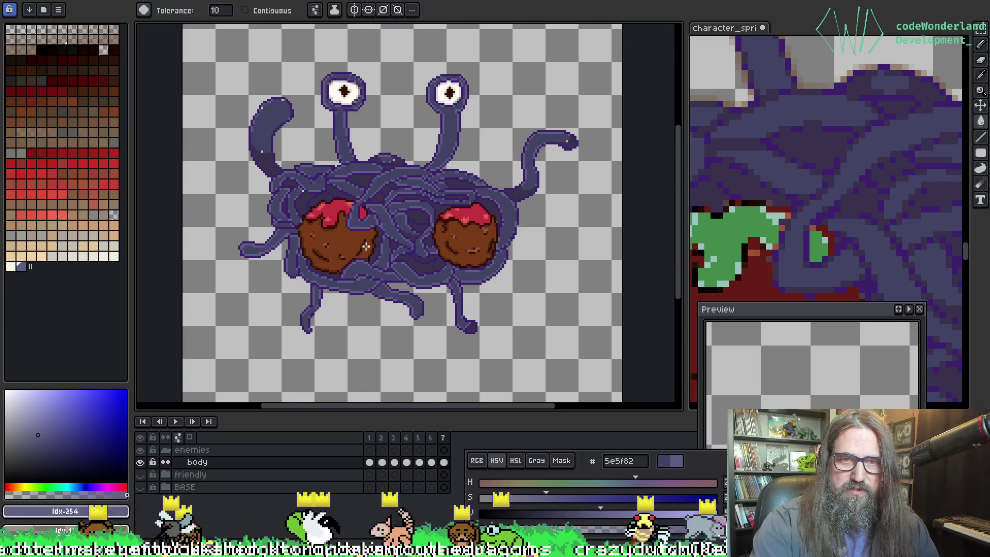
scroll(343, 169, up, 2)
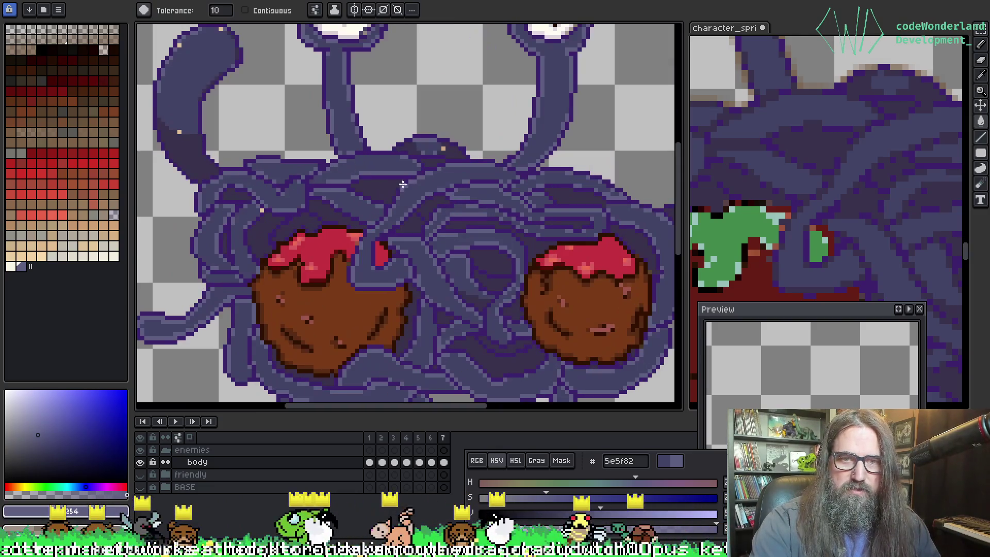
scroll(432, 212, up, 1)
click(432, 212)
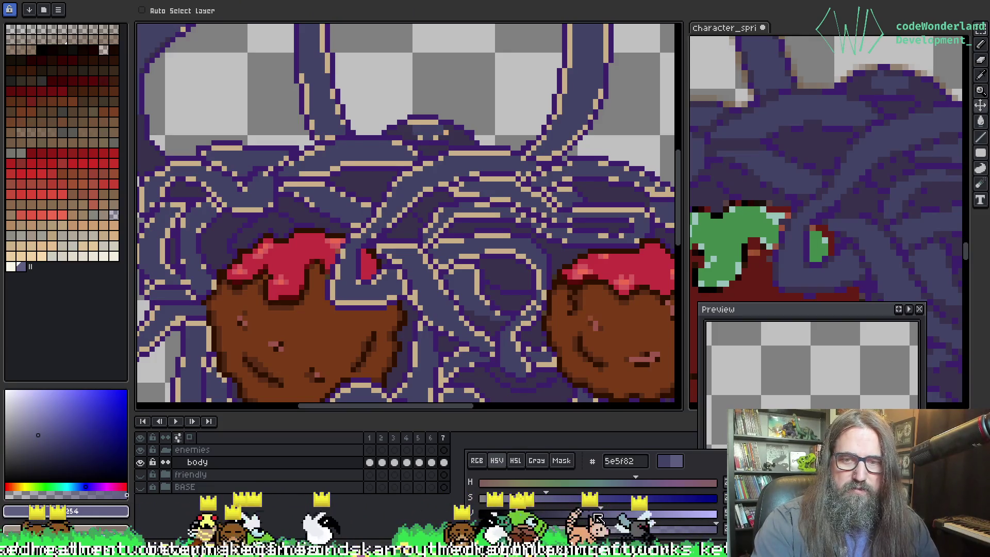
drag(596, 515, 584, 513)
click(553, 498)
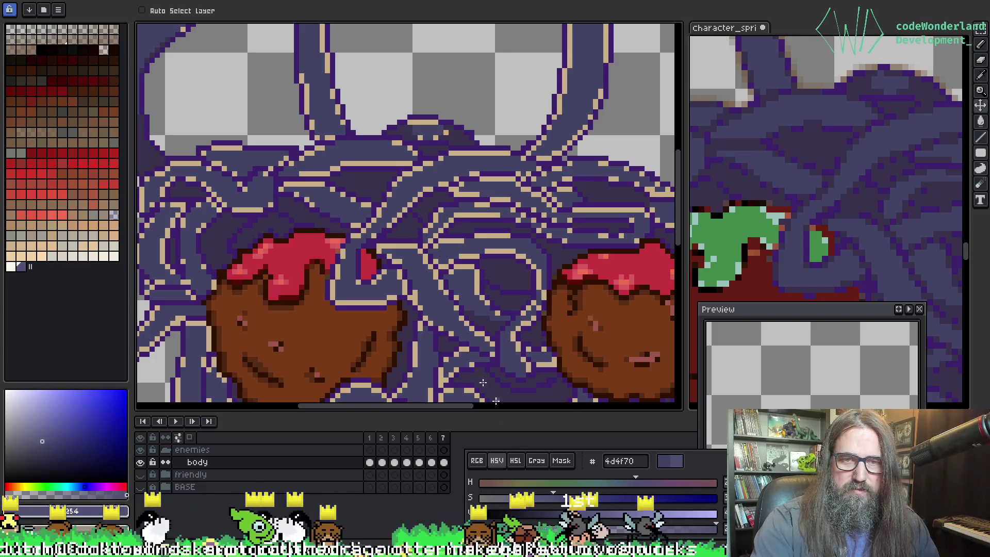
key(g)
click(379, 212)
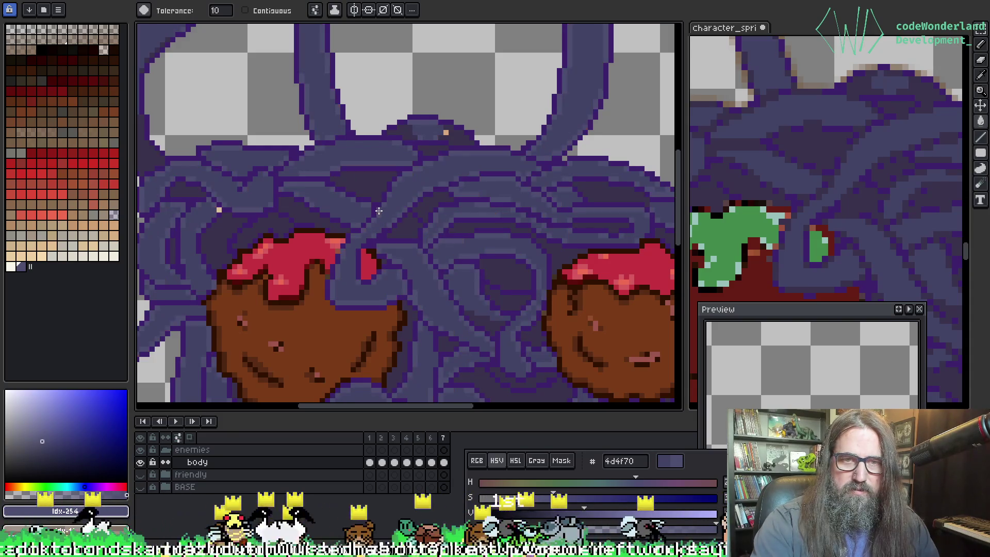
Step: Undo the dark purple recolour and refill the tan noodle lines with lighter purple 535478
scroll(379, 211, down, 3)
scroll(380, 155, up, 1)
key(ctrl+z)
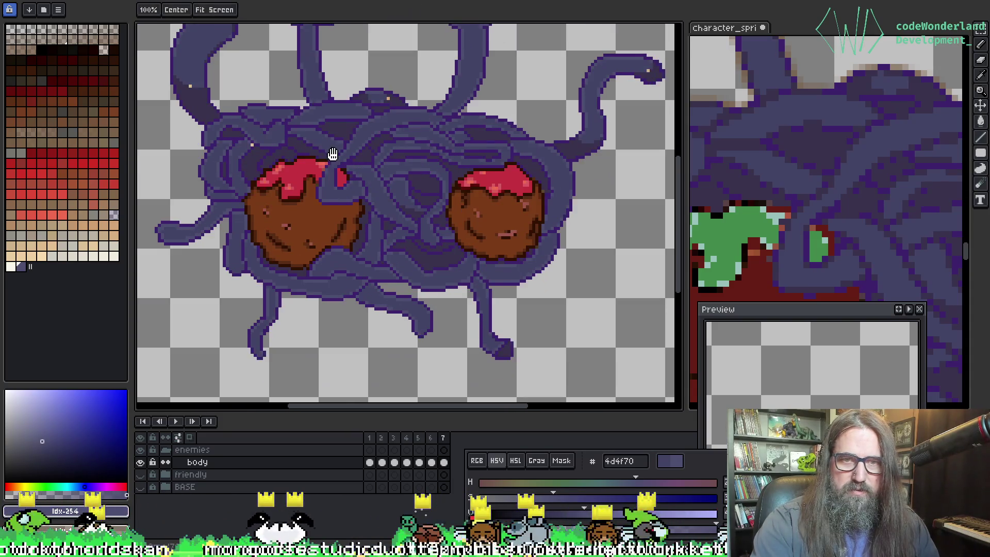
key(g)
scroll(383, 241, up, 3)
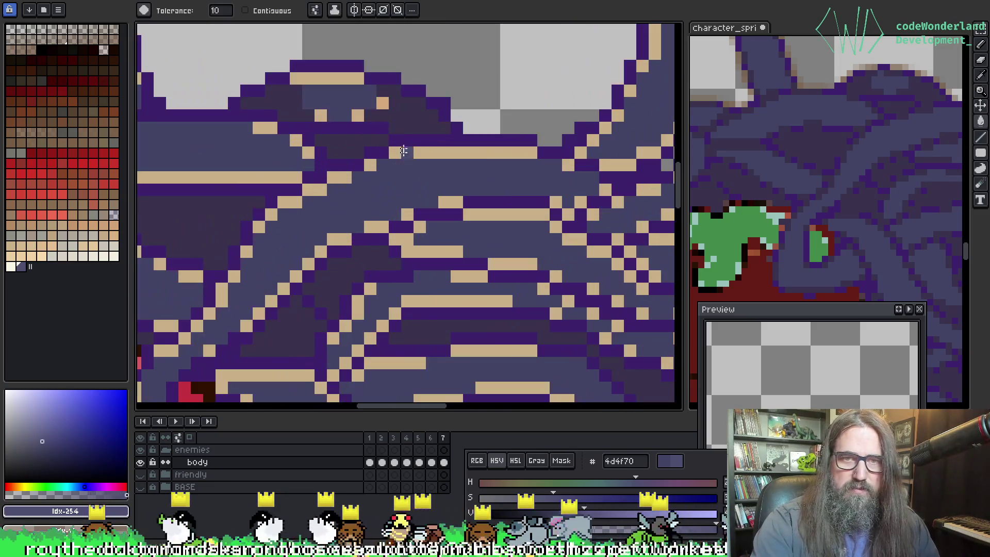
scroll(383, 241, down, 2)
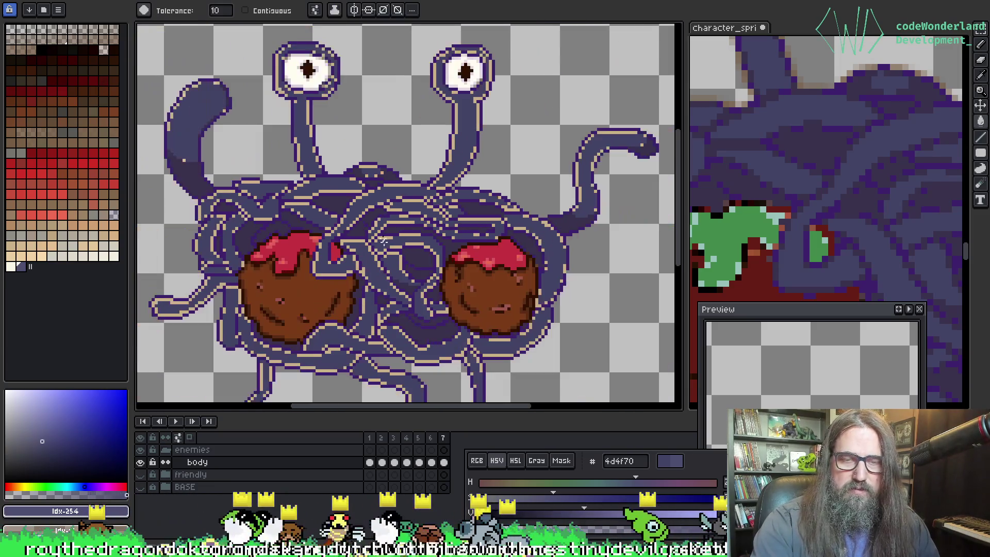
click(594, 518)
scroll(356, 159, up, 3)
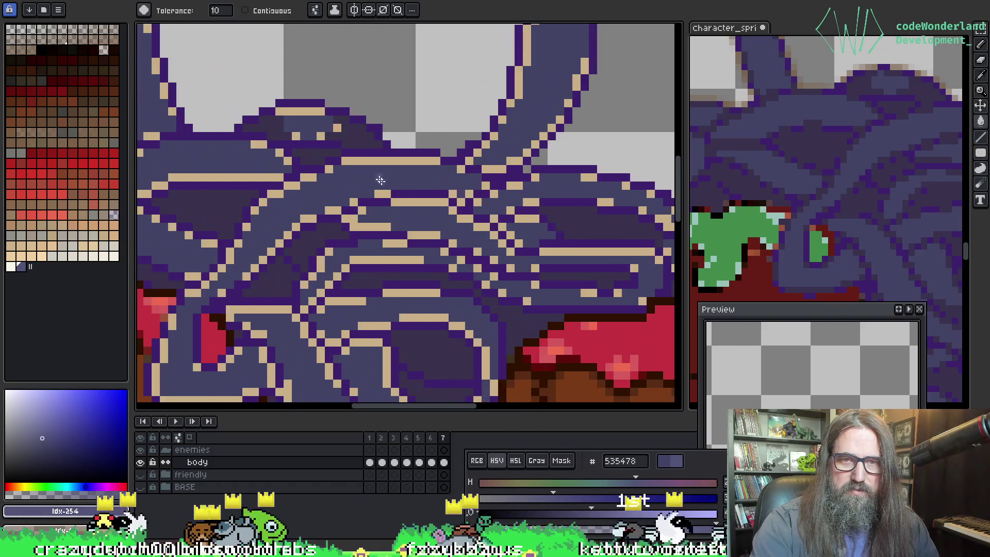
click(356, 158)
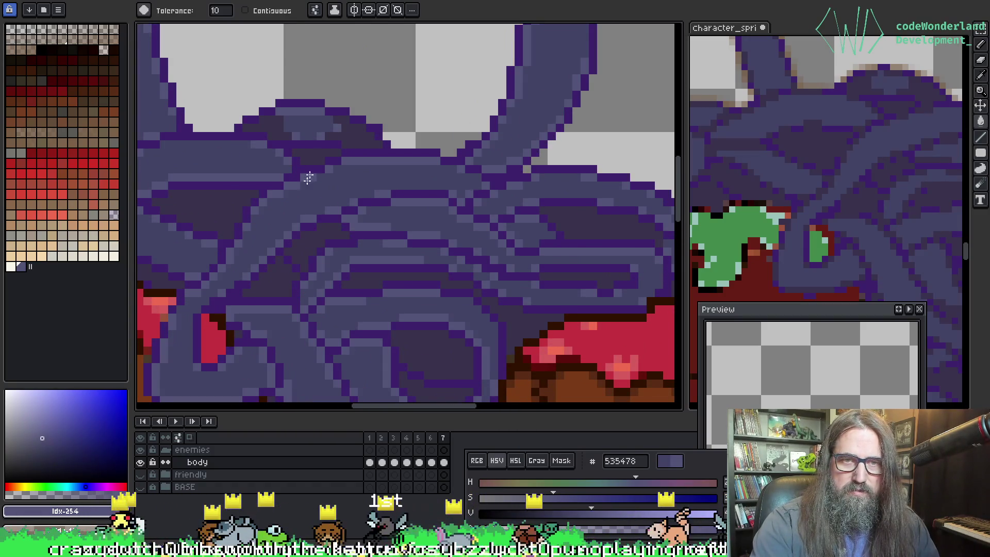
Step: Recolour the remaining stray tan tentacle pixels to the same purple
scroll(308, 178, down, 5)
mouse_move(308, 178)
mouse_down()
mouse_move(409, 150)
mouse_move(411, 197)
mouse_move(356, 195)
mouse_up()
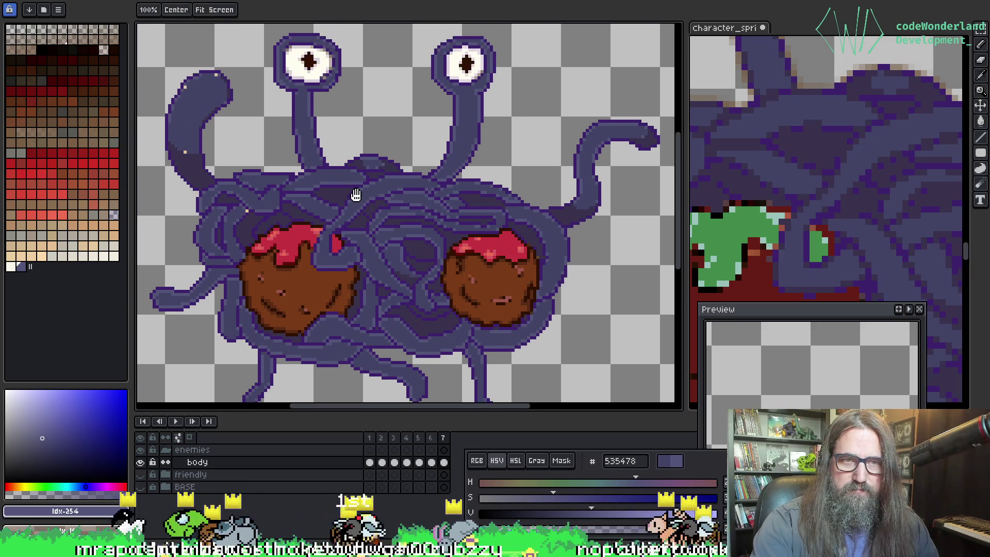
scroll(242, 173, up, 2)
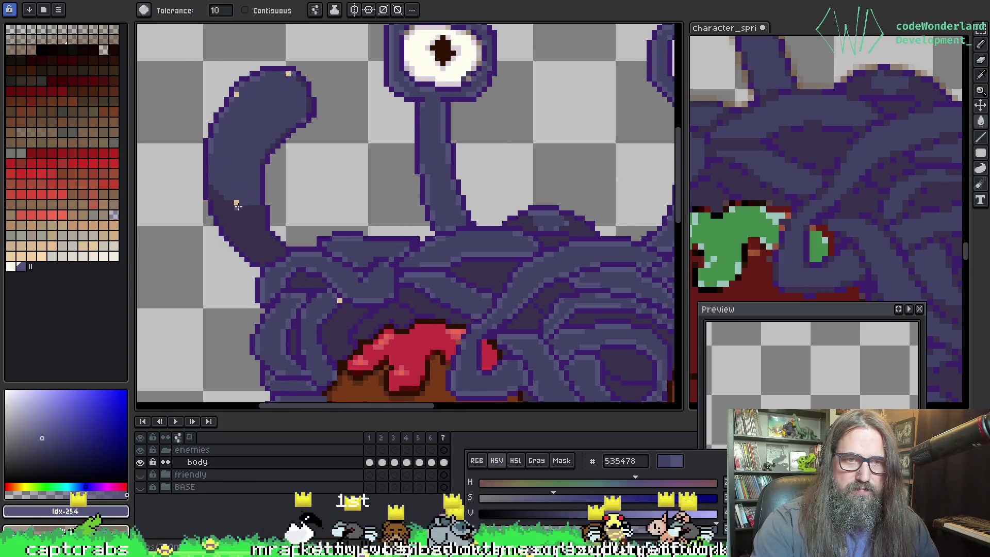
click(235, 204)
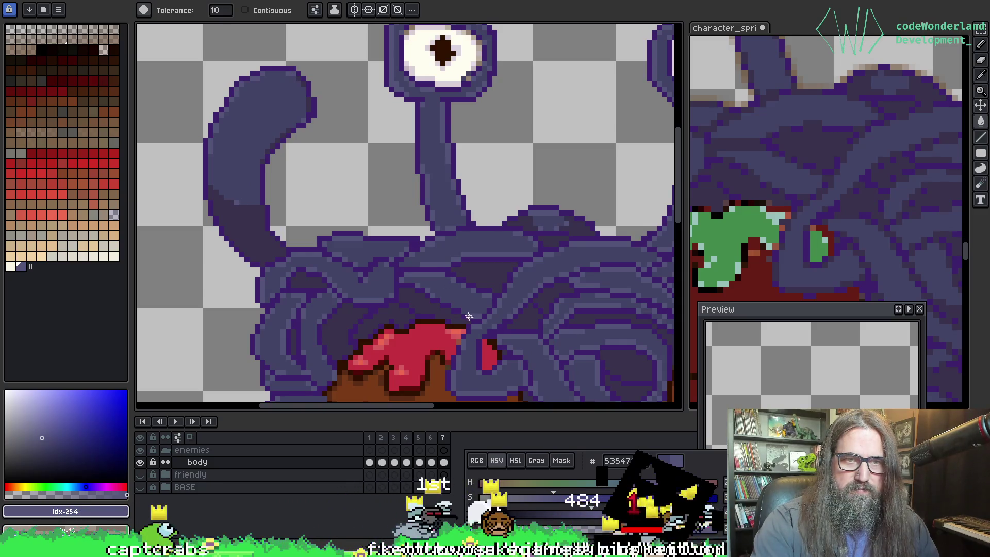
scroll(516, 294, down, 1)
mouse_move(515, 294)
mouse_down()
mouse_move(453, 268)
mouse_move(461, 302)
mouse_move(389, 201)
mouse_up()
scroll(460, 302, down, 1)
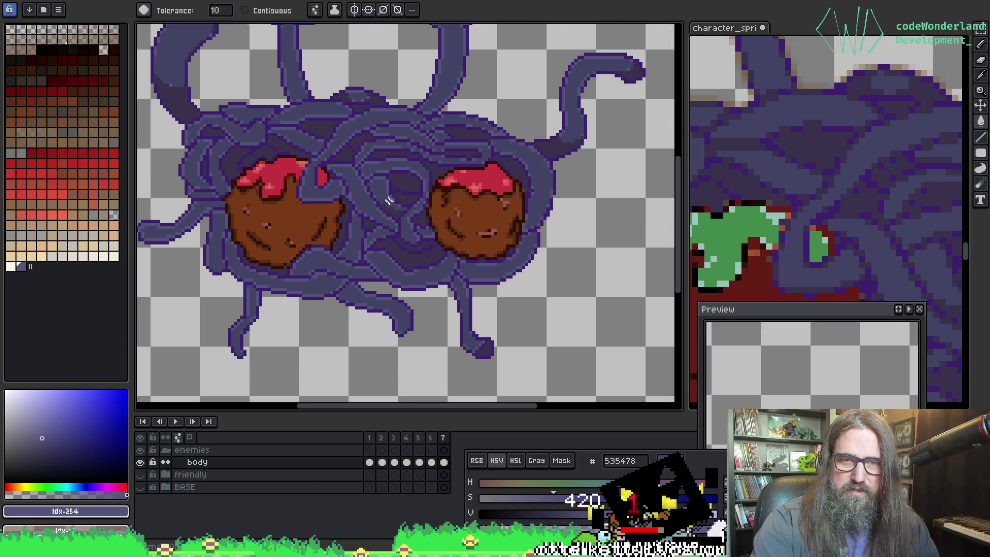
scroll(390, 201, down, 1)
scroll(781, 367, down, 3)
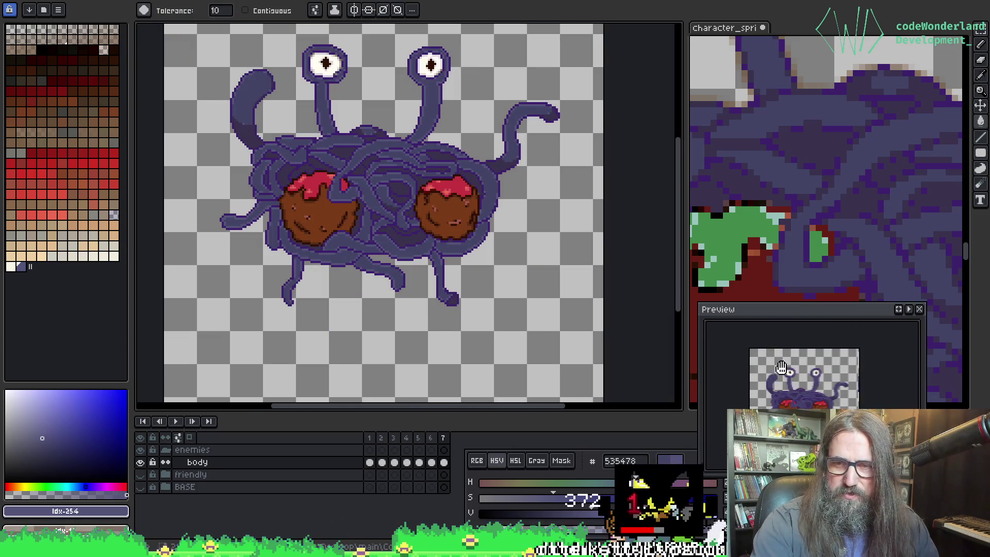
scroll(782, 367, up, 4)
scroll(782, 368, down, 3)
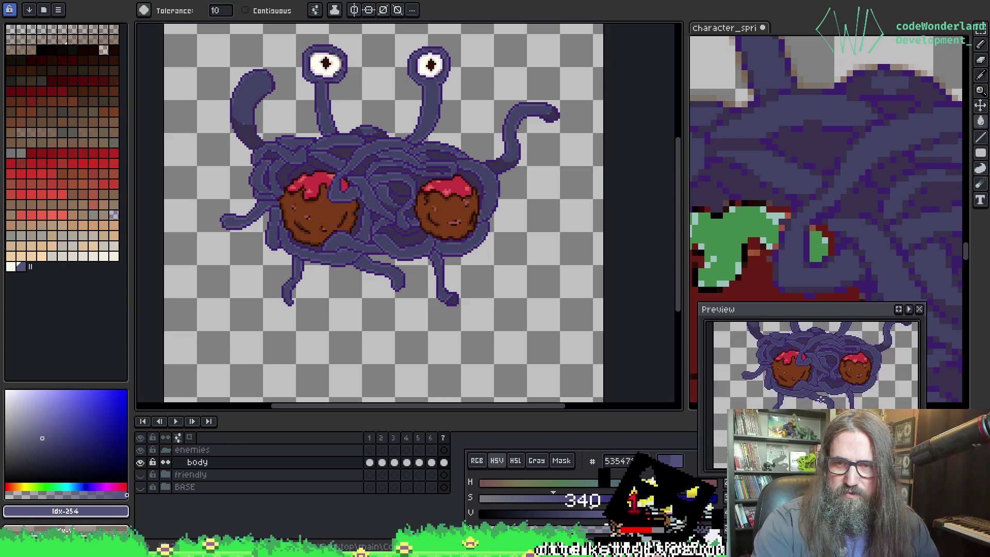
scroll(781, 367, up, 1)
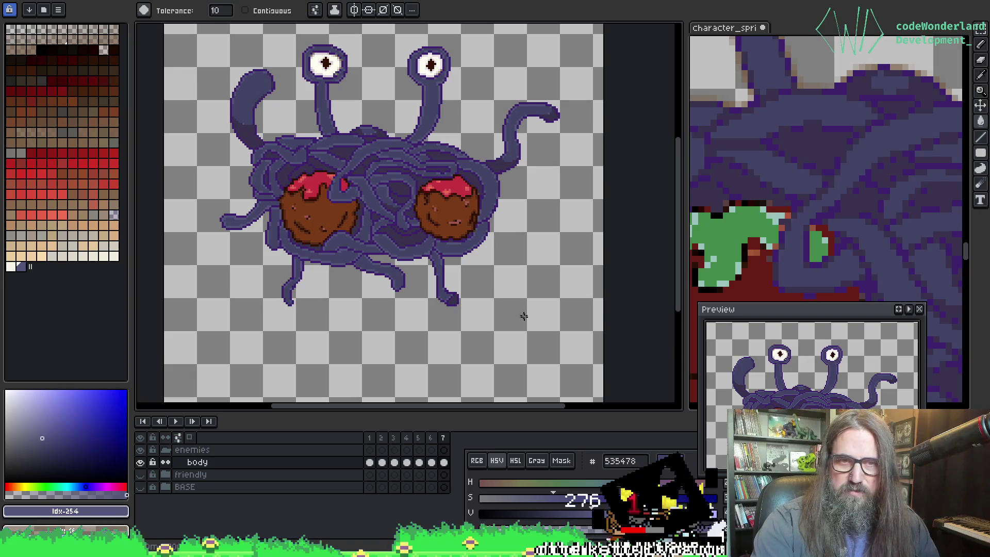
Step: Desaturate the fill colour, then eyedrop the dark purple and blue-grey colours from the sprite
drag(553, 497, 536, 498)
scroll(369, 173, up, 3)
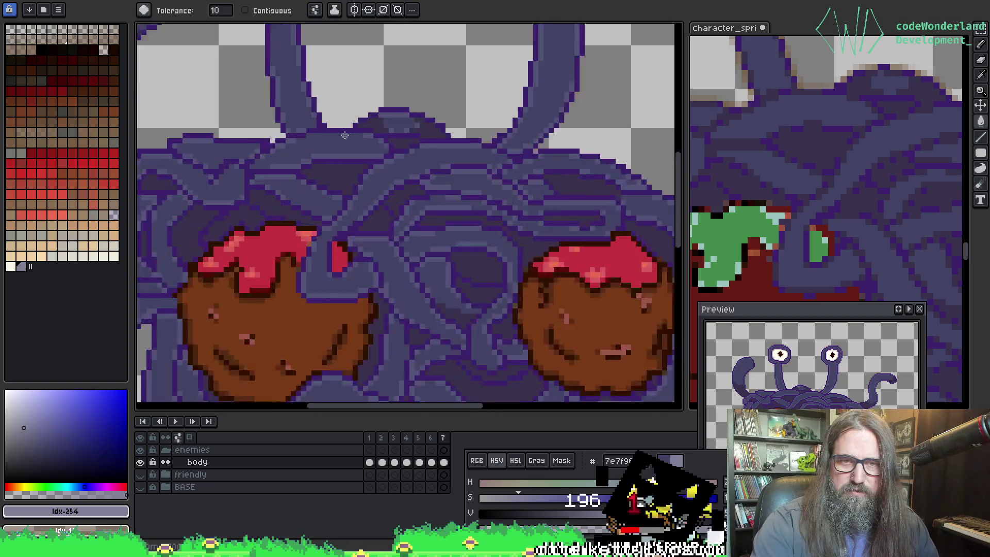
scroll(373, 179, down, 4)
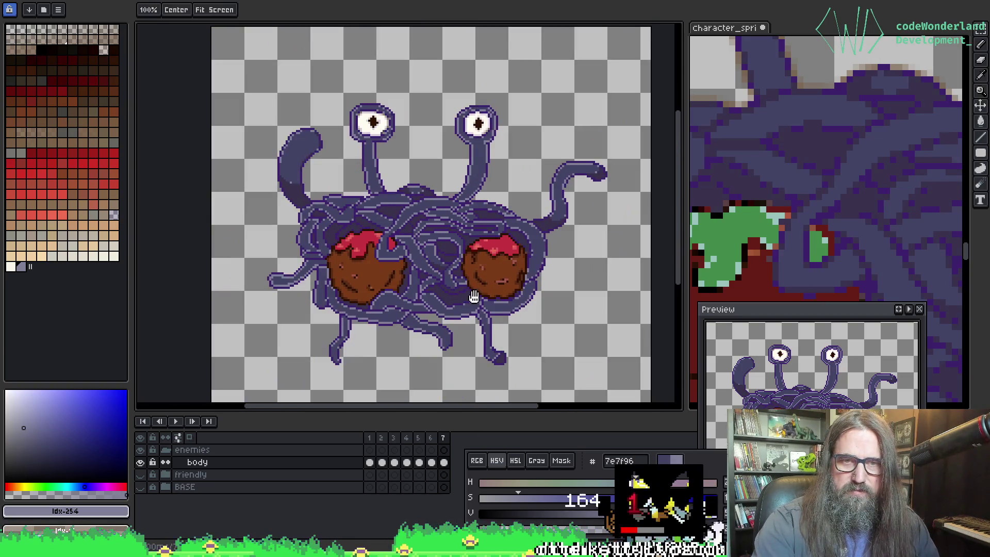
scroll(387, 209, up, 3)
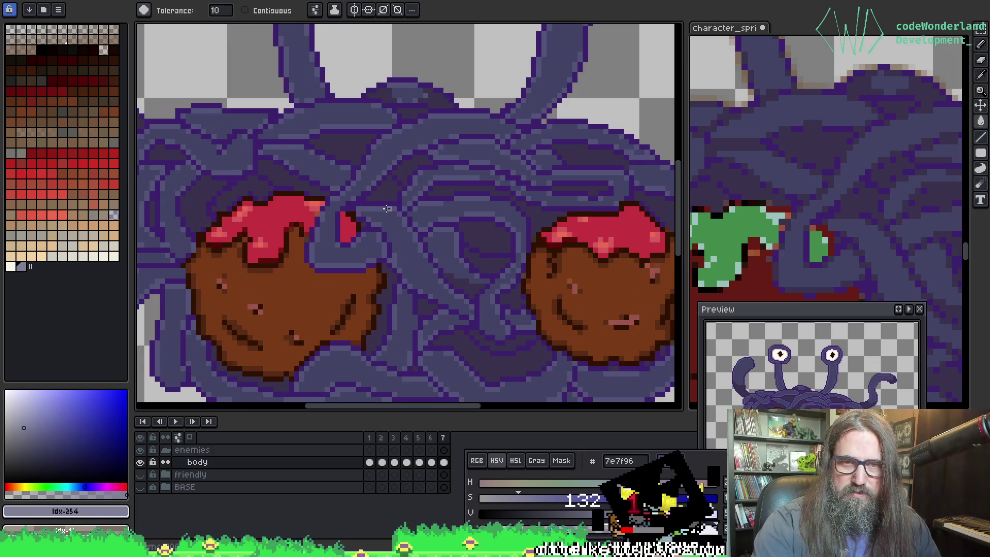
alt+click(376, 186)
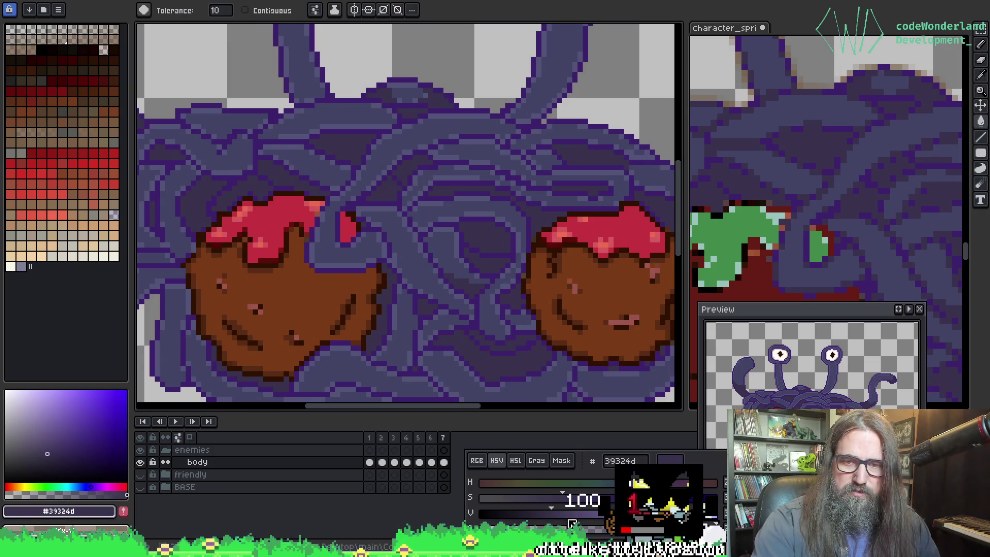
alt+click(407, 265)
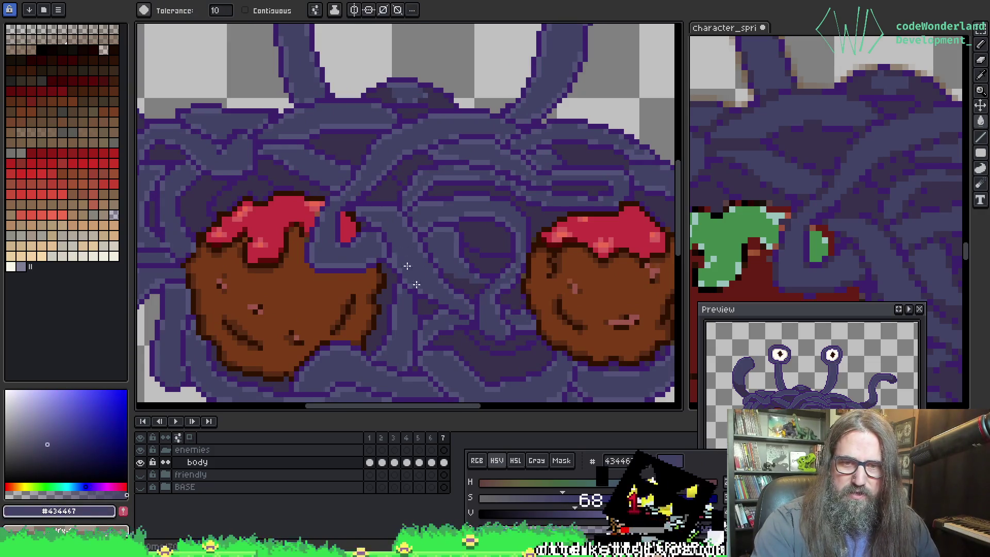
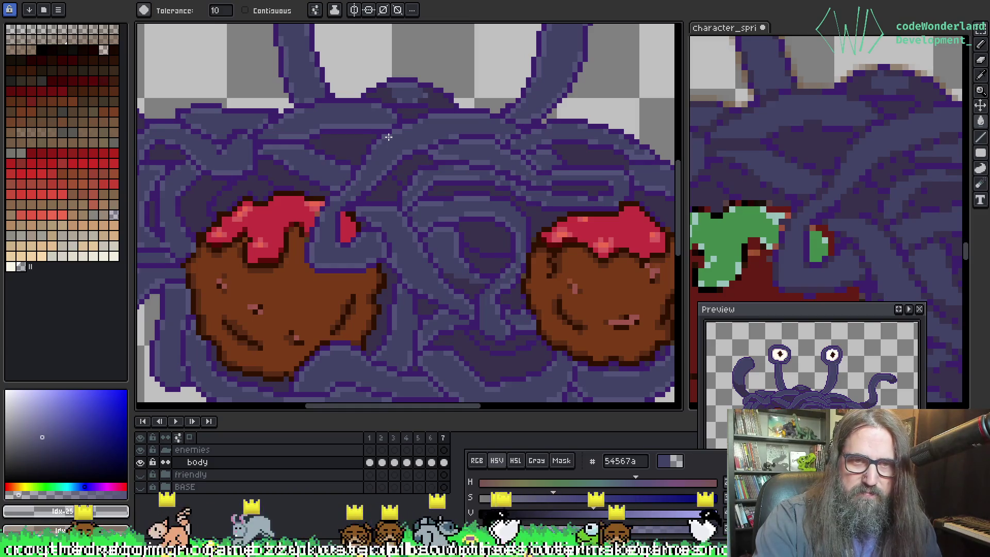
Step: Mix a deep purple with the HSV sliders, bucket-fill a middle noodle strand, then undo
drag(42, 432, 43, 434)
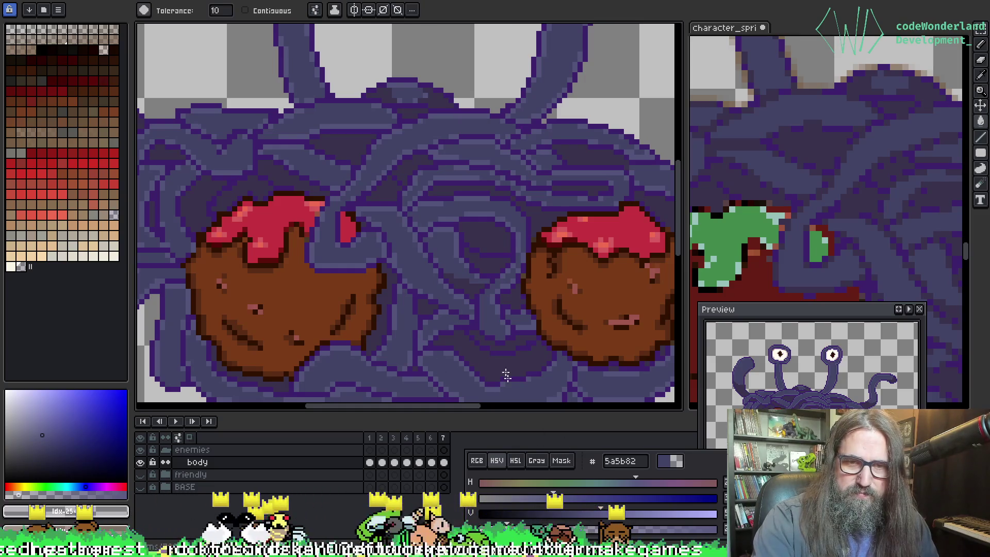
alt+click(416, 250)
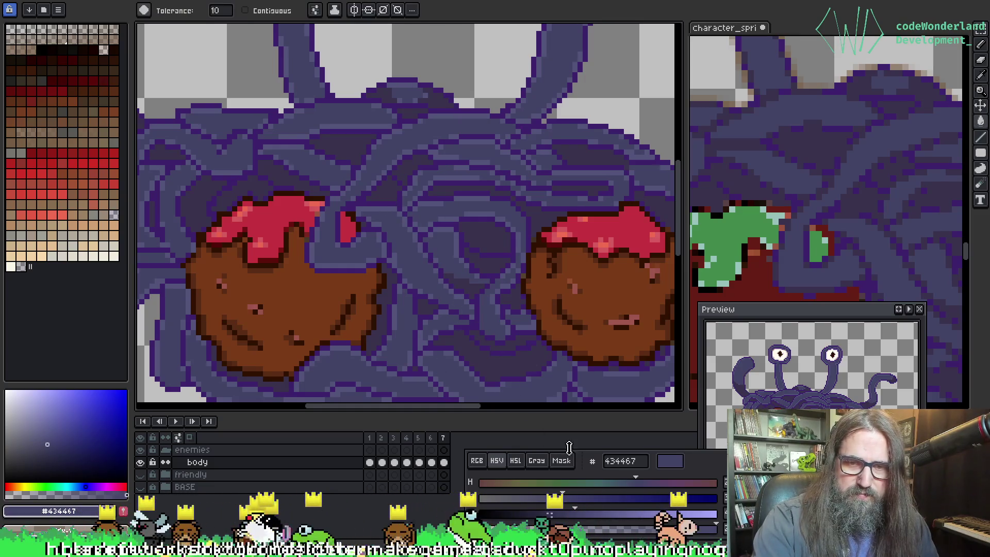
drag(581, 524, 669, 515)
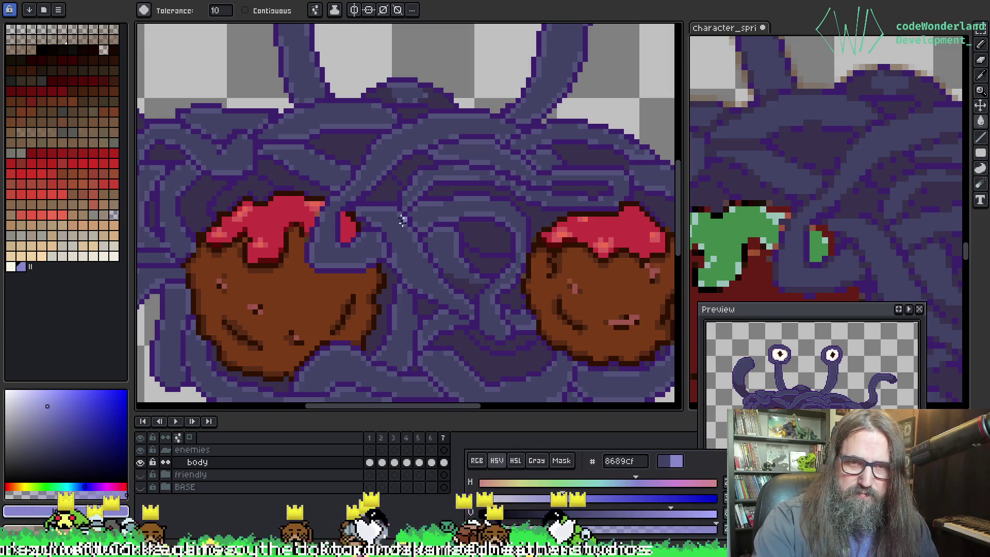
drag(669, 513, 576, 513)
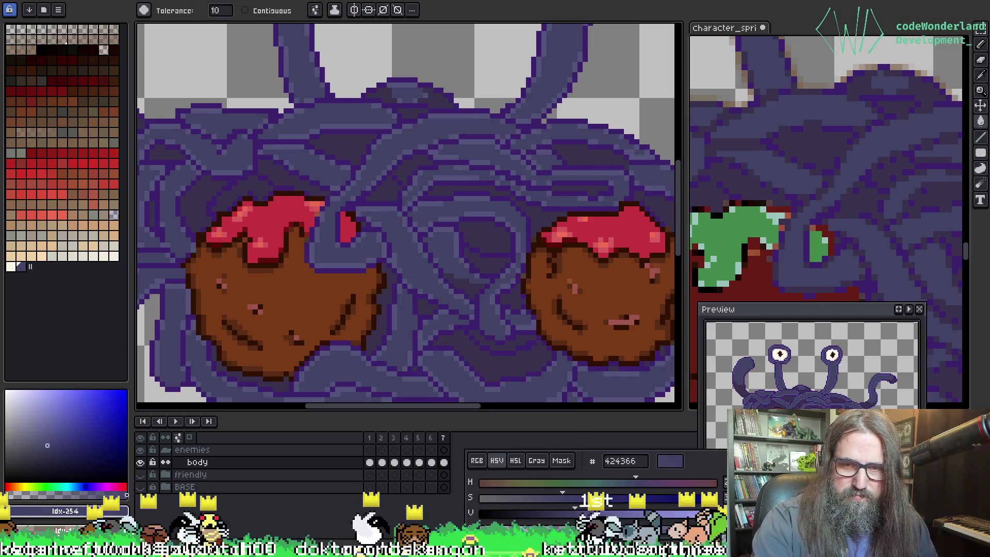
click(383, 210)
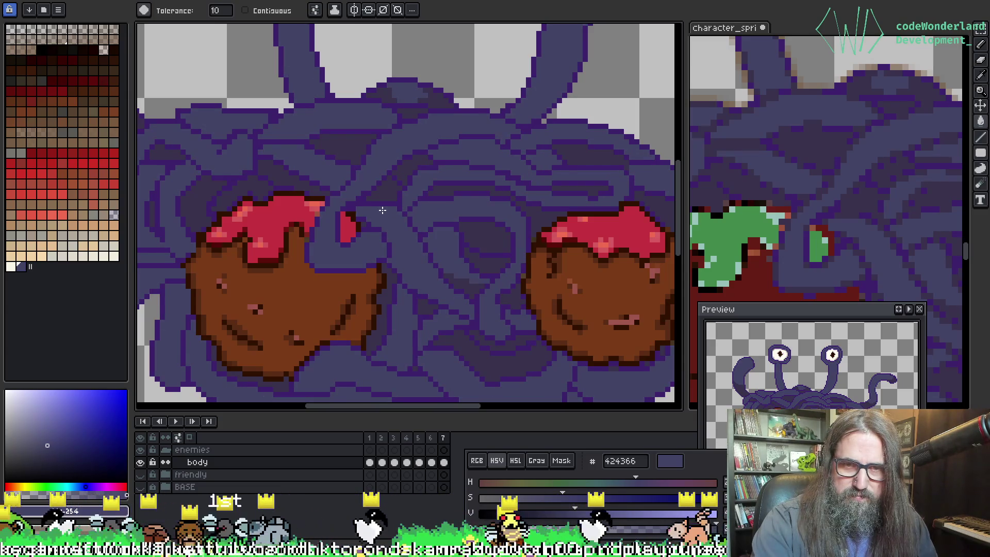
key(ctrl+z)
Step: Refill the noodle strand with purple 4b4c73, then lighten, desaturate and fade the current colour
alt+click(408, 256)
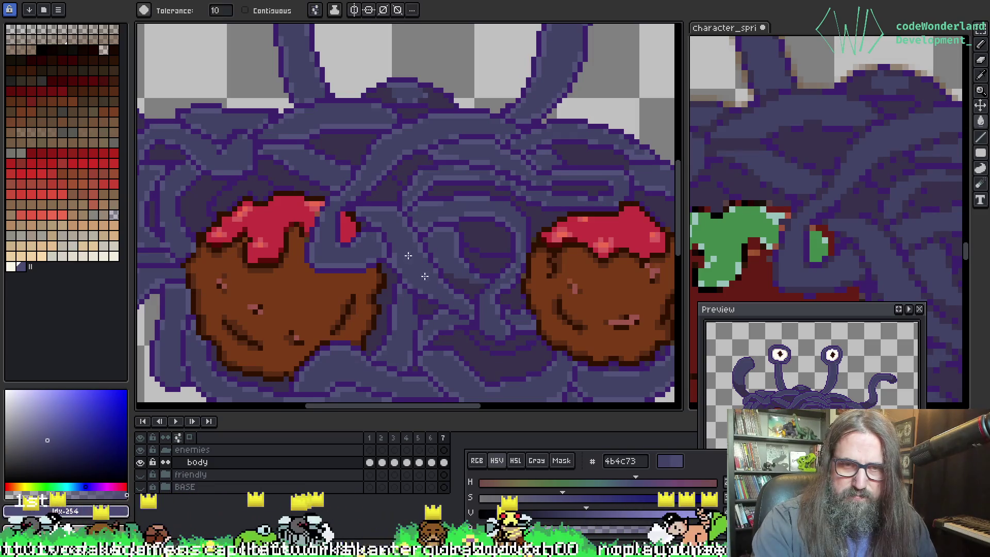
click(382, 210)
drag(587, 515, 686, 525)
drag(562, 498, 537, 499)
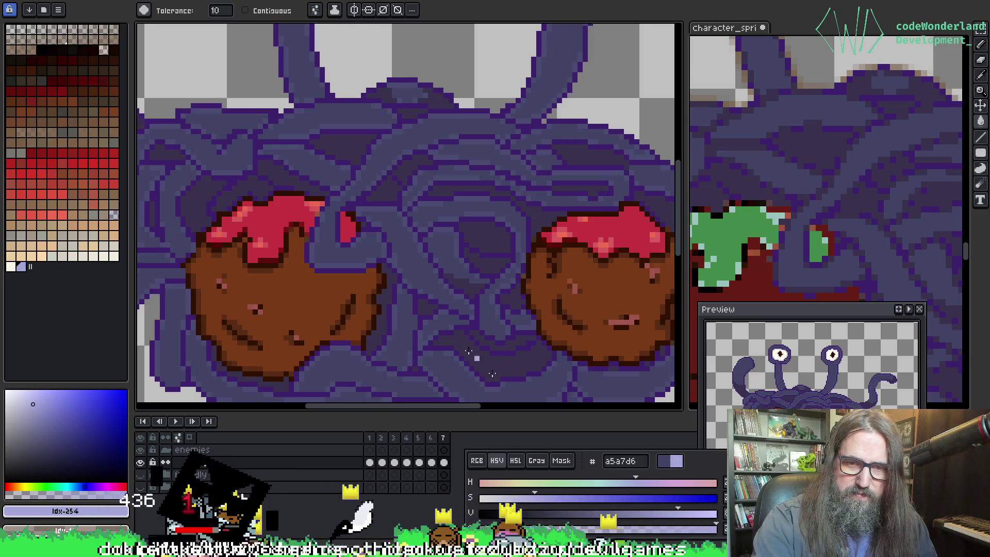
click(516, 525)
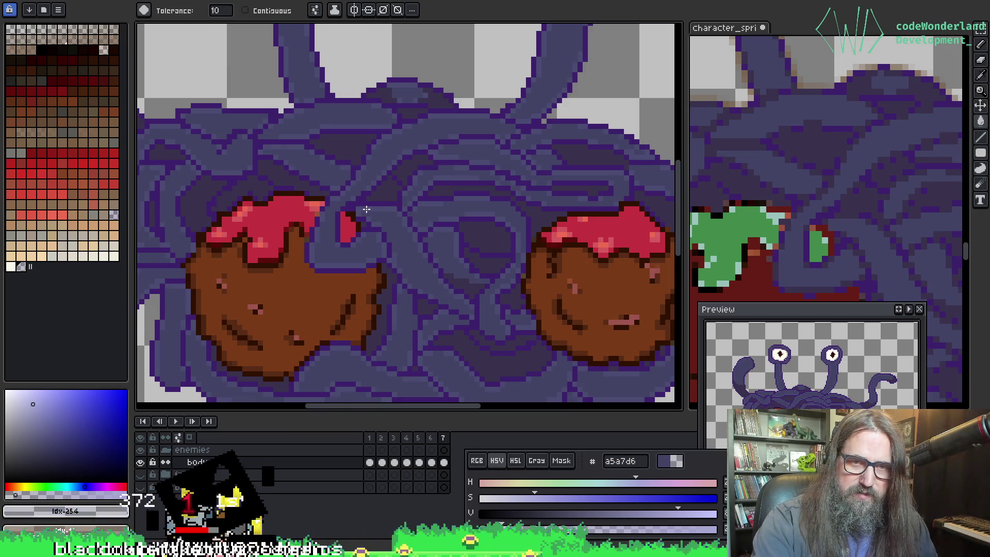
Step: Return to the Paint Bucket and reposition the view around the sprite
key(v)
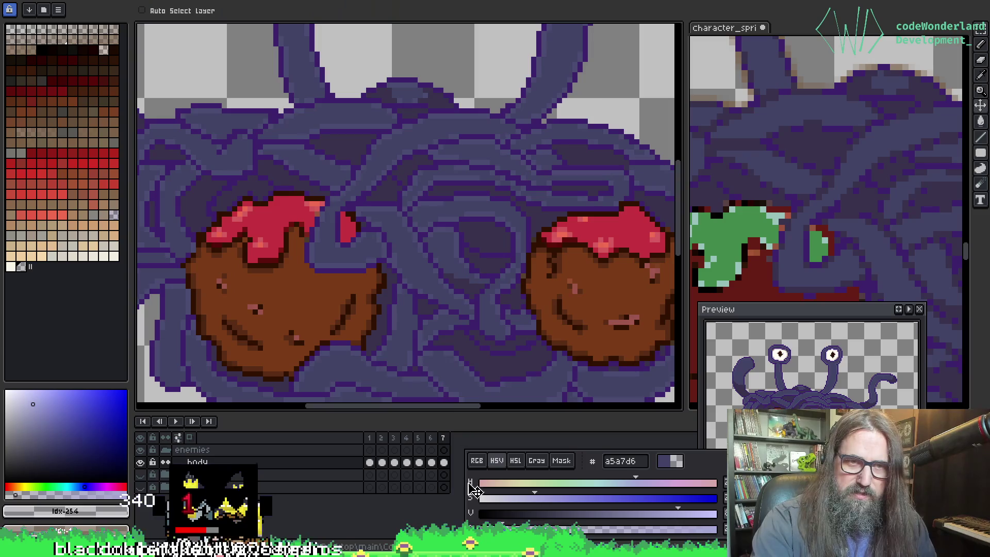
key(g)
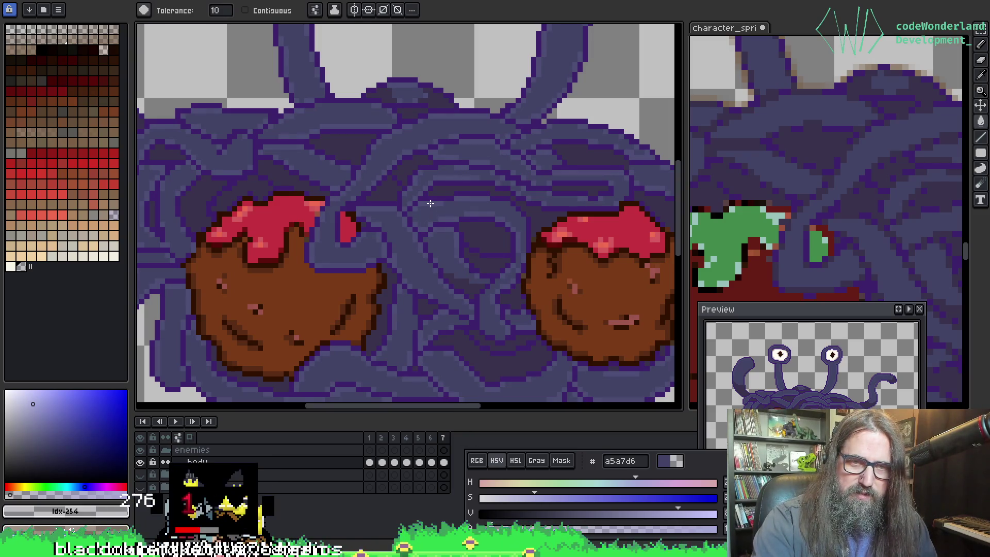
scroll(431, 204, down, 5)
scroll(332, 260, up, 4)
scroll(332, 259, down, 1)
scroll(332, 259, up, 1)
mouse_move(331, 260)
mouse_down()
mouse_move(347, 228)
mouse_move(314, 175)
mouse_up()
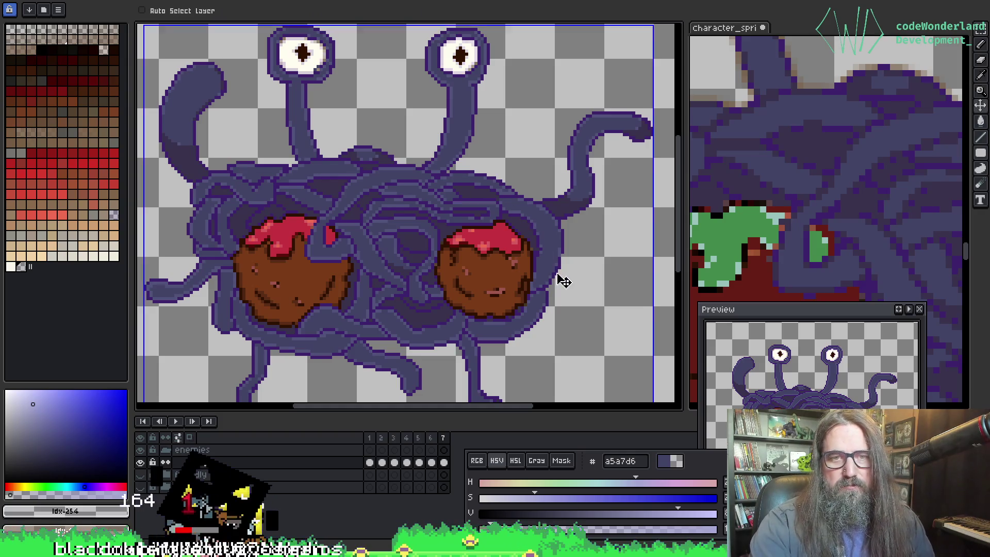
scroll(358, 218, up, 2)
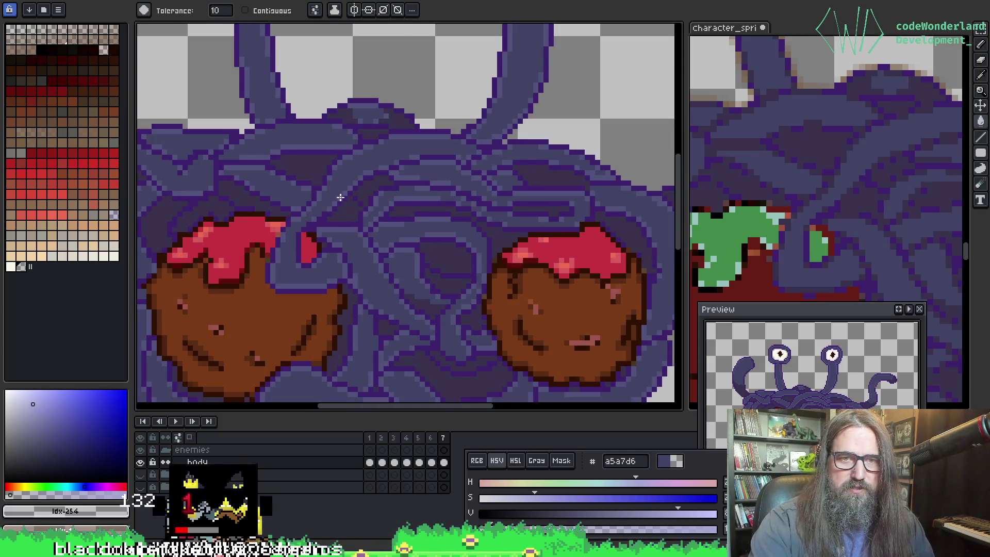
scroll(360, 233, down, 2)
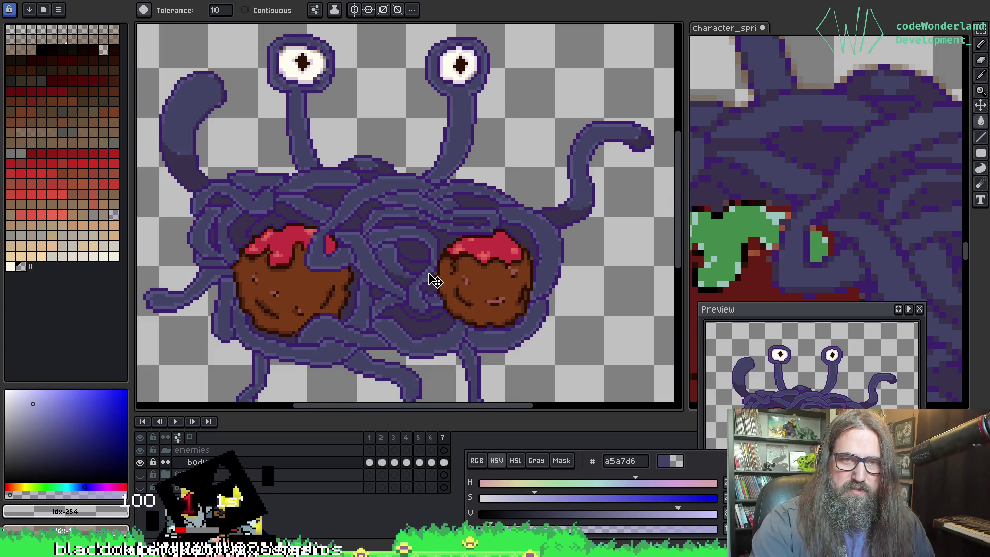
drag(464, 289, 490, 281)
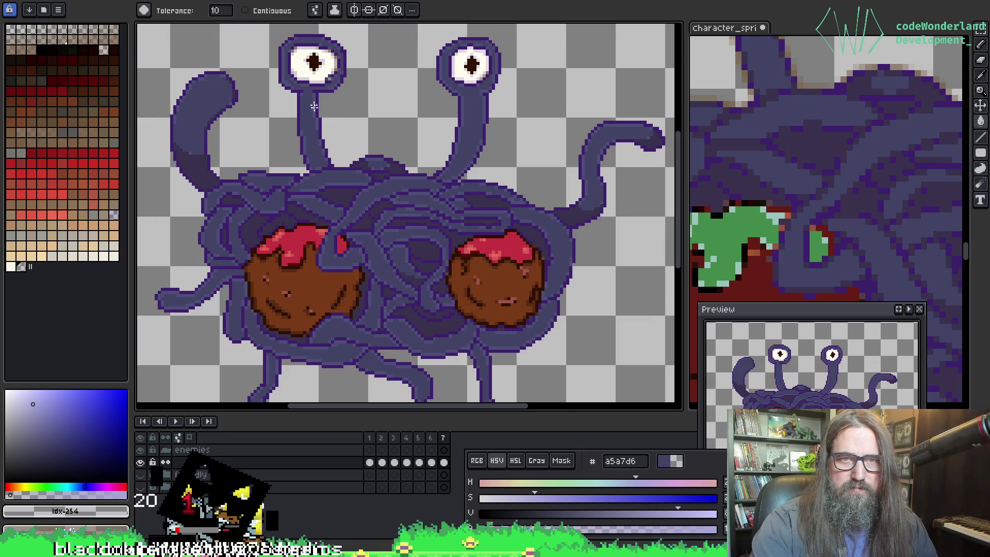
scroll(314, 106, down, 1)
scroll(786, 139, down, 1)
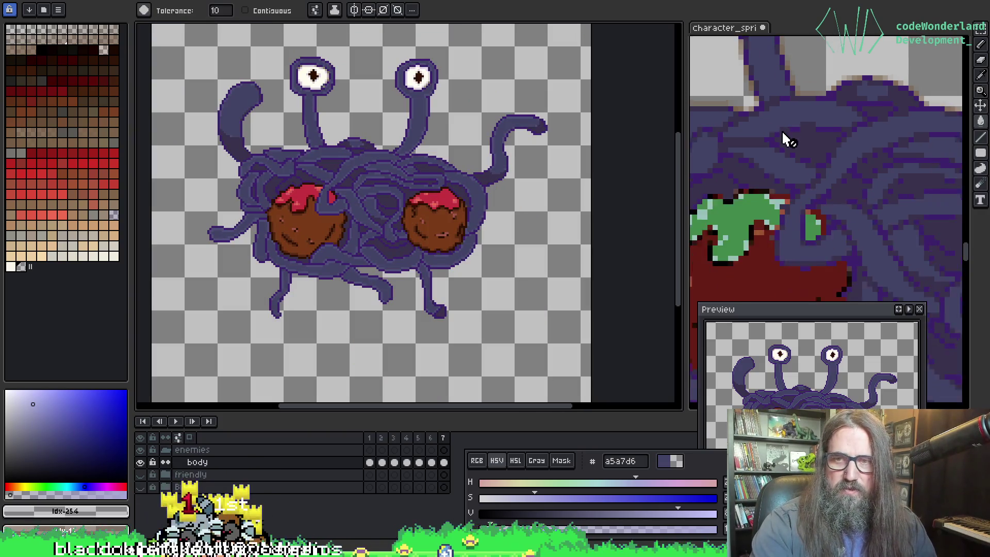
scroll(784, 124, down, 1)
scroll(776, 206, up, 3)
Step: Sample the reference sprite's cyan and bucket-fill the whites of both eyes with it
key(i)
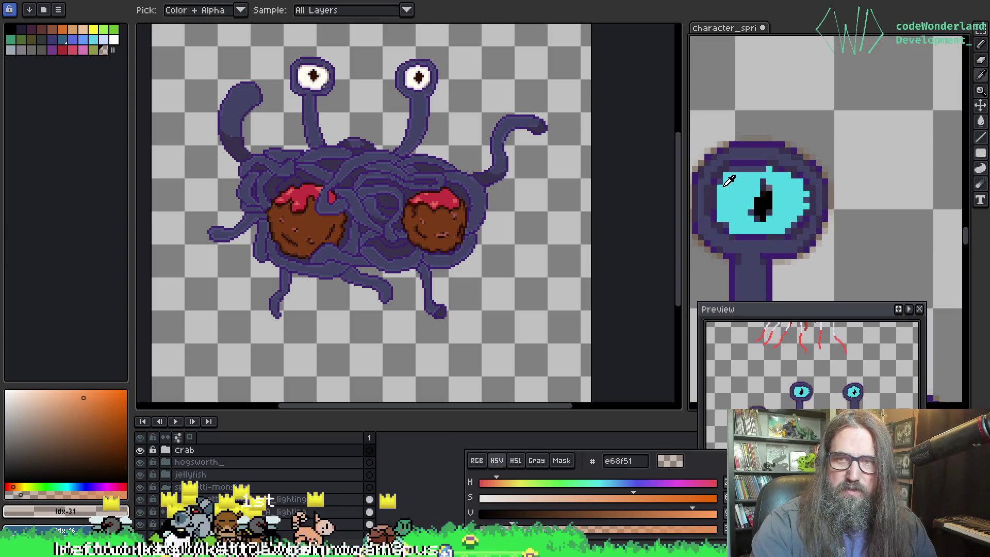
click(725, 186)
scroll(393, 93, up, 3)
drag(305, 101, 415, 216)
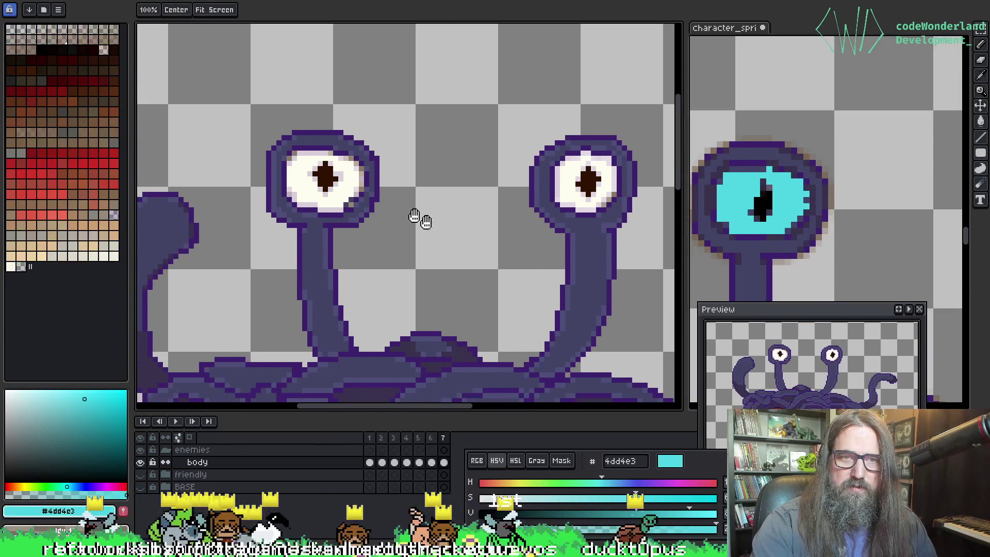
key(b)
click(302, 173)
scroll(299, 205, up, 1)
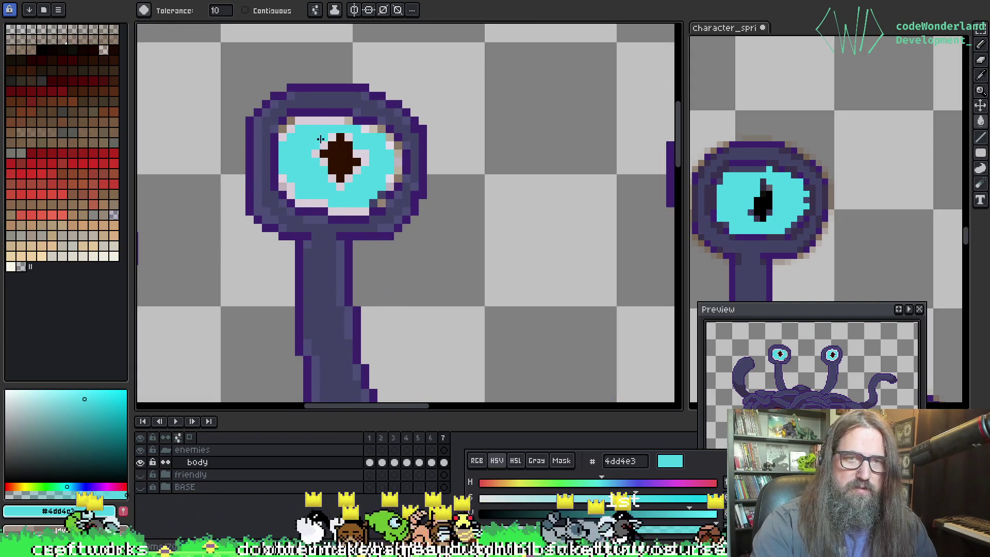
Step: Darken the cyan slightly and fill the stray pale pixels around the eye rims
key(i)
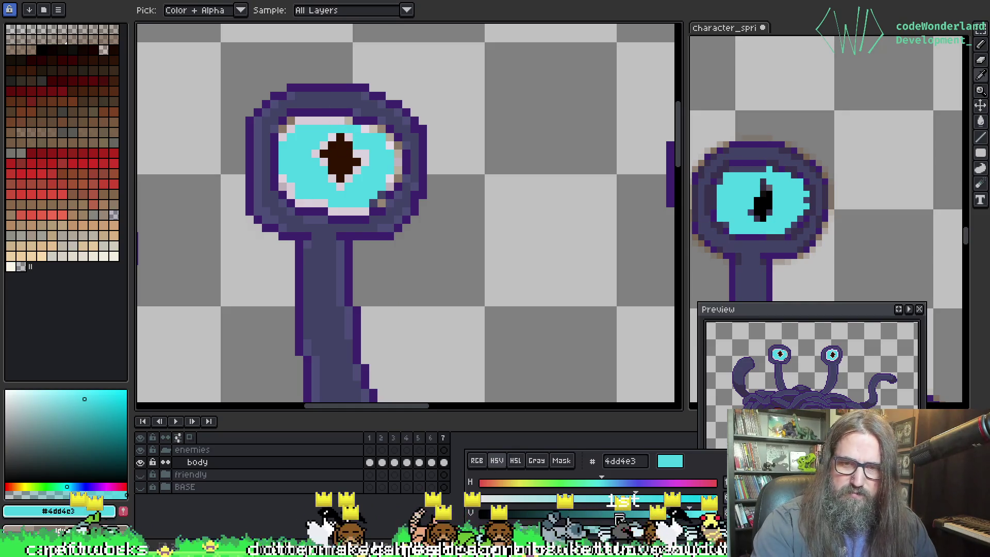
drag(690, 513, 666, 514)
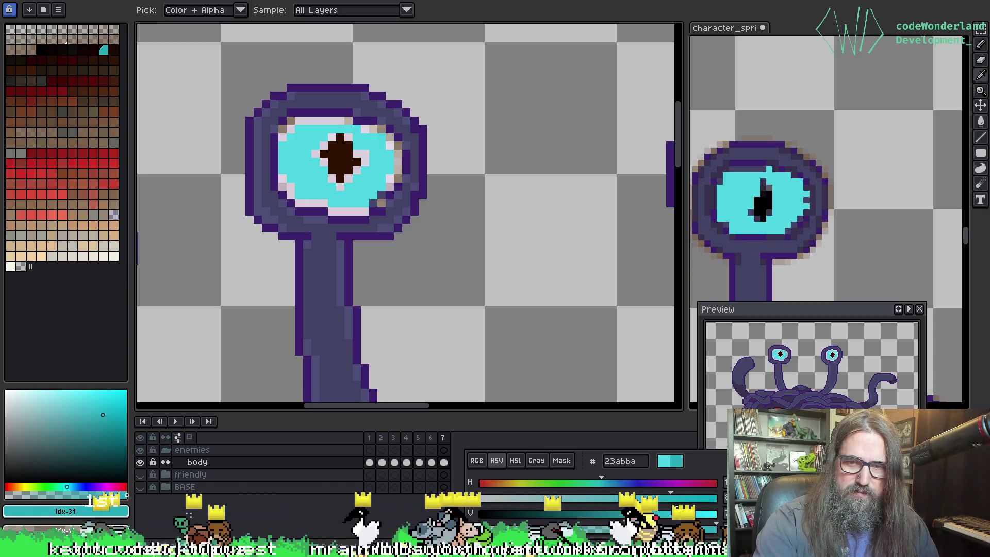
key(g)
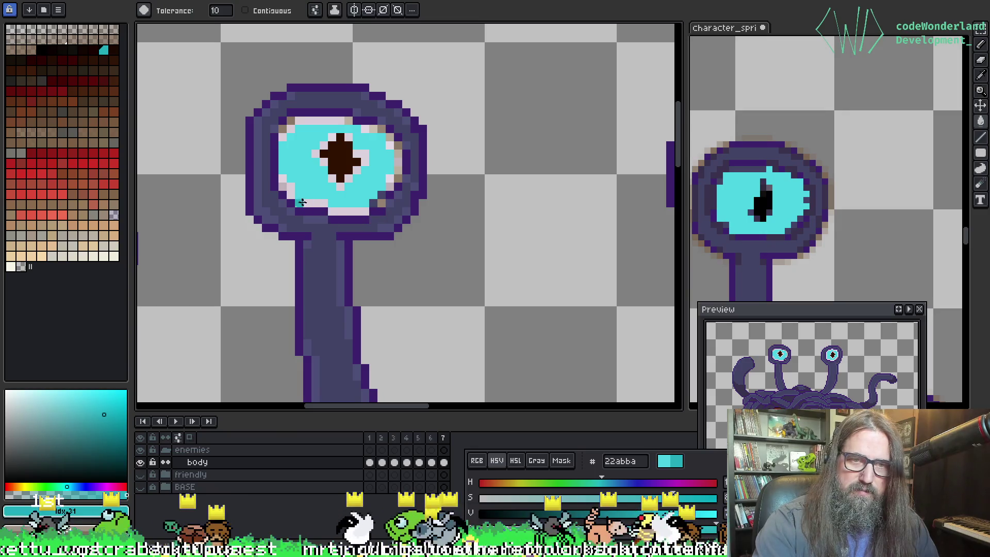
click(305, 203)
click(282, 126)
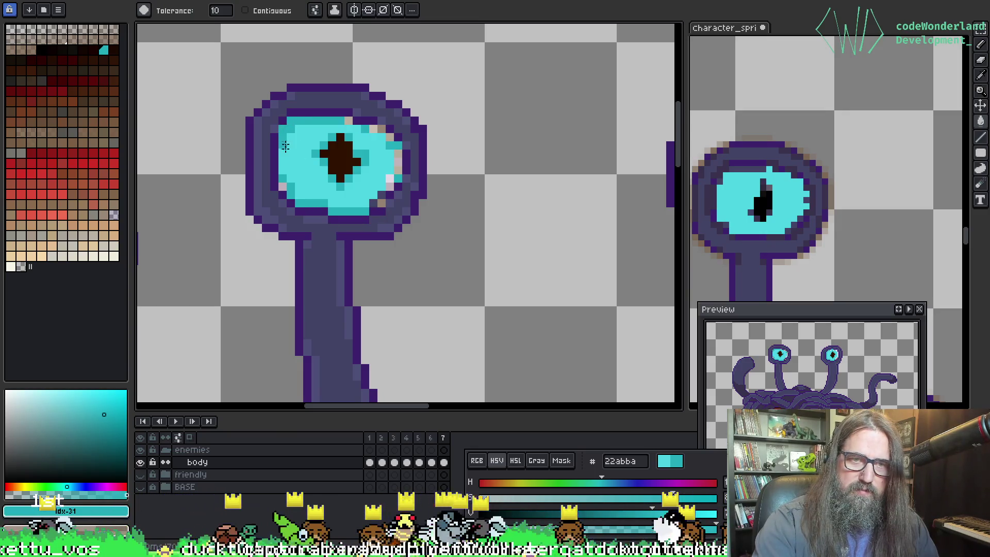
click(390, 188)
click(349, 123)
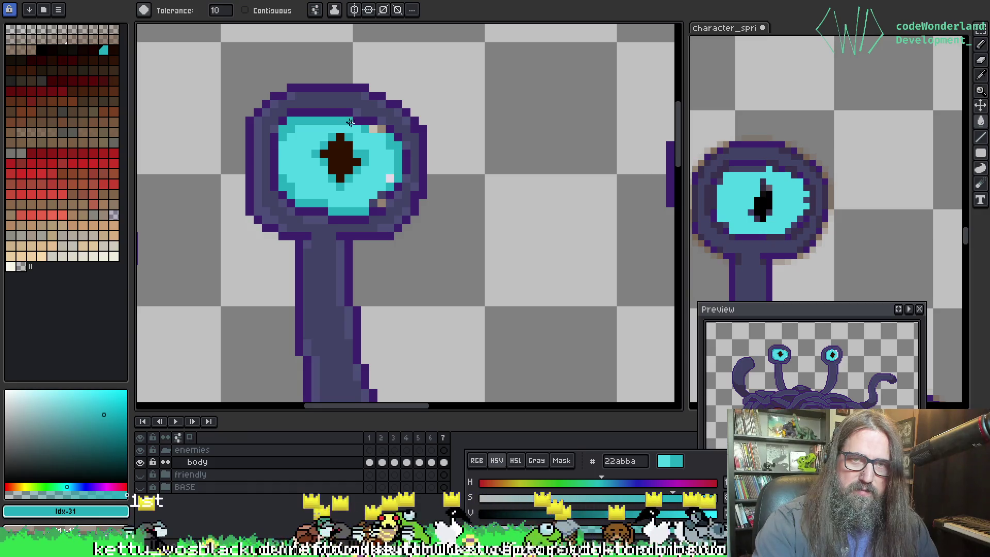
click(386, 130)
click(382, 203)
click(388, 179)
key(ctrl+z)
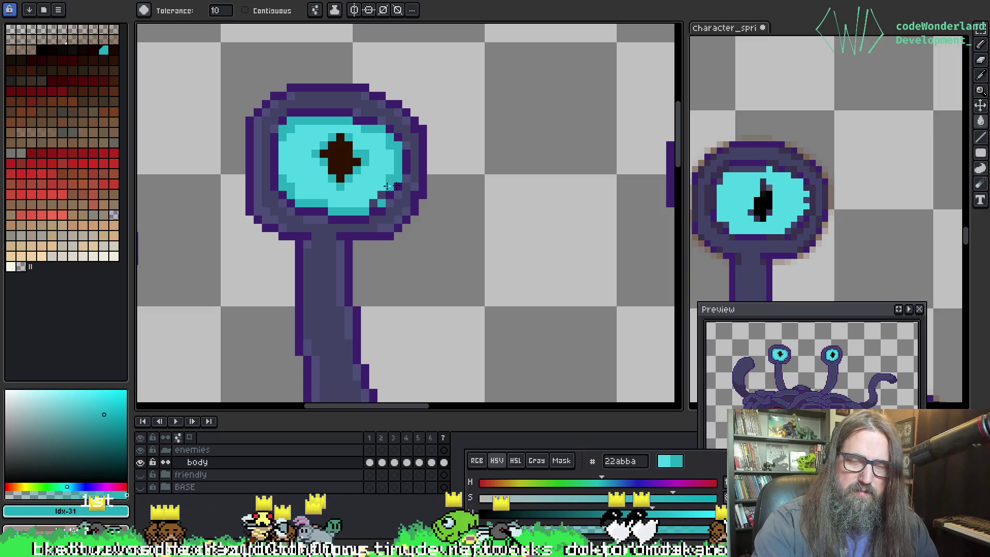
Step: Zoom back out to show both eyestalks and the whole monster
scroll(389, 196, down, 3)
mouse_move(491, 292)
mouse_down()
mouse_move(380, 323)
mouse_move(408, 223)
mouse_up()
scroll(408, 223, down, 1)
drag(461, 264, 461, 158)
scroll(816, 232, down, 5)
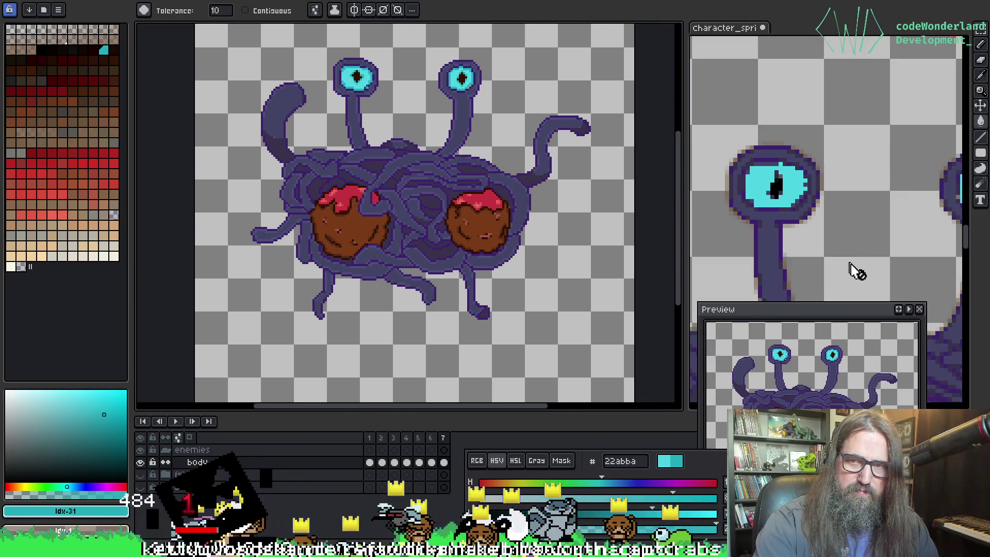
scroll(854, 268, down, 1)
scroll(779, 161, up, 4)
mouse_move(779, 161)
mouse_down()
mouse_move(800, 237)
mouse_move(777, 165)
mouse_up()
scroll(776, 165, up, 3)
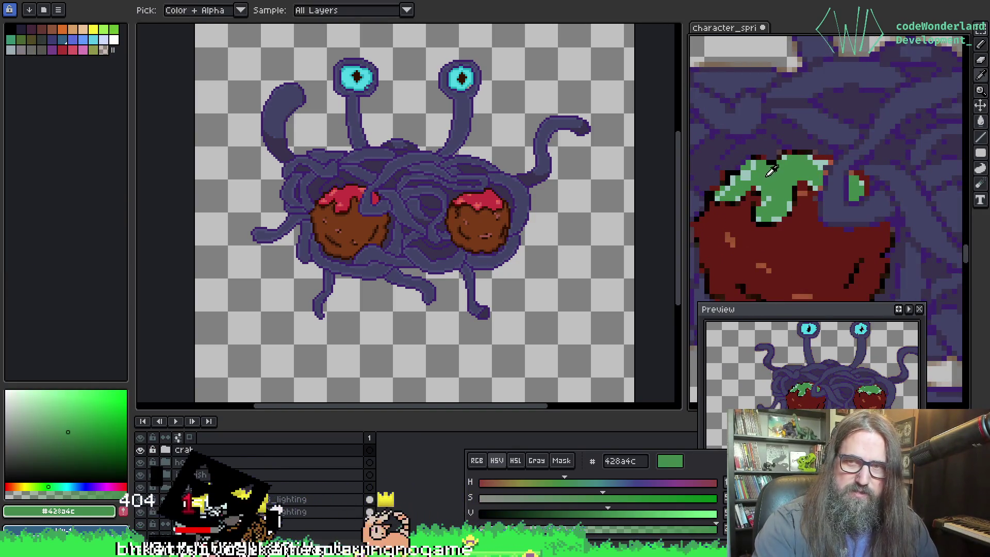
click(344, 195)
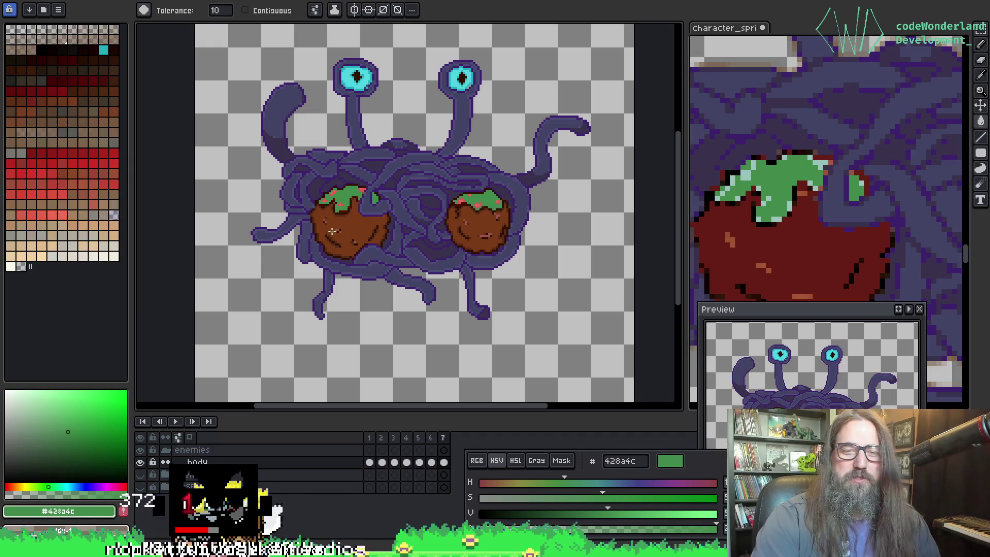
scroll(299, 136, up, 4)
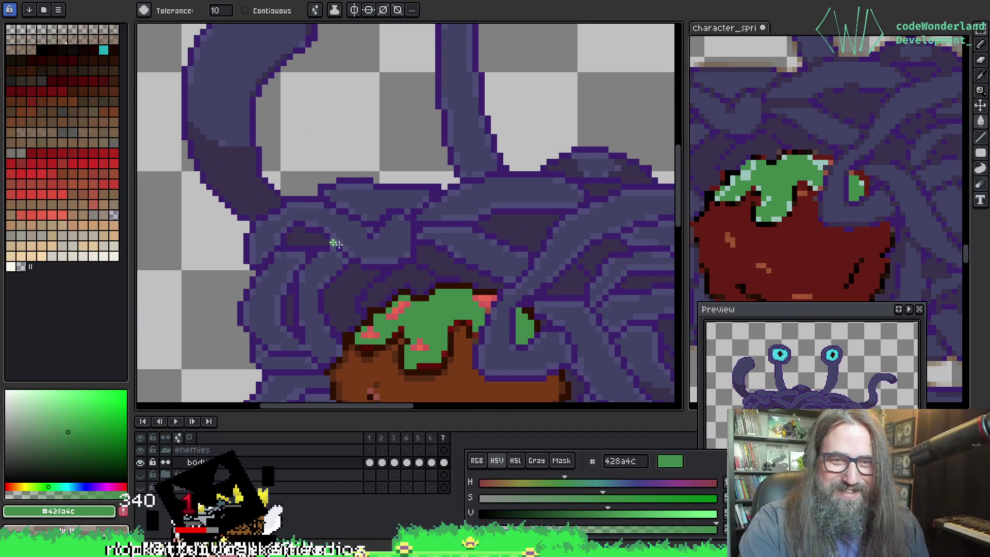
drag(331, 239, 288, 179)
scroll(331, 232, up, 1)
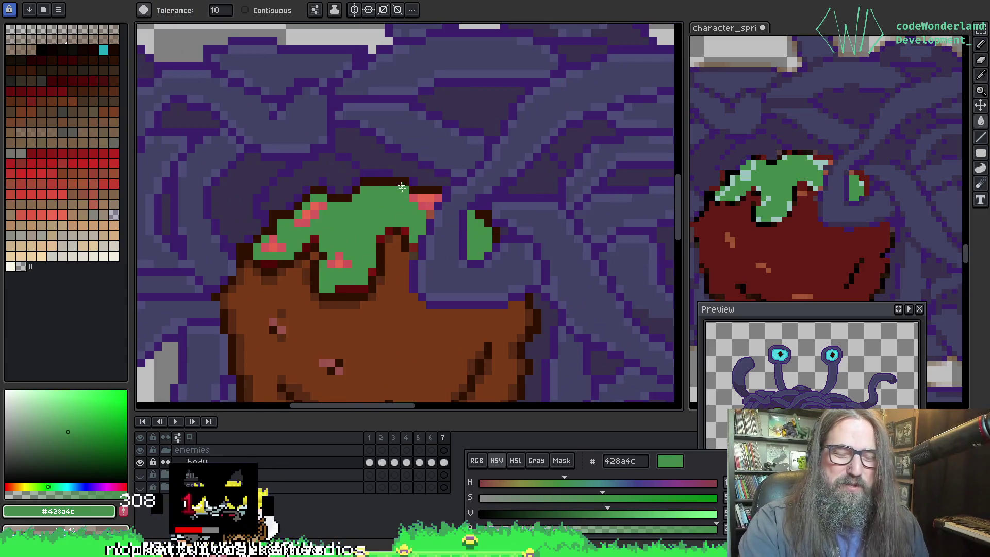
click(347, 289)
click(368, 267)
key(ctrl+z)
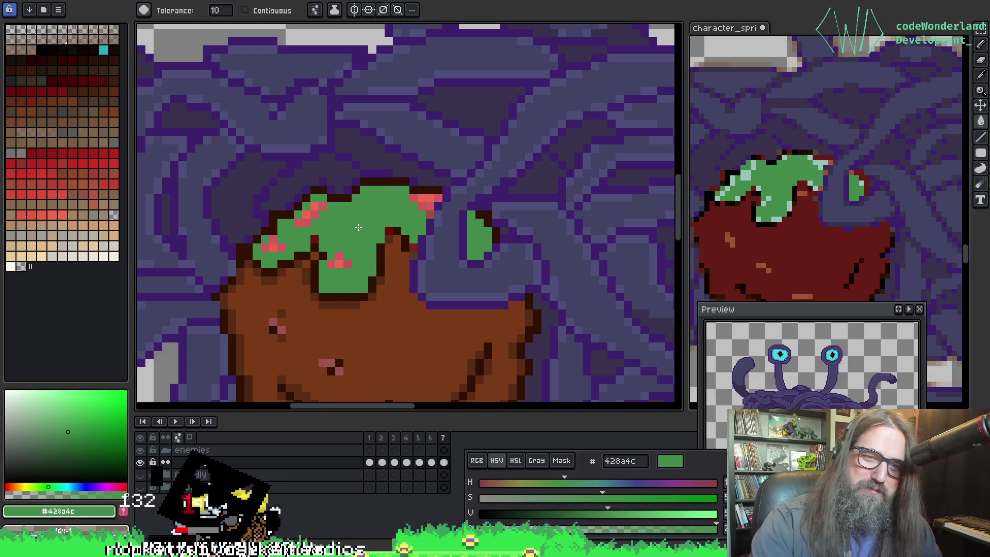
scroll(369, 239, down, 3)
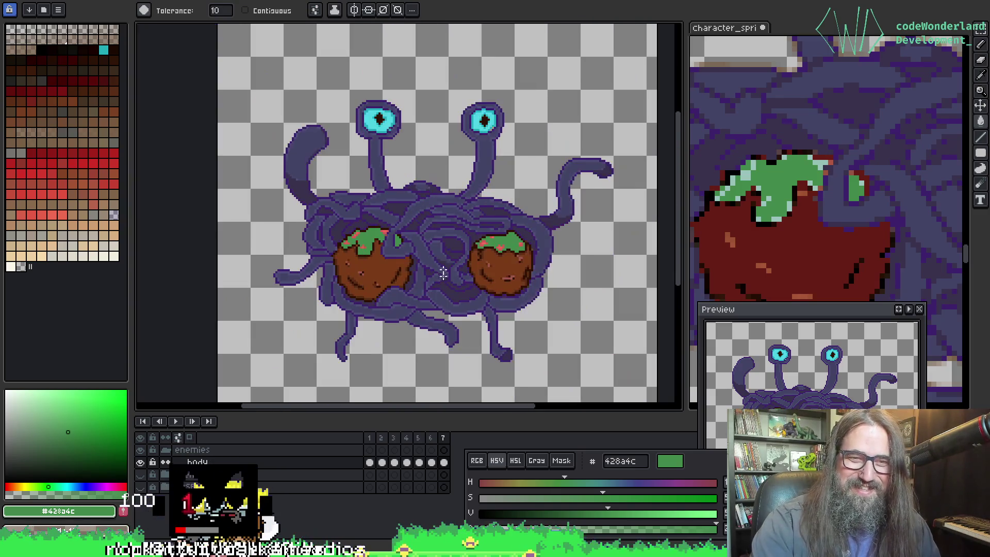
scroll(379, 240, up, 1)
scroll(382, 241, down, 1)
scroll(381, 240, up, 4)
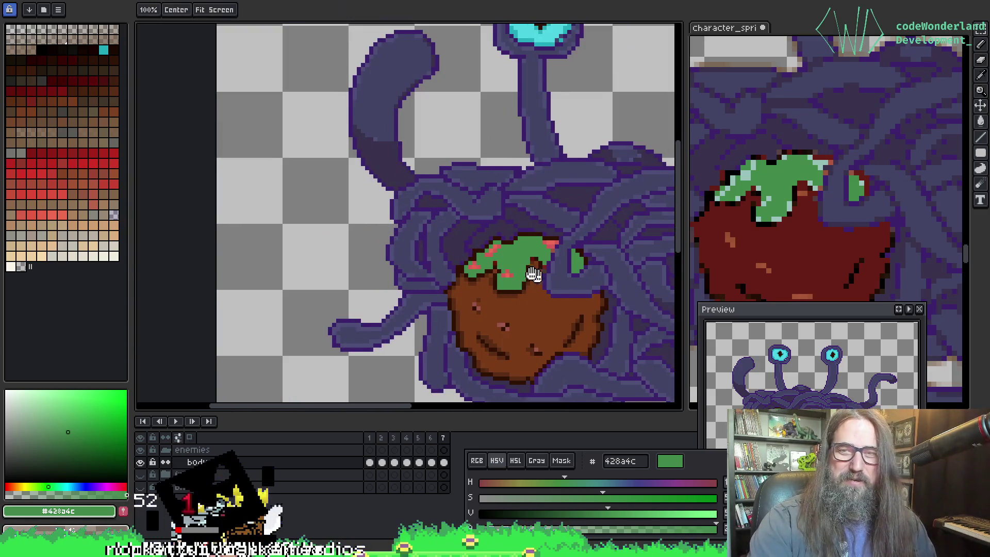
scroll(361, 239, down, 1)
scroll(360, 239, up, 1)
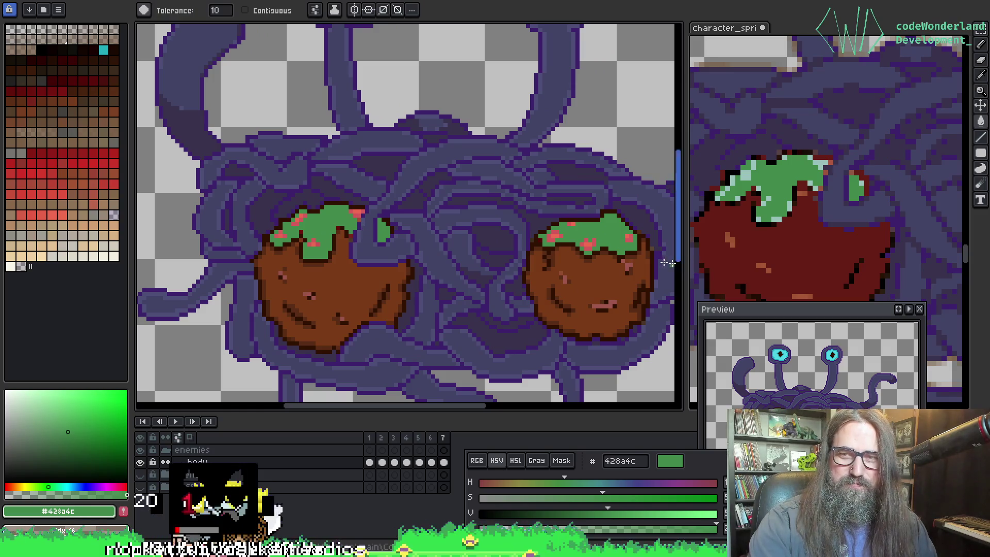
scroll(346, 254, down, 5)
scroll(335, 238, up, 4)
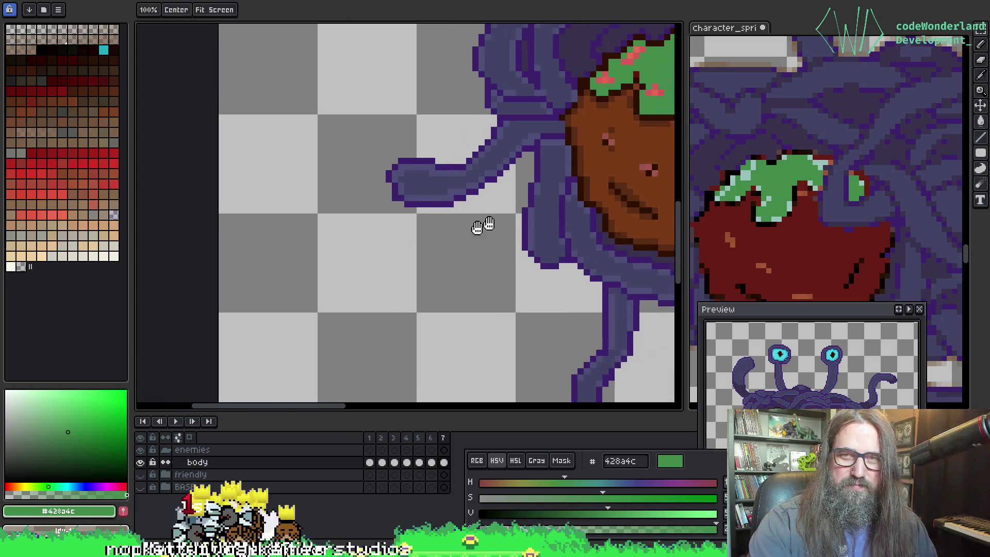
scroll(364, 248, up, 2)
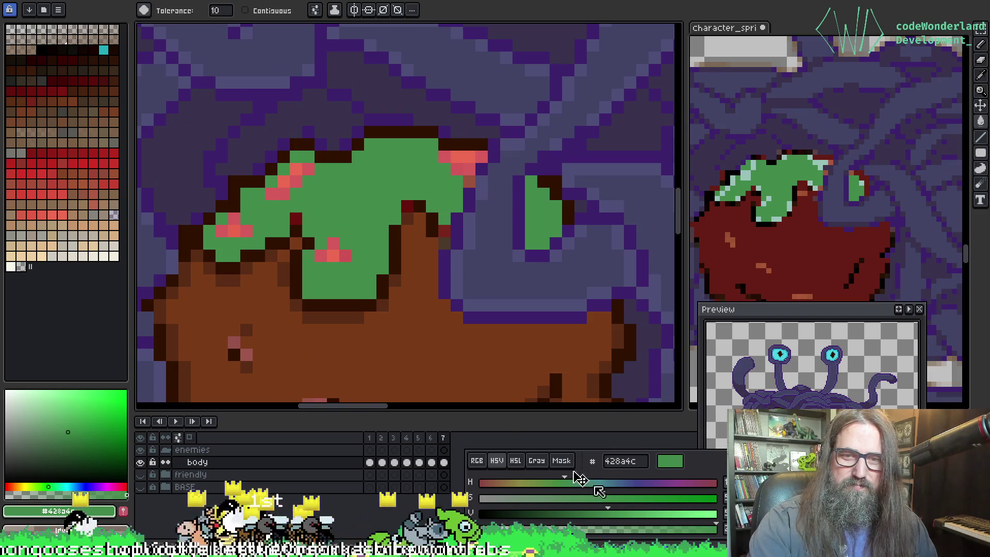
Step: Mix a pale light green and bucket-fill the pink speckles on the meatballs' topping
drag(609, 514, 671, 518)
mouse_move(611, 502)
mouse_down()
mouse_move(566, 506)
mouse_move(570, 499)
mouse_up()
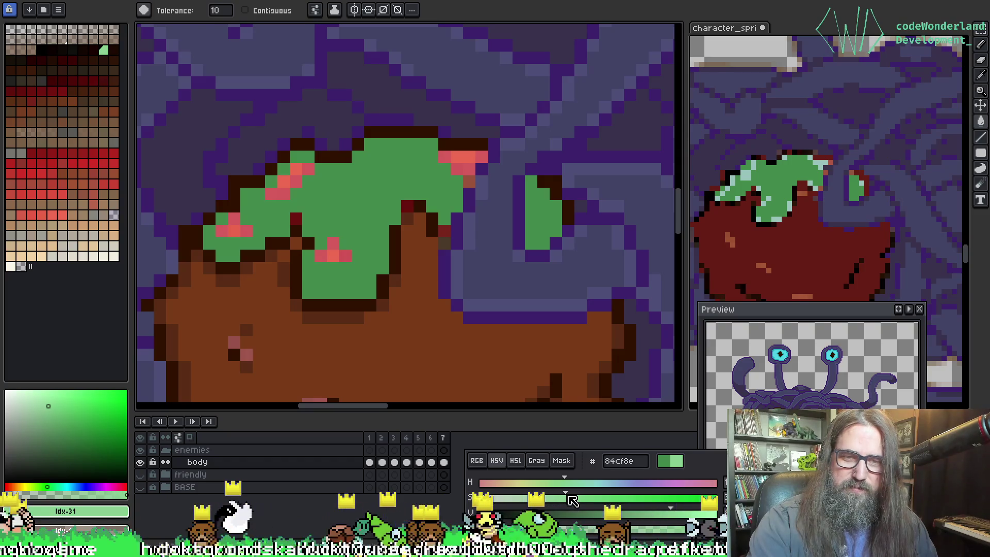
click(332, 255)
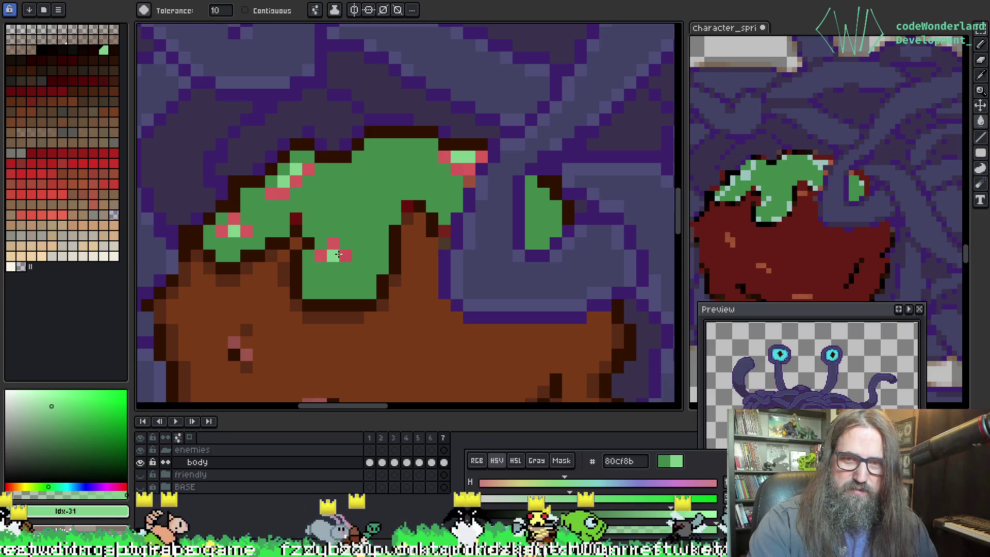
drag(671, 517, 659, 516)
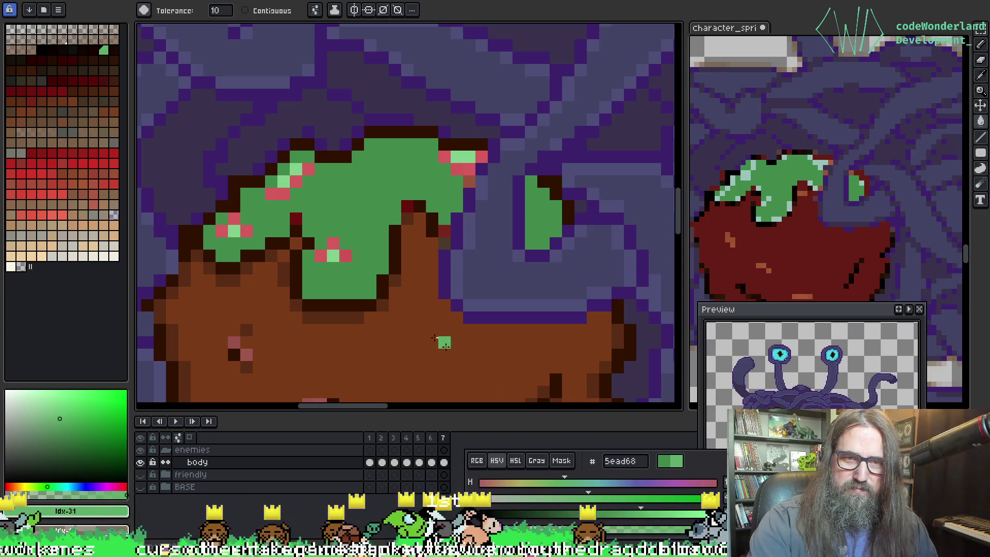
click(334, 249)
Step: Bring both meatballs into view and eyedropper the dark red 661d15 from the reference sprite
scroll(384, 266, down, 3)
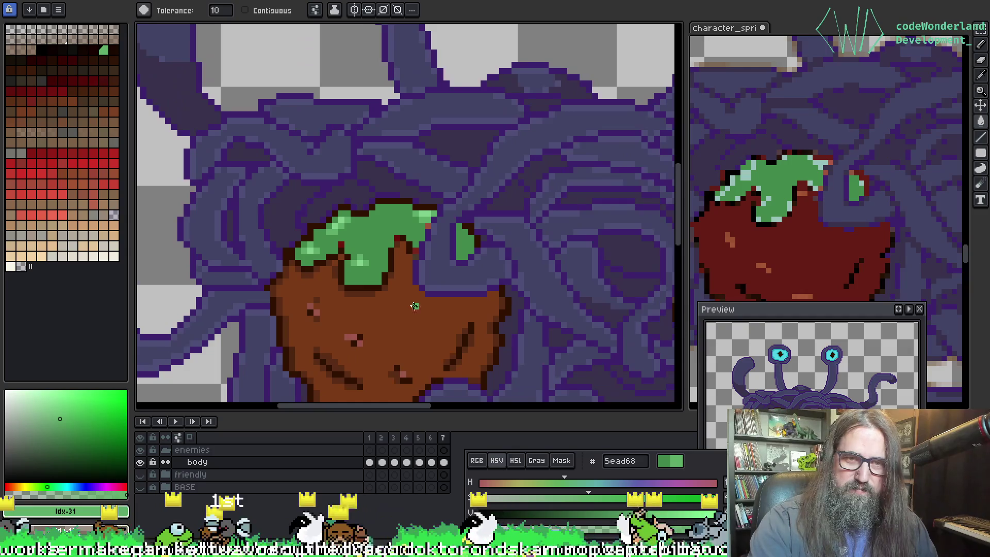
scroll(350, 277, down, 2)
drag(349, 277, 387, 302)
scroll(390, 304, down, 2)
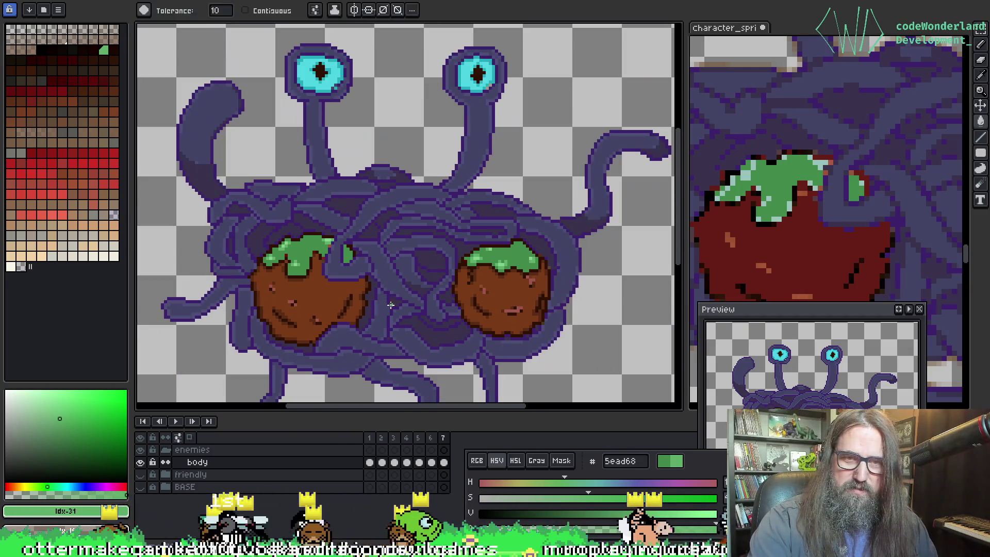
alt+click(289, 292)
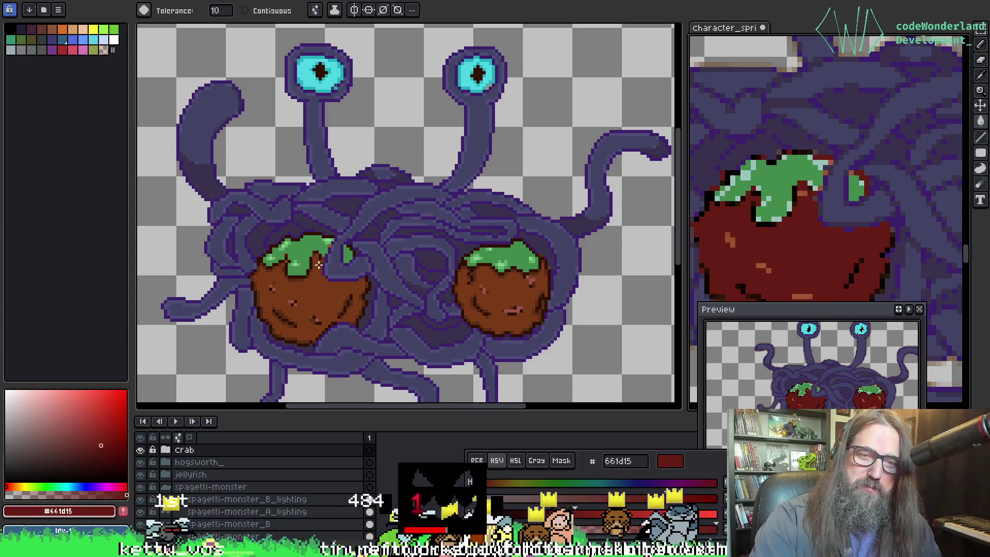
Step: Apply the dark red 661d15 to both meatballs
key(ctrl+Tab)
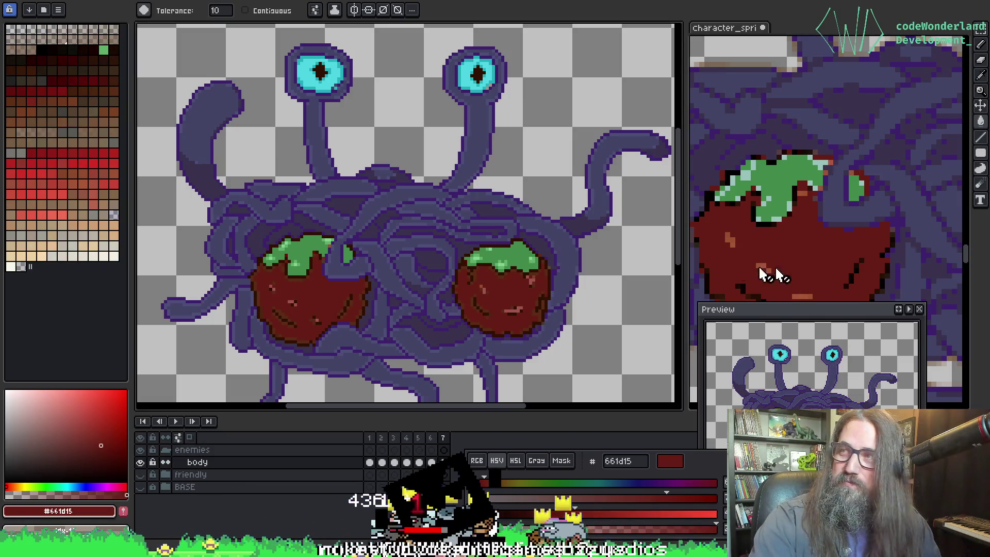
scroll(356, 282, up, 2)
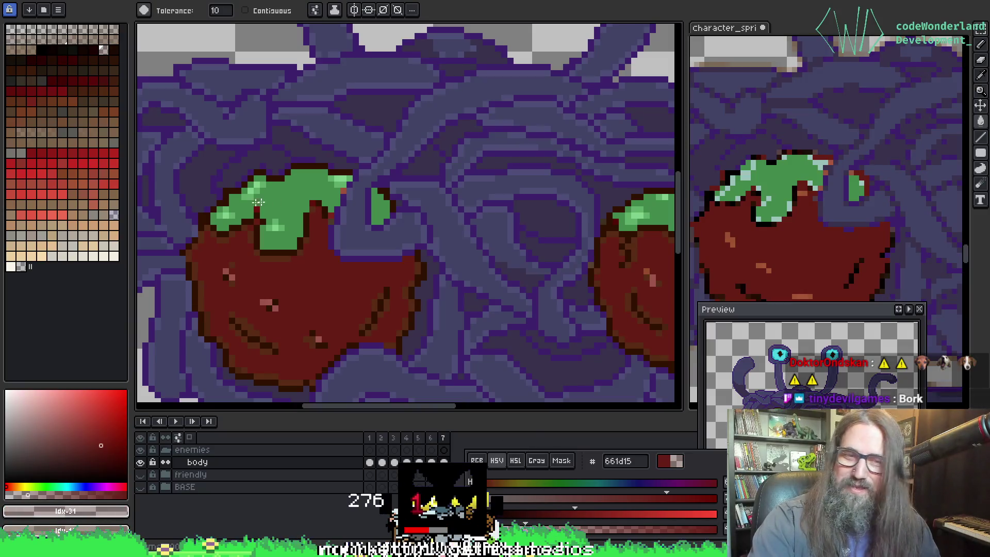
scroll(279, 304, up, 3)
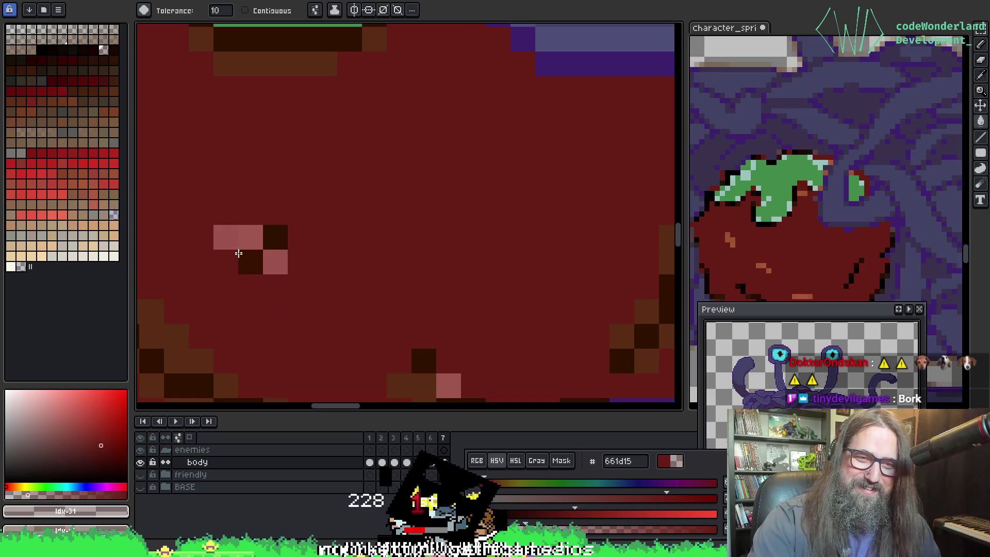
scroll(238, 253, down, 2)
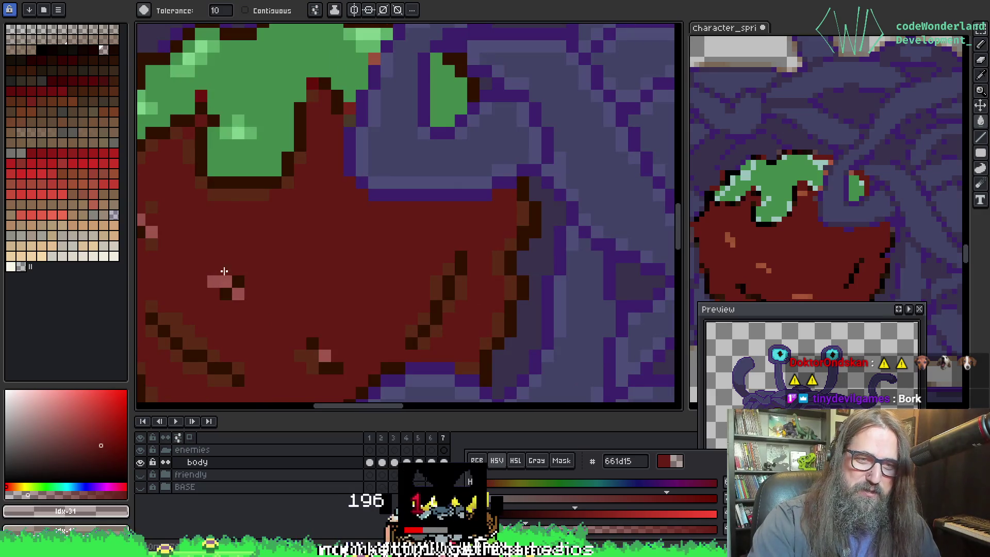
scroll(227, 281, down, 4)
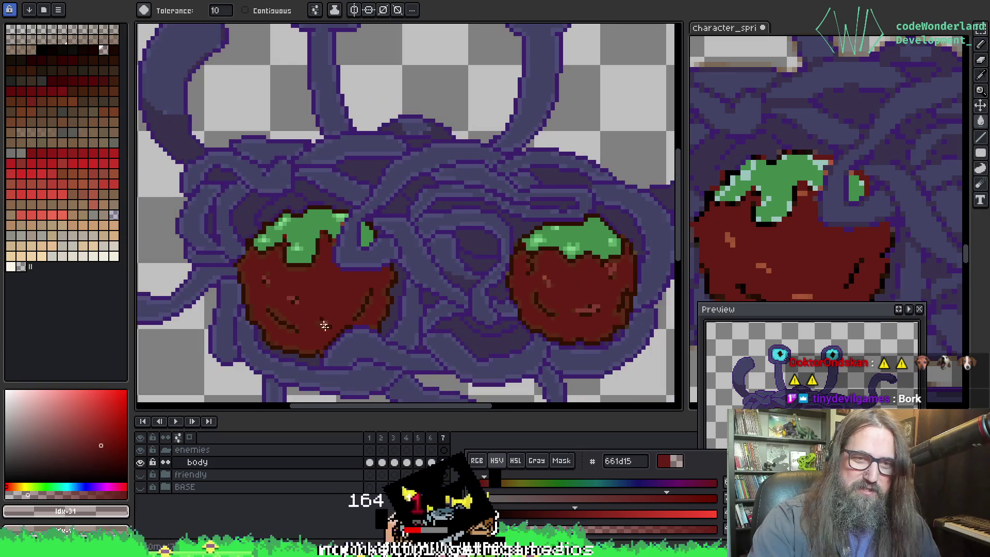
scroll(327, 312, up, 4)
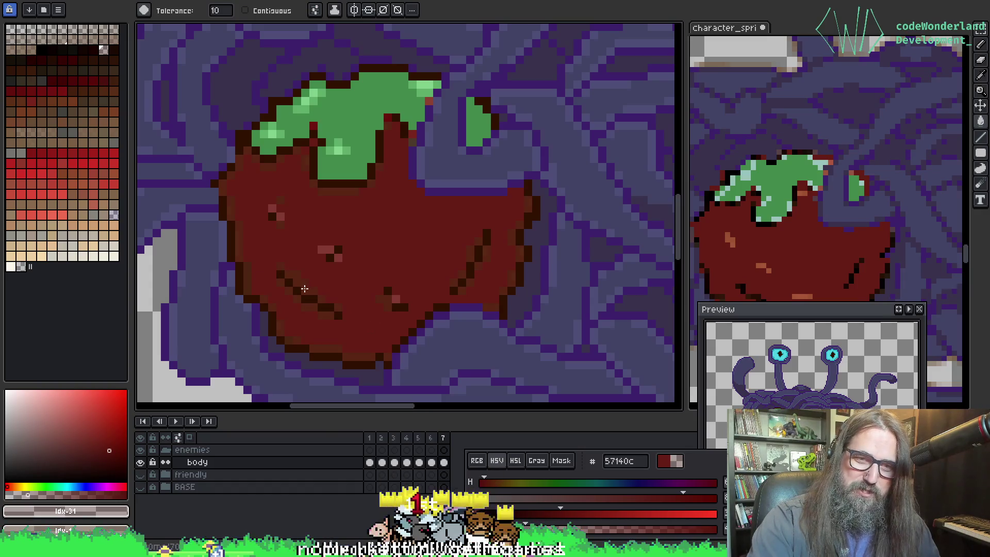
Step: Darken the red to 400e09 and fill the diagonal shading lines on the left meatball
click(305, 289)
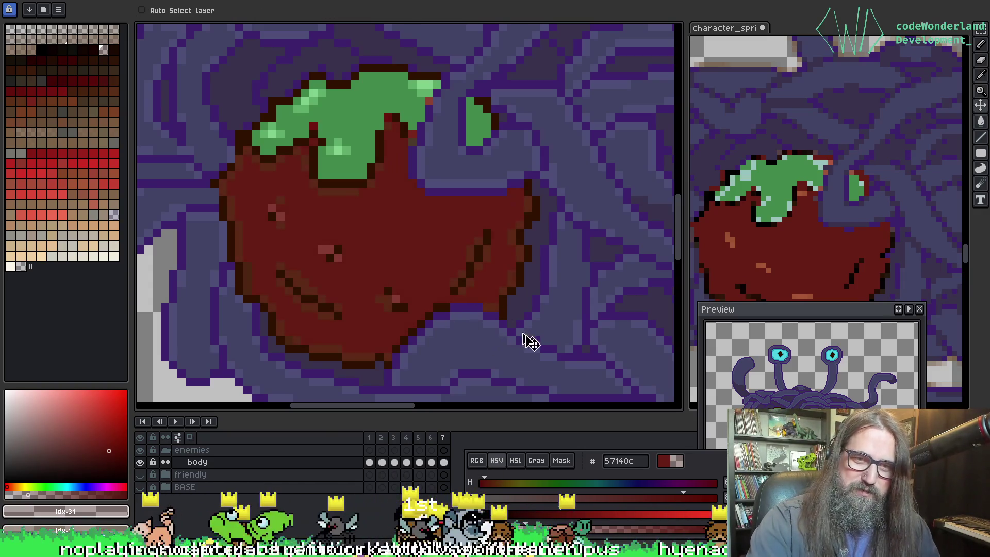
drag(567, 515, 540, 514)
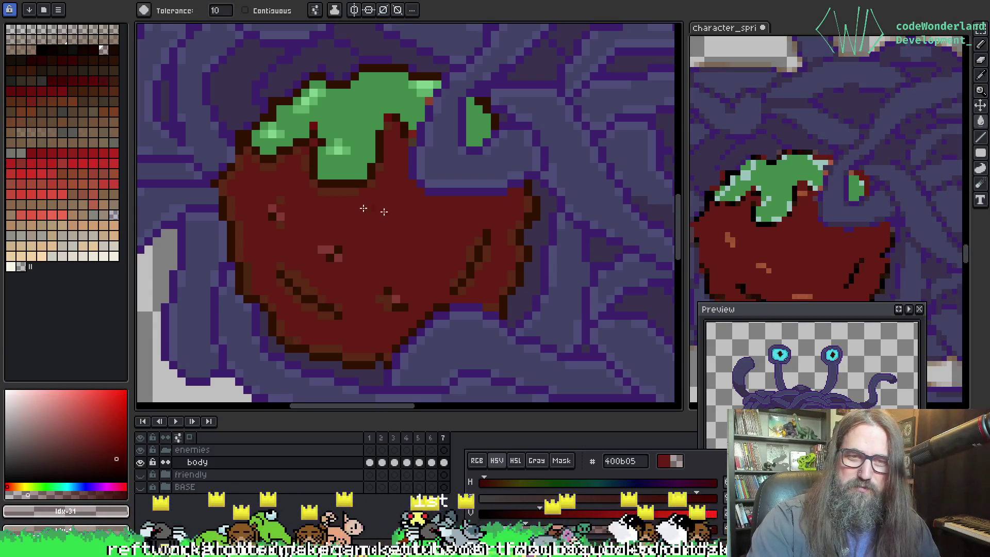
click(293, 279)
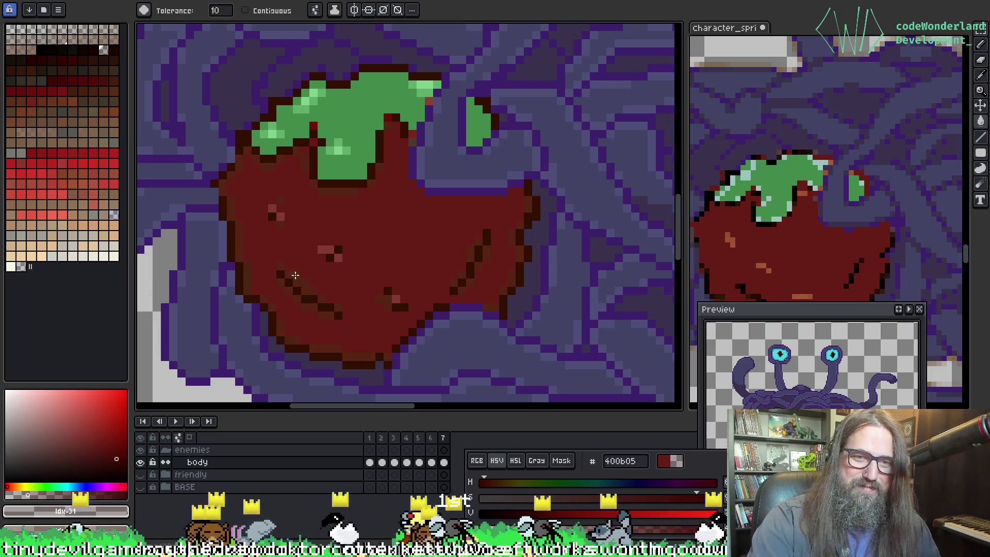
scroll(295, 275, down, 3)
scroll(321, 282, up, 4)
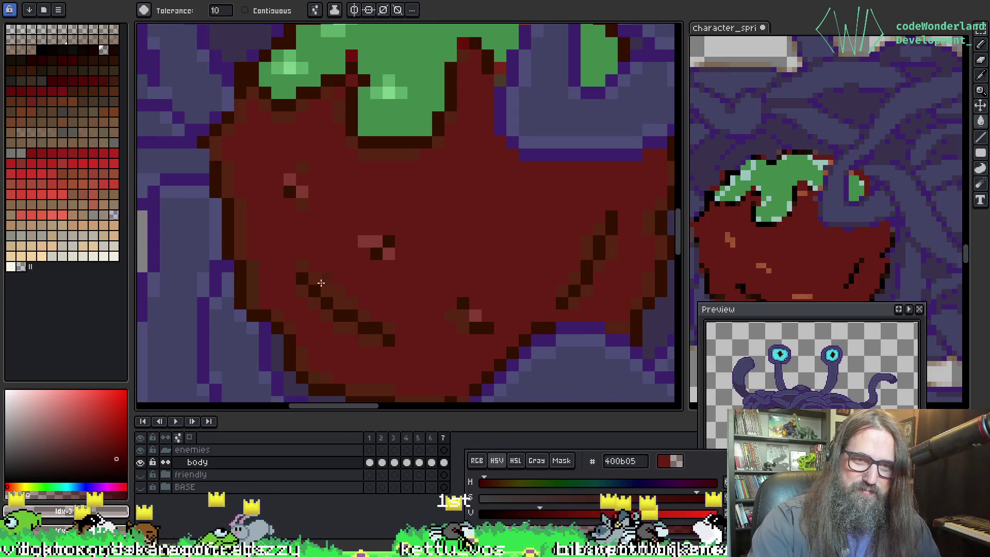
scroll(321, 282, down, 4)
scroll(344, 297, up, 2)
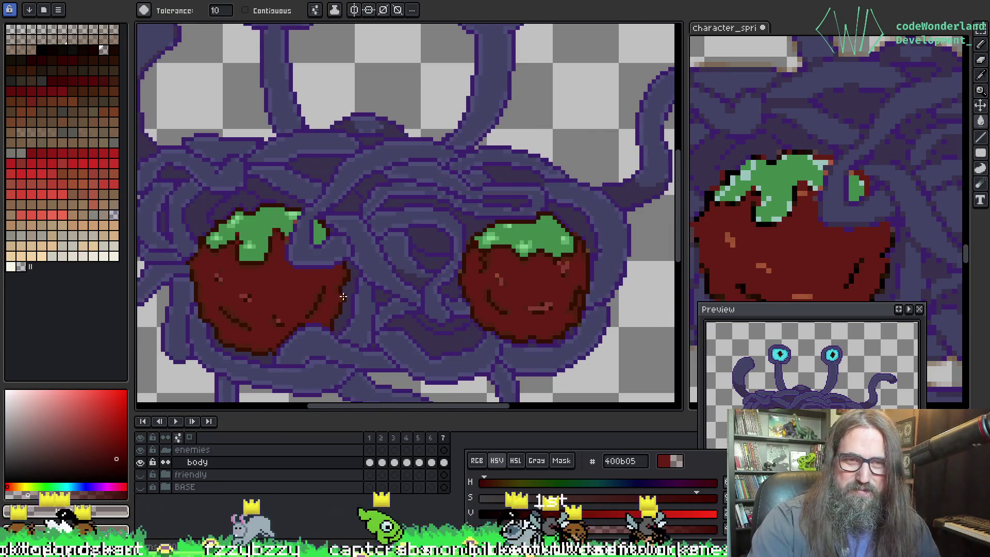
Step: Sample the topping green and switch to the 1px Pencil
scroll(343, 297, up, 3)
alt+click(303, 215)
key(b)
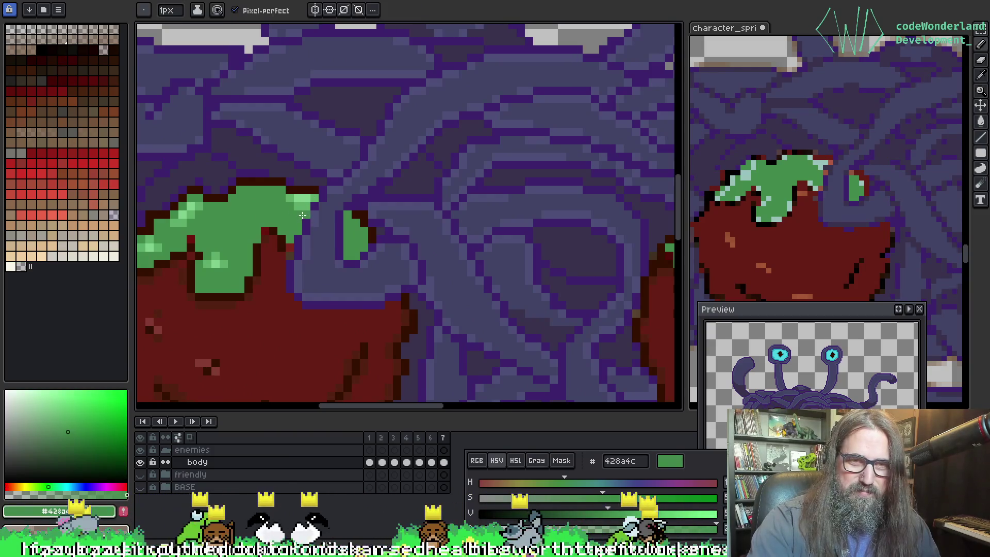
scroll(349, 273, down, 1)
scroll(401, 304, down, 1)
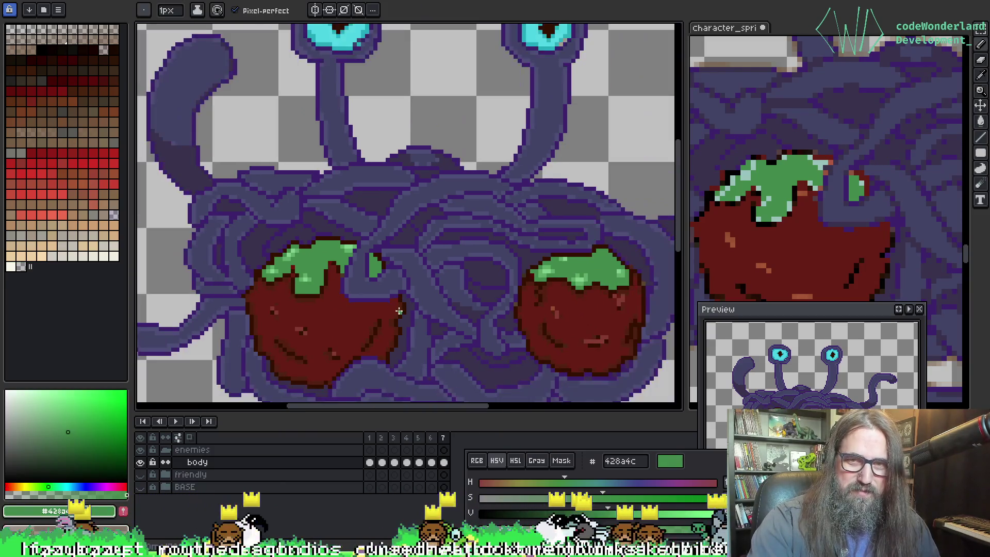
scroll(552, 287, up, 2)
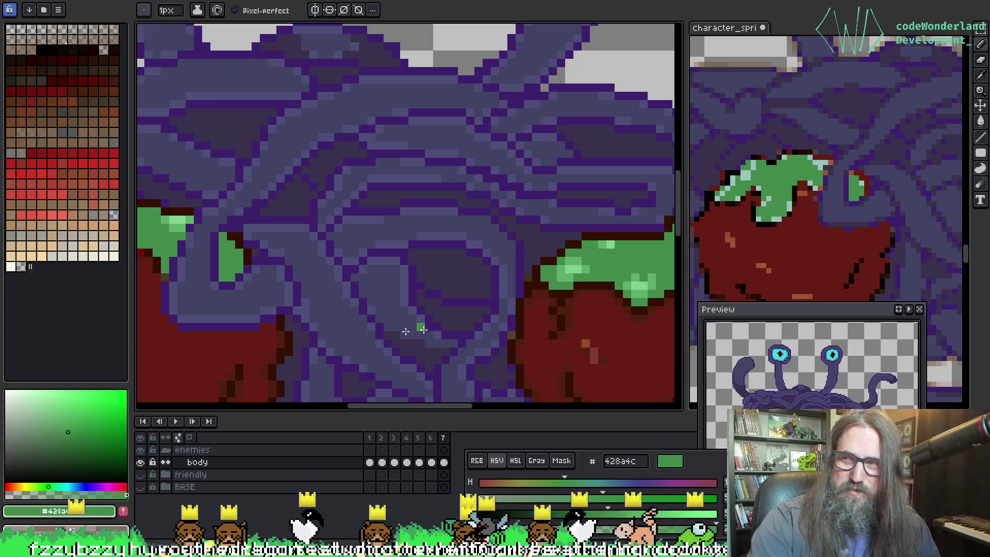
scroll(423, 329, down, 2)
scroll(435, 214, down, 1)
scroll(487, 240, up, 1)
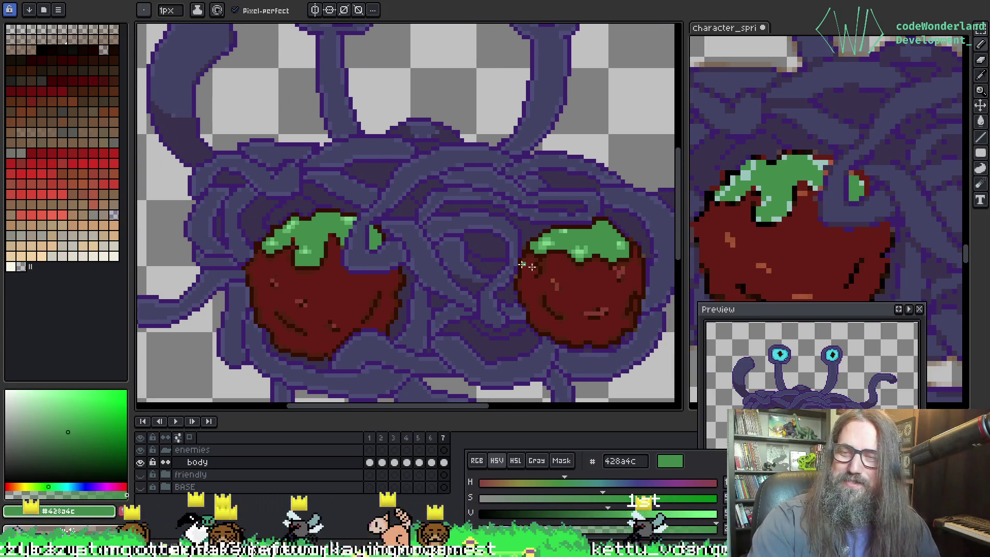
scroll(496, 269, down, 4)
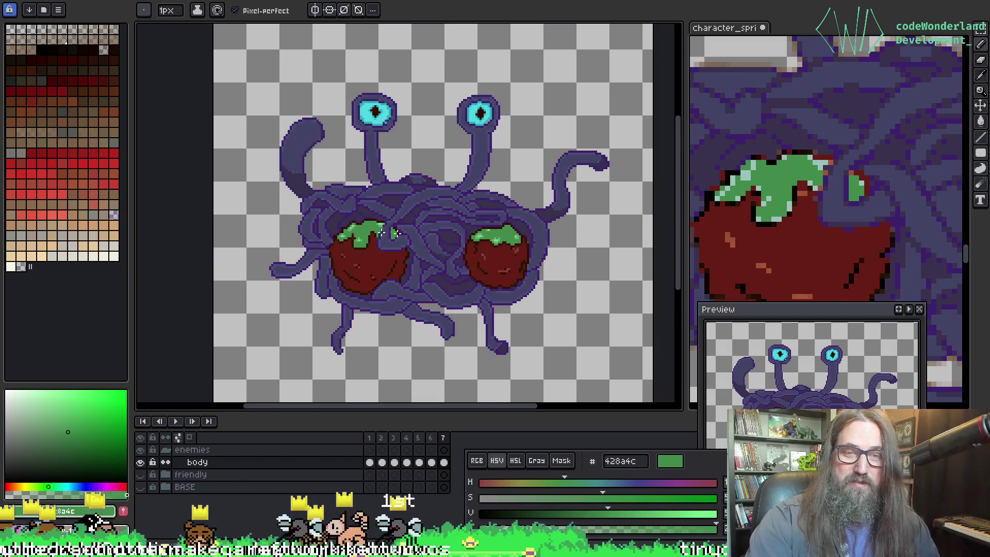
scroll(395, 233, up, 3)
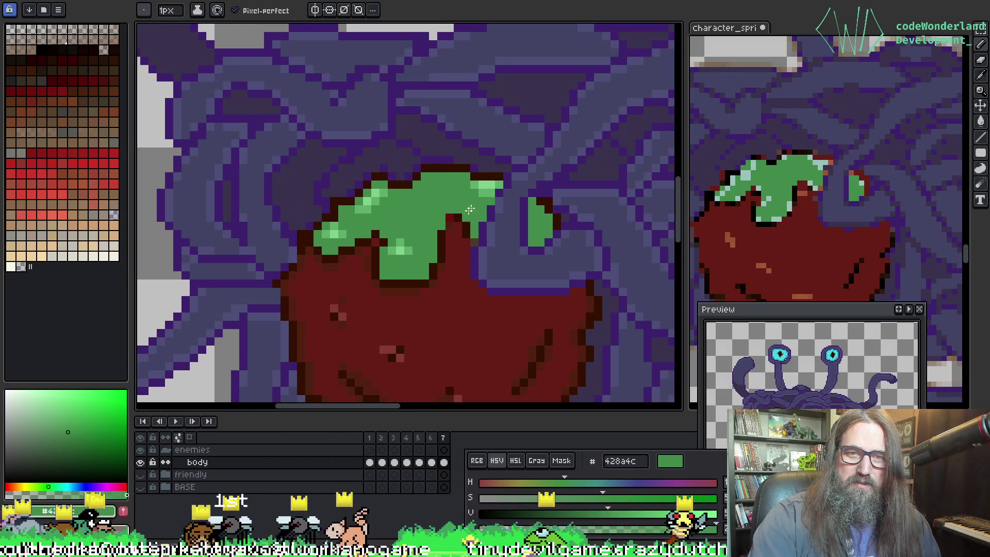
Step: Sample the dark red 331000 from the meatball and centre the whole creature
alt+click(454, 222)
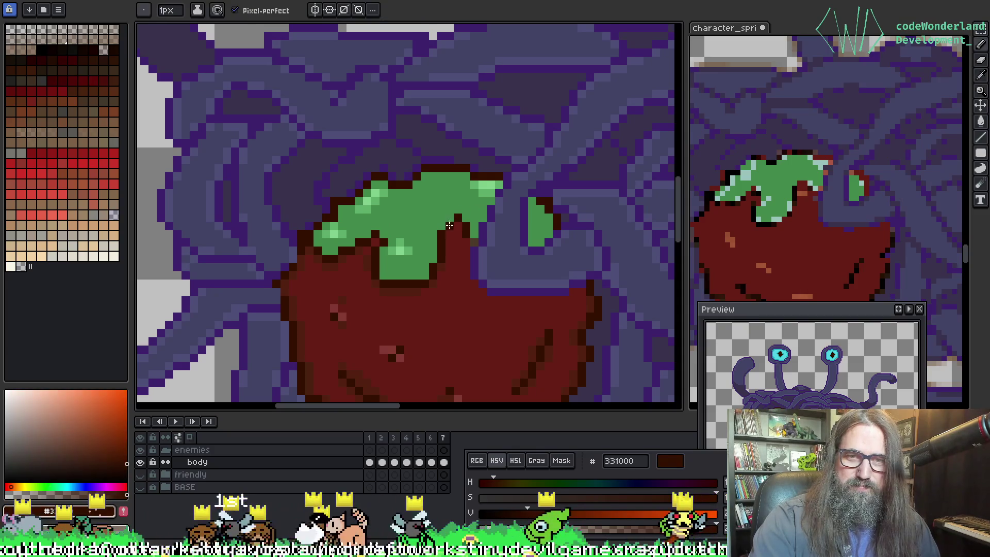
scroll(505, 258, down, 2)
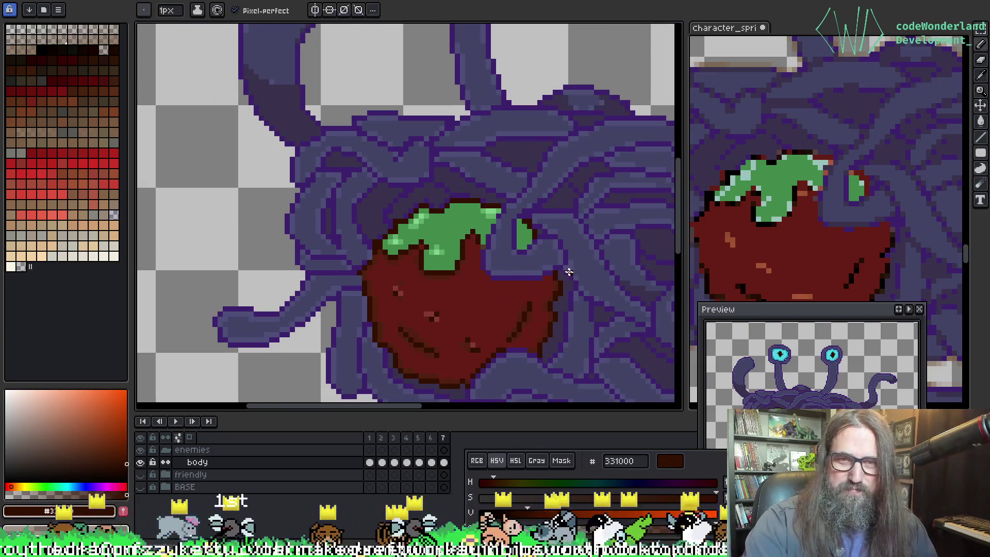
scroll(537, 266, up, 1)
scroll(530, 262, down, 2)
drag(531, 262, 420, 234)
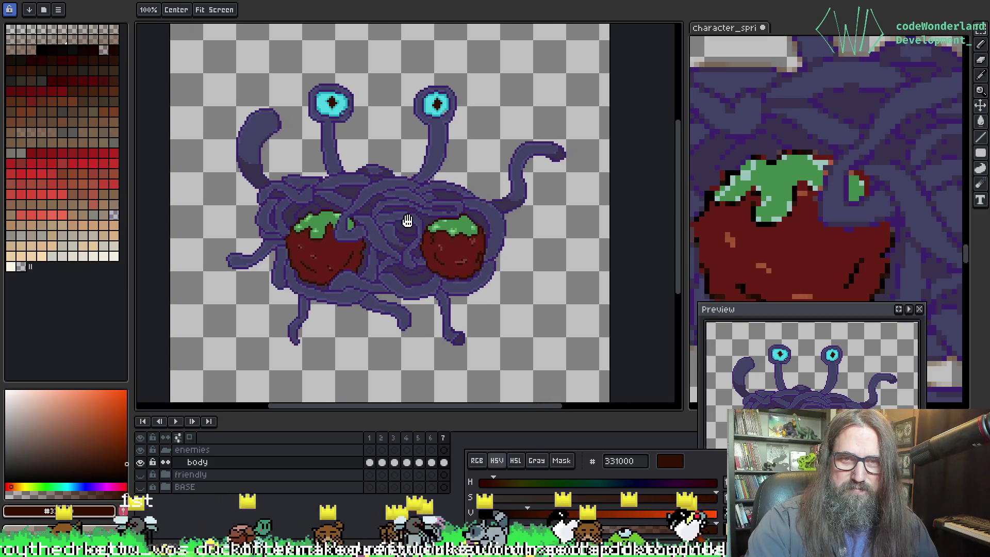
Step: Sample the eyestalk purple 3c216c, then the eye's cyan and its lighter cyan
scroll(330, 103, up, 5)
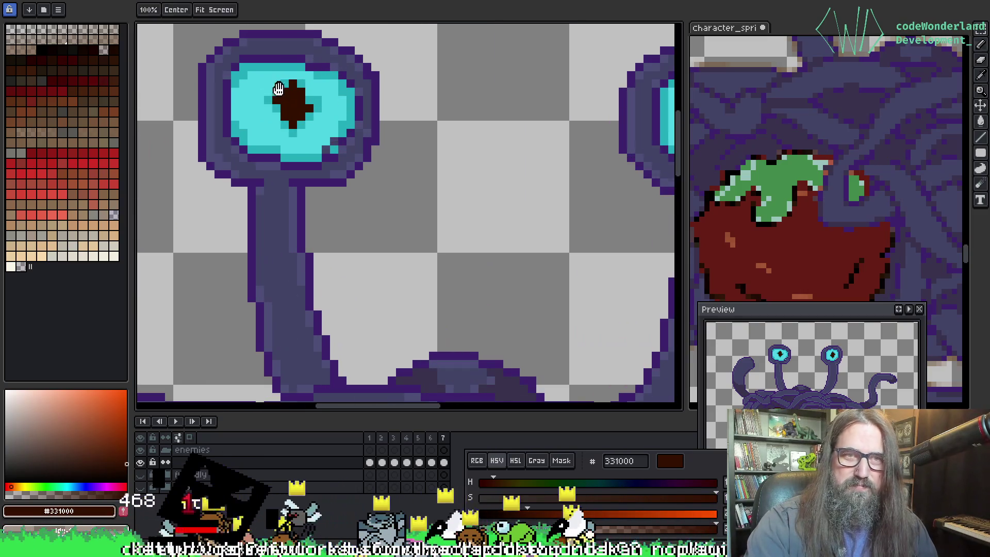
alt+click(248, 122)
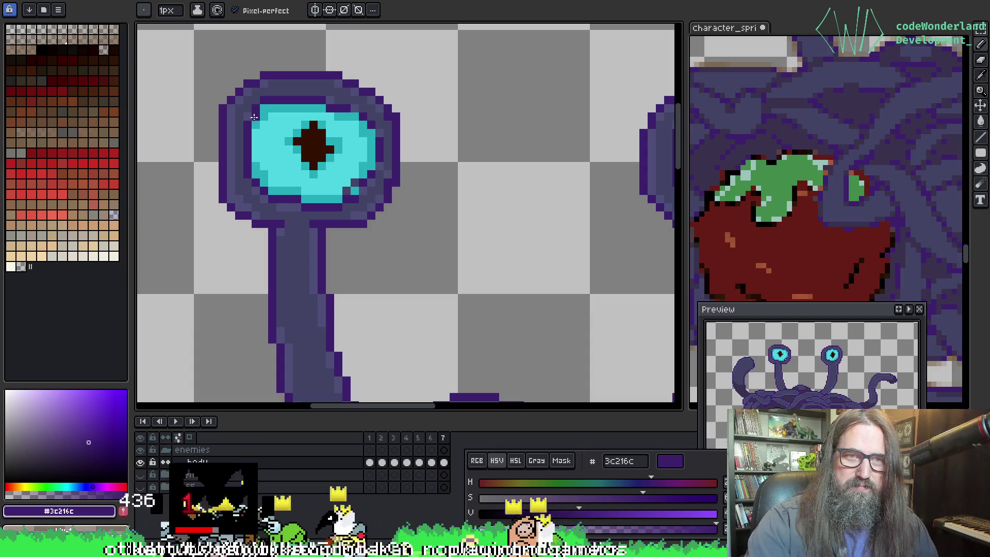
scroll(355, 141, down, 3)
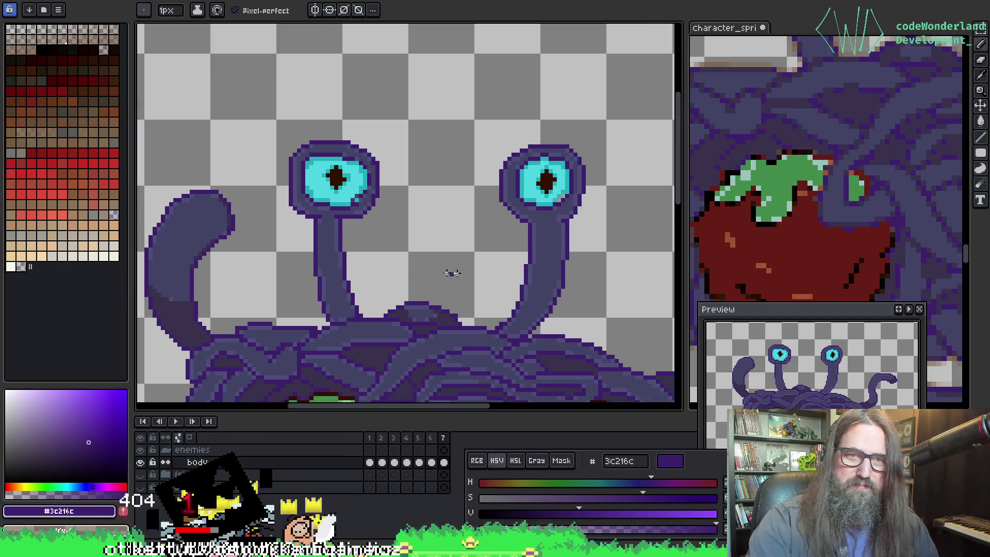
scroll(505, 165, up, 3)
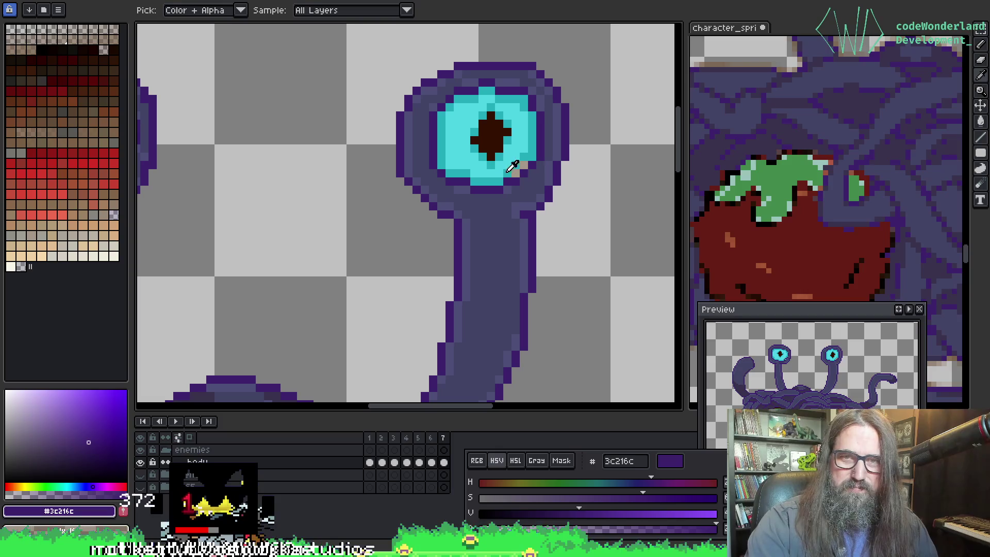
alt+click(510, 172)
alt+click(524, 142)
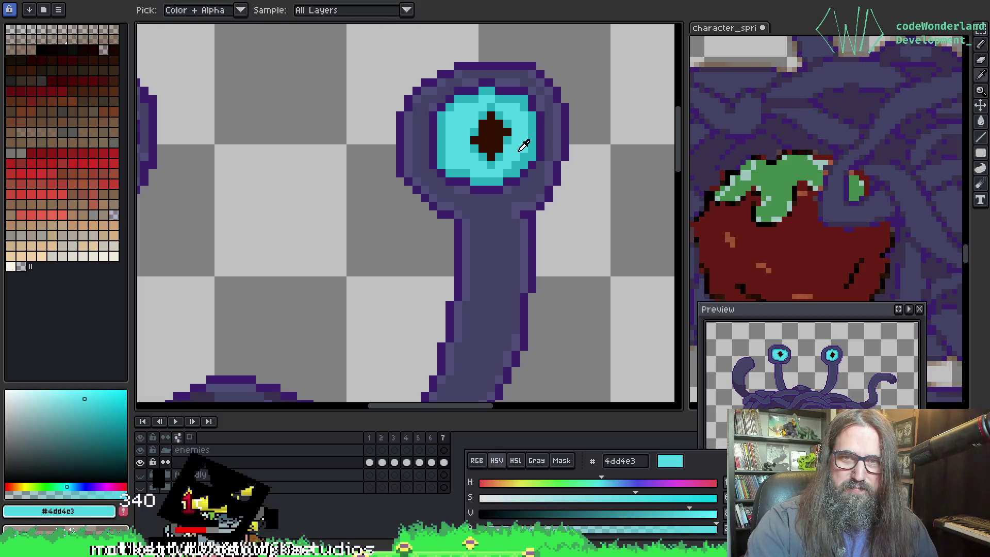
Step: Zoom into the left eye and pencil its dark and lower-edge pixels in light cyan
scroll(518, 158, up, 1)
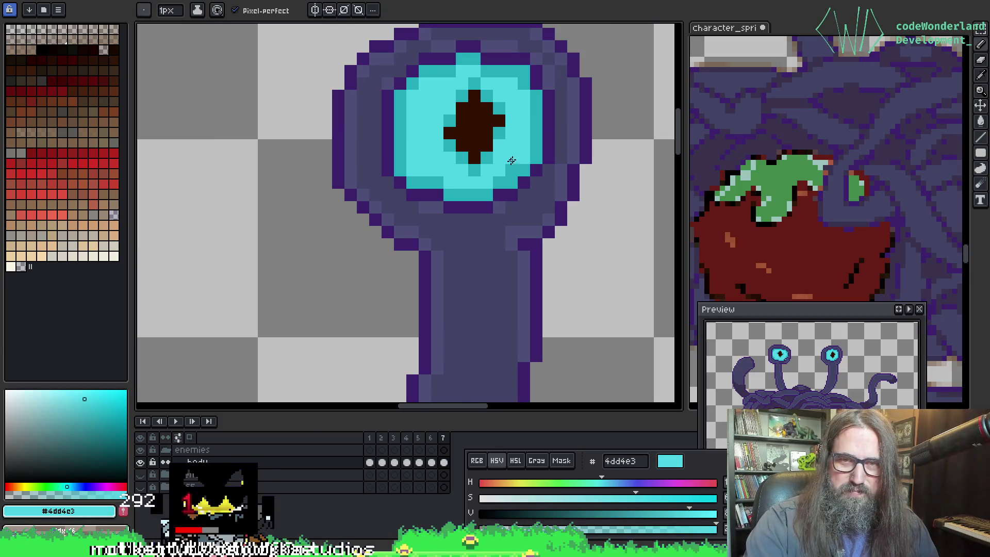
scroll(539, 156, down, 5)
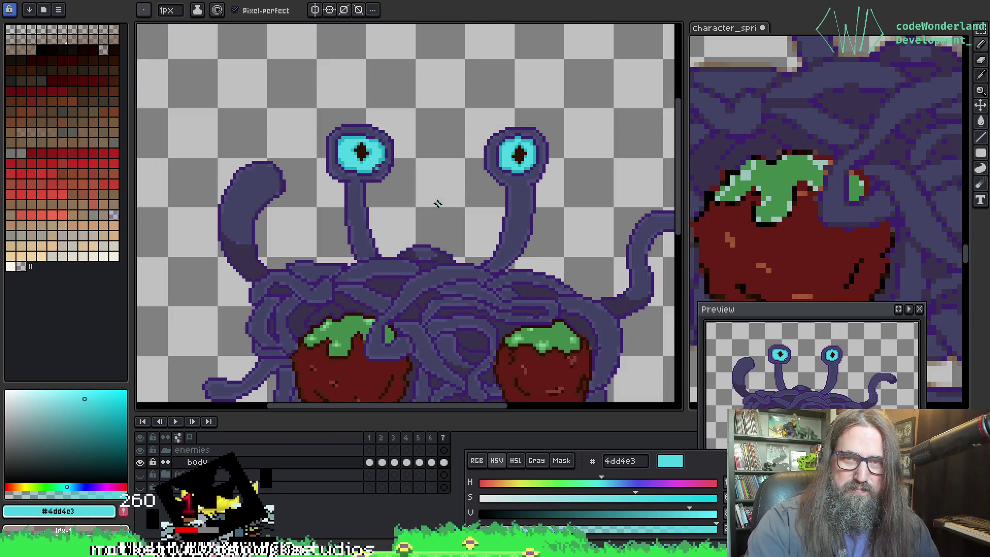
drag(487, 291, 420, 269)
scroll(330, 160, up, 5)
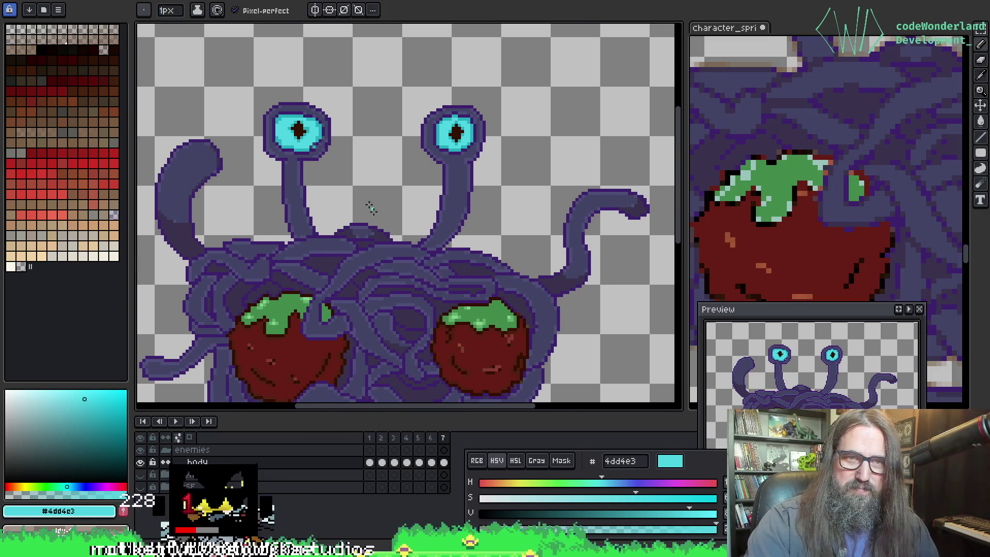
mouse_move(305, 146)
mouse_down()
mouse_move(462, 371)
mouse_move(460, 359)
mouse_up()
click(377, 283)
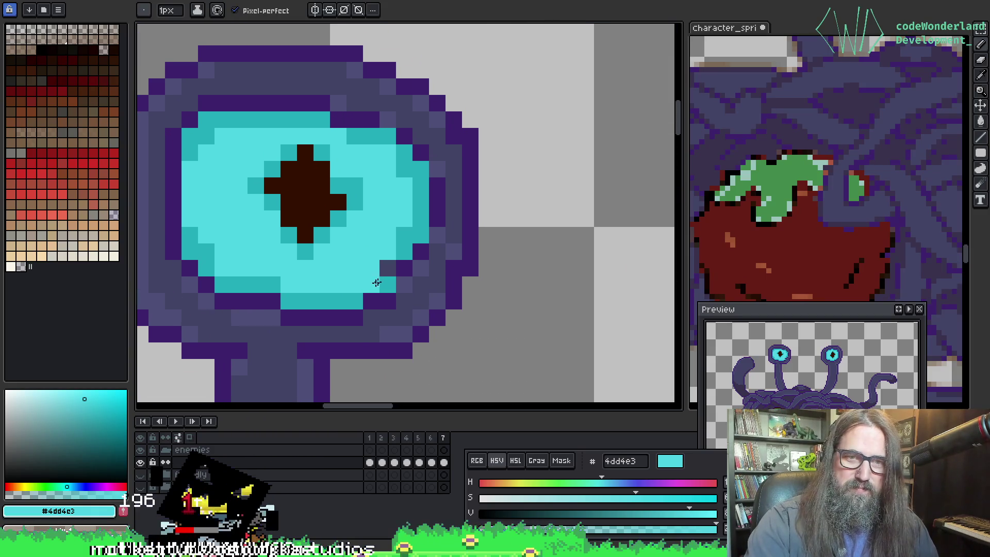
click(388, 268)
Step: Paint a rim pixel in the rim's dark purple and a gap pixel in the eyestalk's grey-purple
alt+click(393, 299)
click(388, 284)
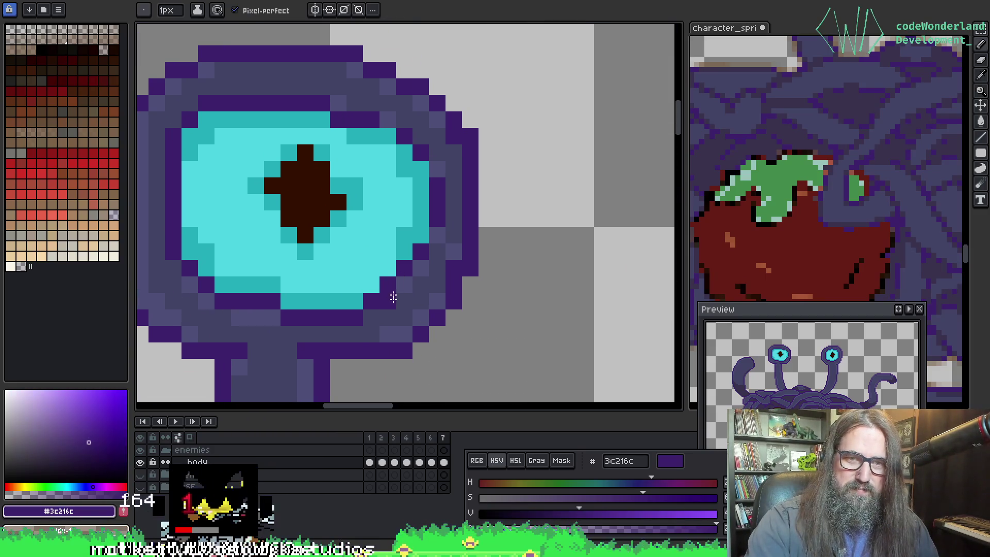
alt+click(397, 295)
click(464, 285)
scroll(420, 255, down, 3)
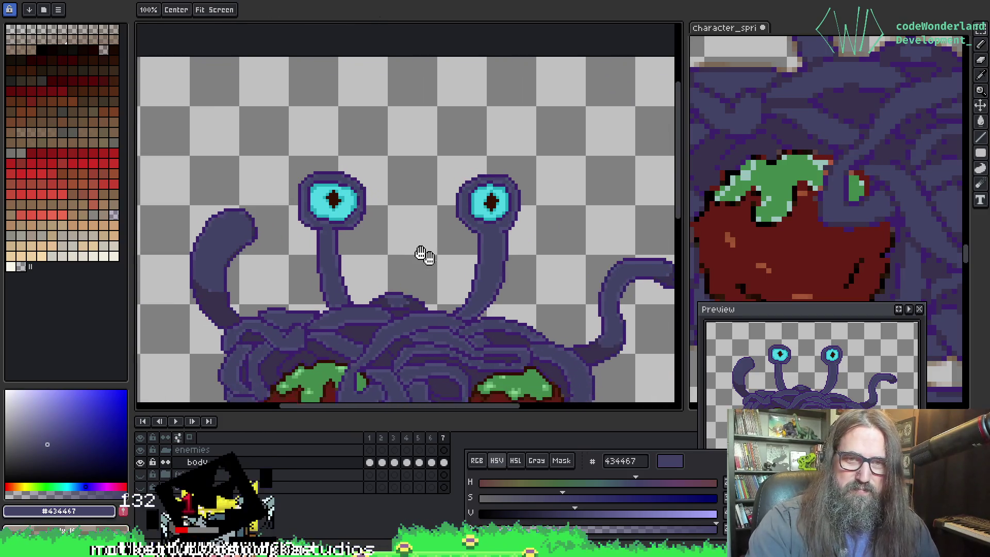
scroll(418, 148, up, 2)
Step: Toggle the body layer and undo/redo to compare the purple recolour with the original
key(b)
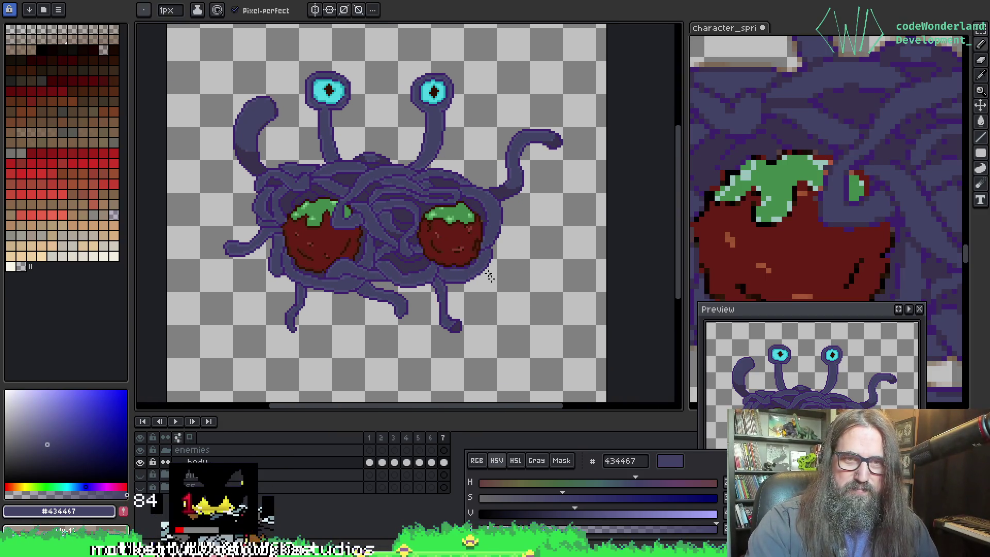
click(144, 464)
click(144, 464)
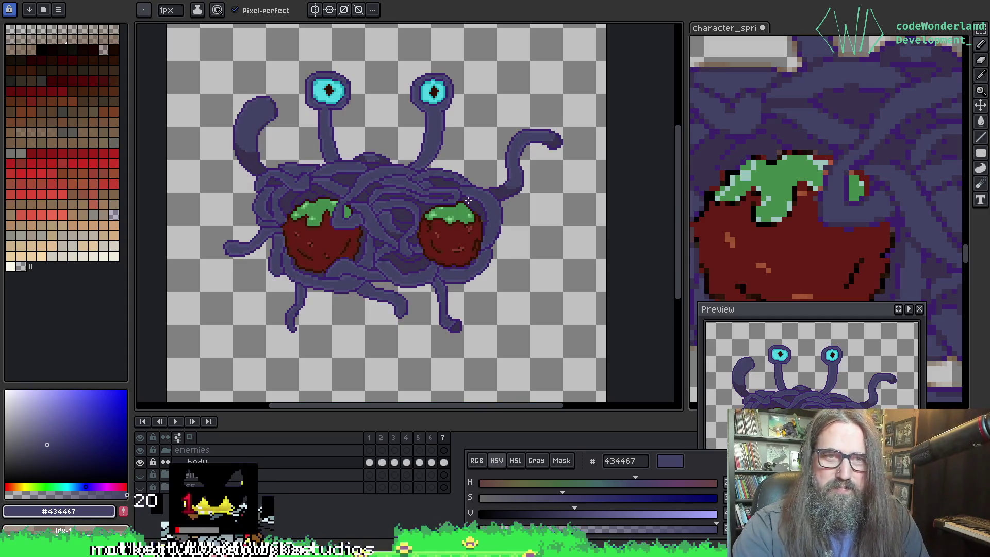
key(ctrl+z)
key(ctrl+y)
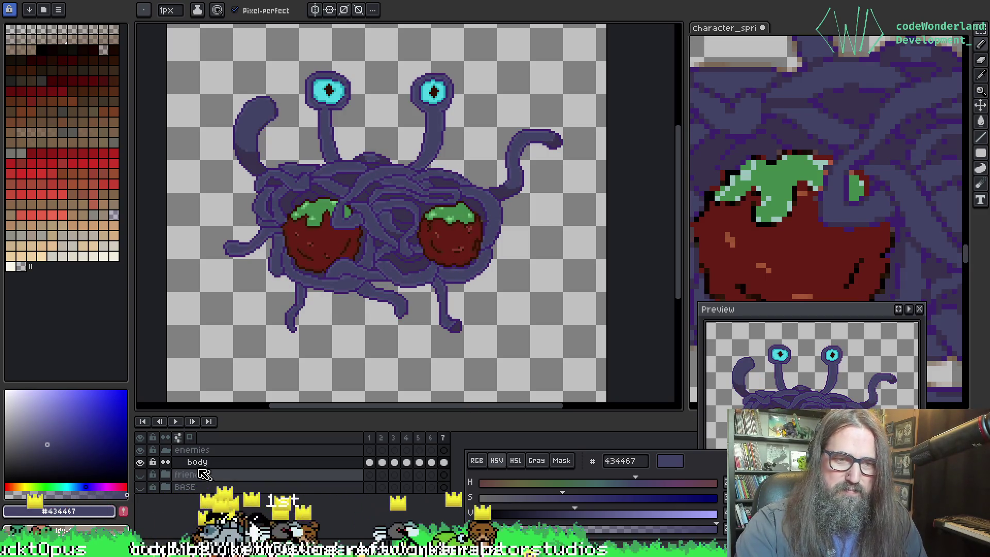
Step: Toggle the body layer once more and go to frame 5 with the beige original monster
click(142, 464)
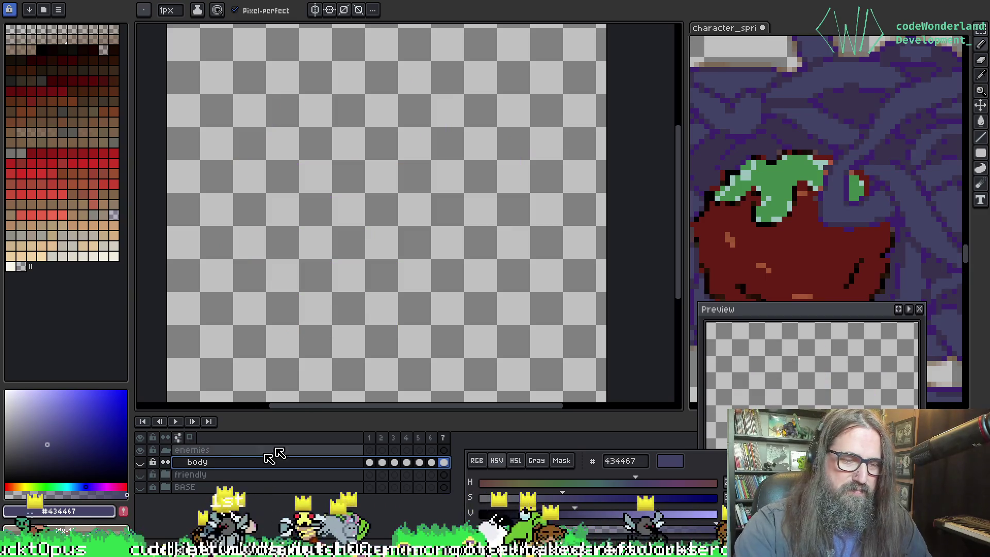
click(142, 463)
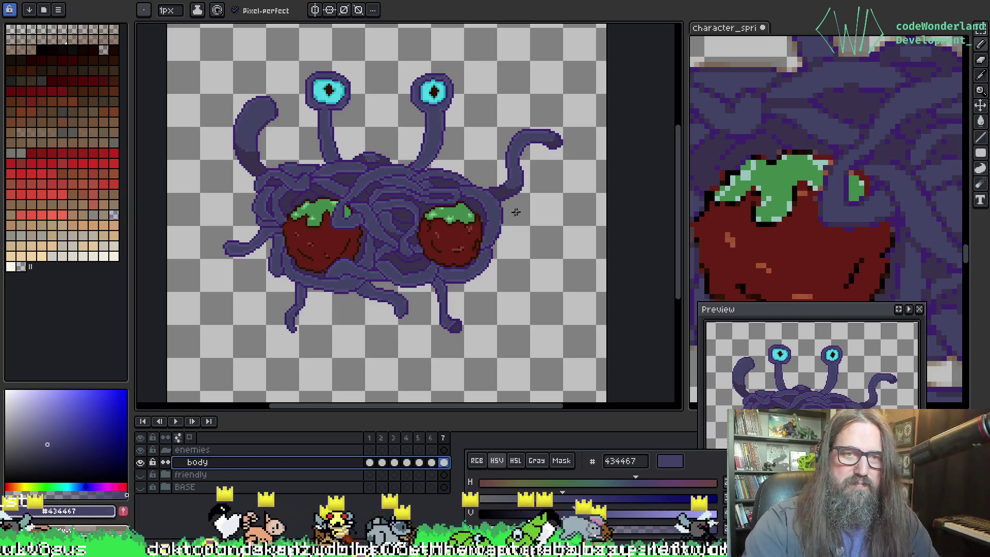
key(ctrl+z)
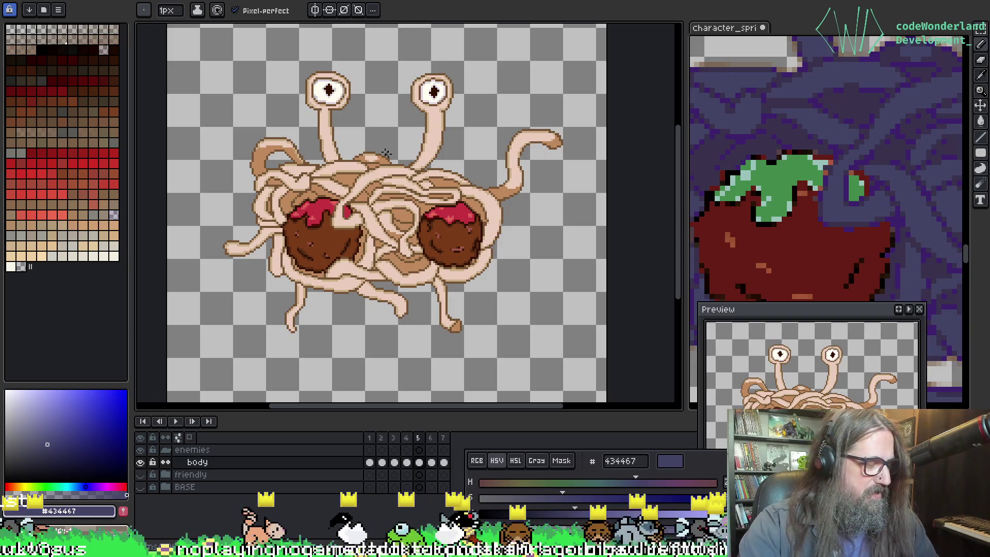
key(m)
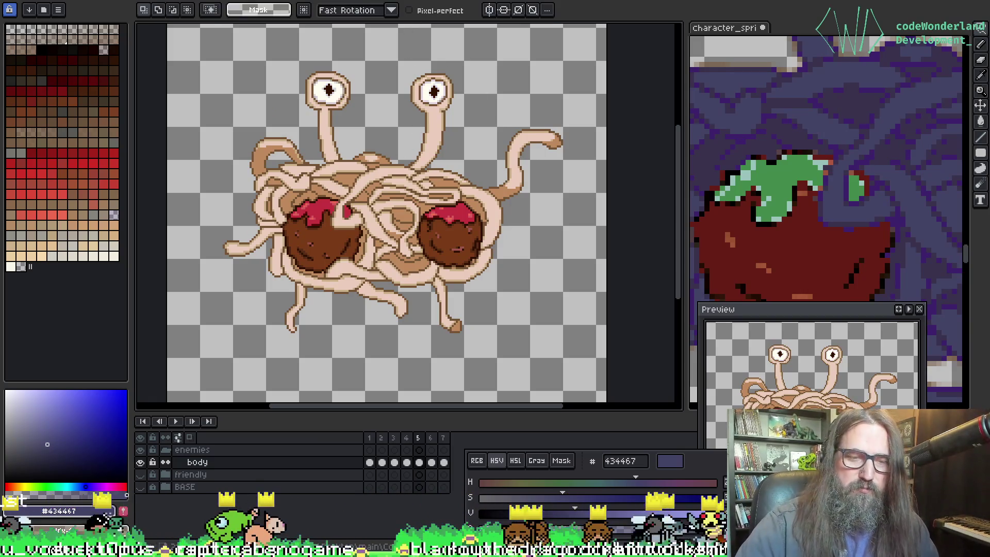
Step: Add a new Layer 1 above body and lasso the right half of the monster
key(shift+n)
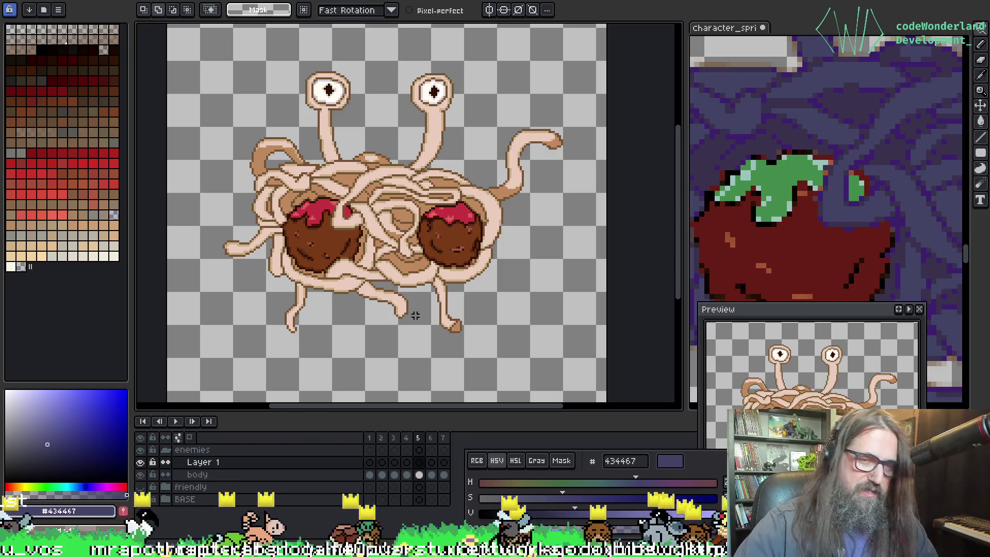
mouse_move(463, 352)
mouse_down()
mouse_move(552, 111)
mouse_move(431, 93)
mouse_move(386, 126)
mouse_up()
key(ctrl+d)
mouse_move(445, 57)
mouse_down()
mouse_move(367, 206)
mouse_move(530, 327)
mouse_move(565, 98)
mouse_move(433, 53)
mouse_up()
key(space)
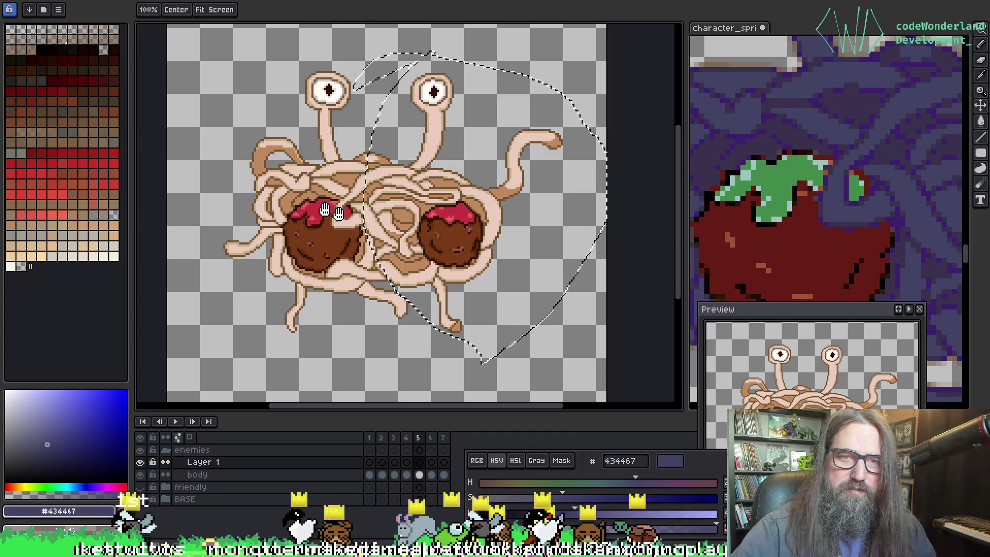
drag(338, 213, 340, 211)
Step: Extend the lasso selection around the left meatball, left eye and left noodles
mouse_move(309, 31)
mouse_down()
mouse_move(307, 98)
mouse_move(347, 211)
mouse_move(309, 253)
mouse_move(407, 356)
mouse_move(310, 41)
mouse_move(320, 133)
mouse_up()
mouse_move(356, 82)
mouse_down()
mouse_move(299, 72)
mouse_move(288, 57)
mouse_move(330, 30)
mouse_move(433, 52)
mouse_up()
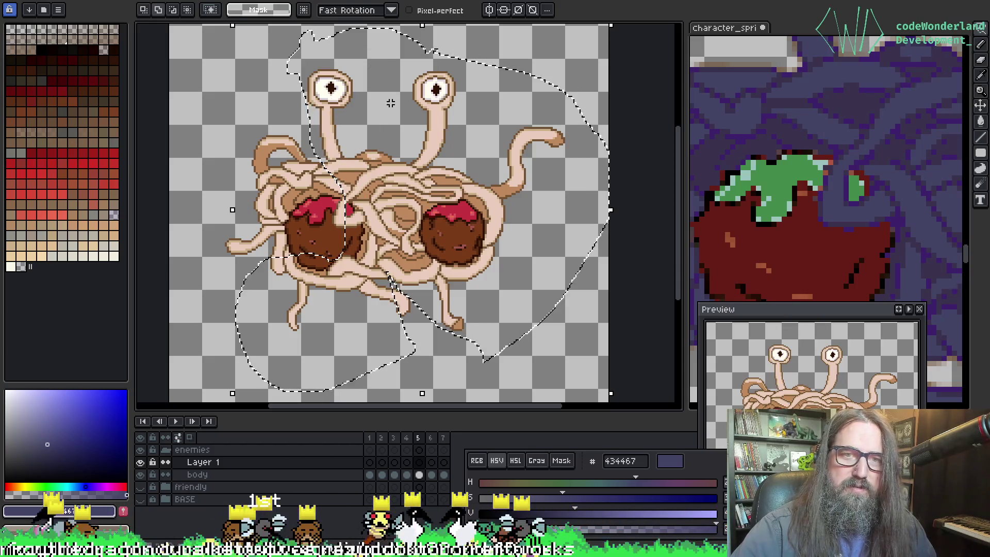
drag(333, 283, 364, 187)
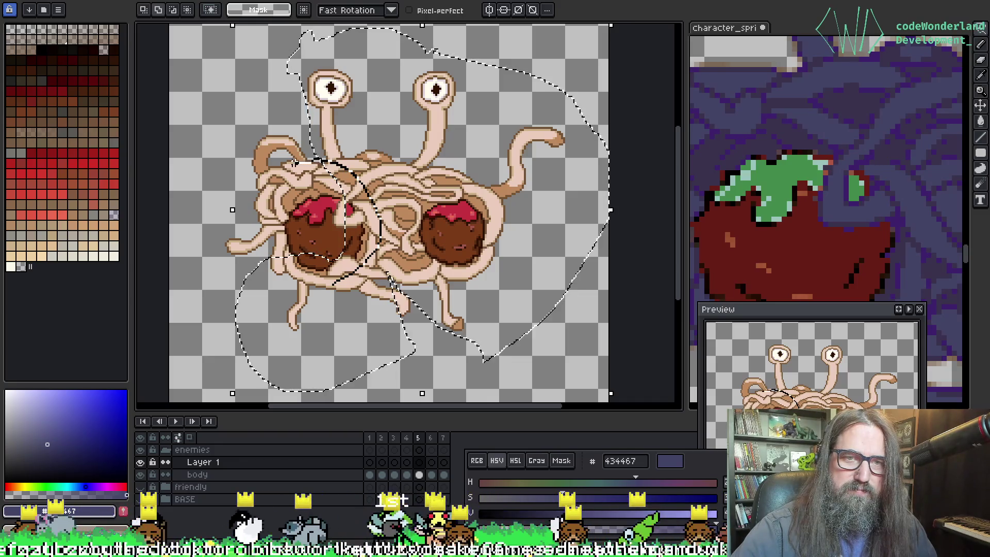
mouse_move(273, 166)
mouse_down()
mouse_move(227, 204)
mouse_move(218, 232)
mouse_move(237, 312)
mouse_up()
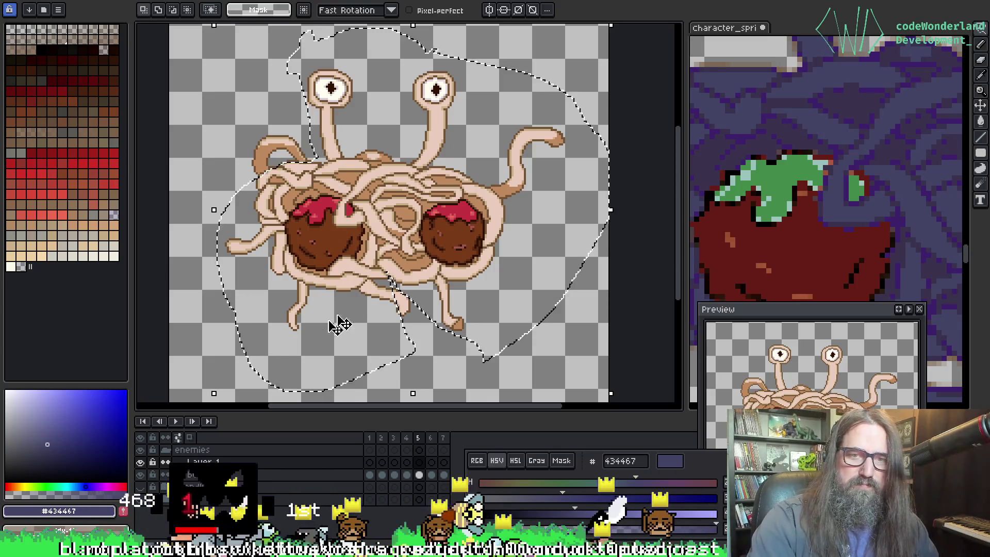
mouse_move(332, 325)
mouse_down()
mouse_move(408, 336)
mouse_move(328, 271)
mouse_up()
scroll(330, 272, up, 5)
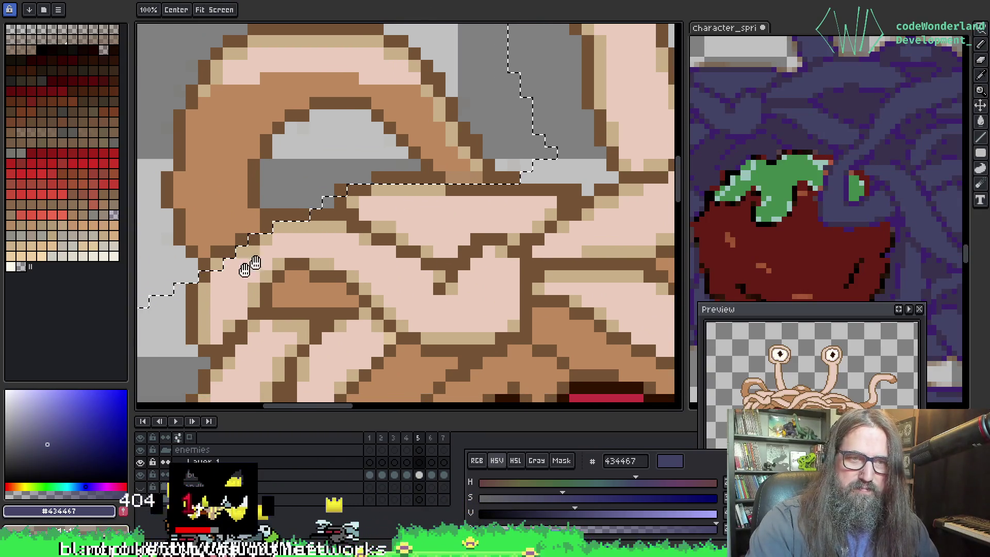
Step: Trace the lasso selection along the noodle outline and around the noodle corner
drag(201, 268, 241, 252)
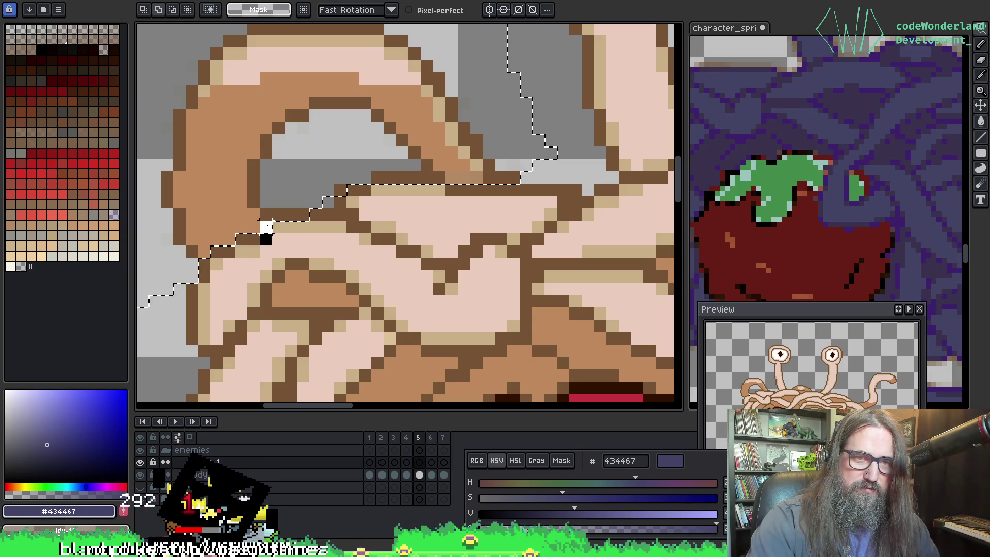
mouse_move(265, 228)
mouse_down()
mouse_move(324, 215)
mouse_move(304, 270)
mouse_move(261, 249)
mouse_up()
drag(260, 215, 311, 215)
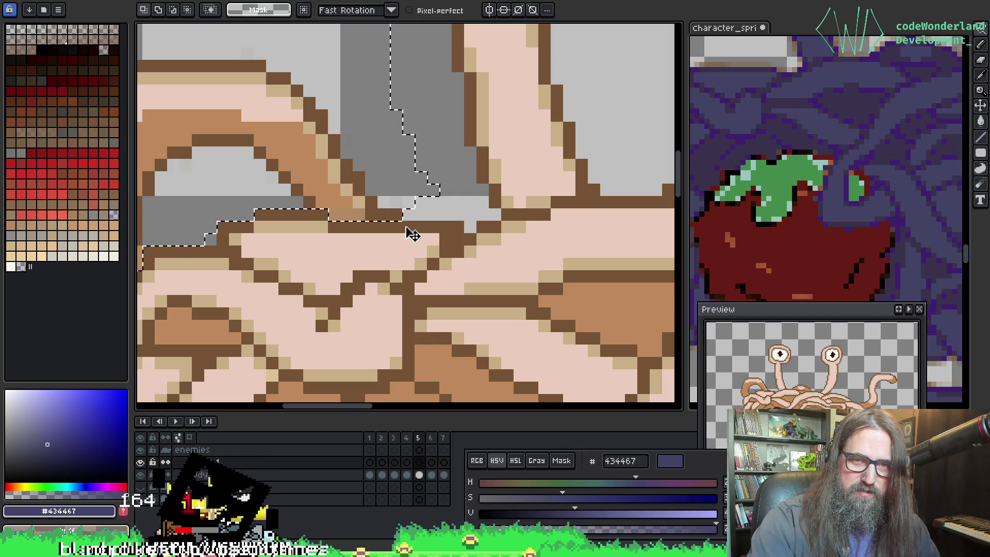
scroll(409, 227, down, 3)
scroll(363, 272, up, 3)
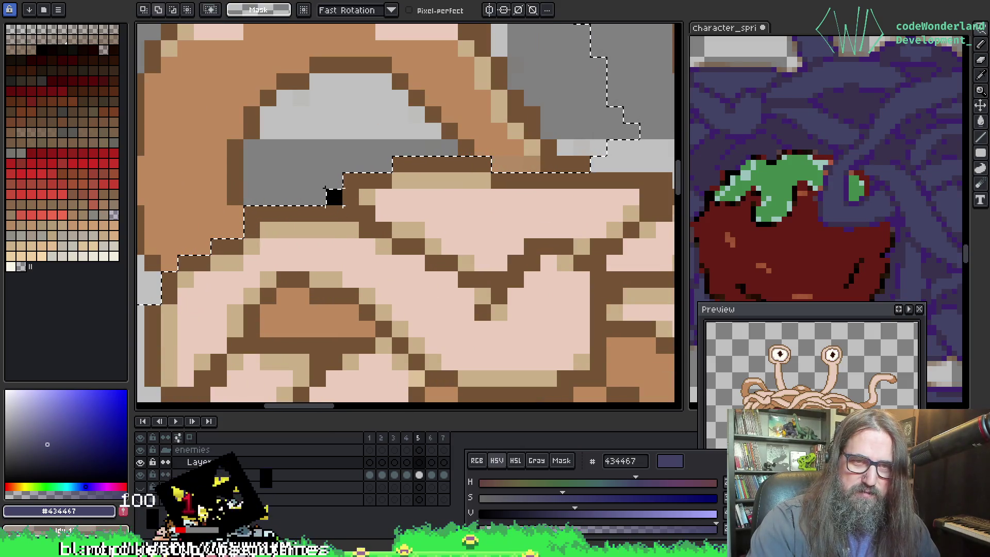
drag(317, 181, 334, 214)
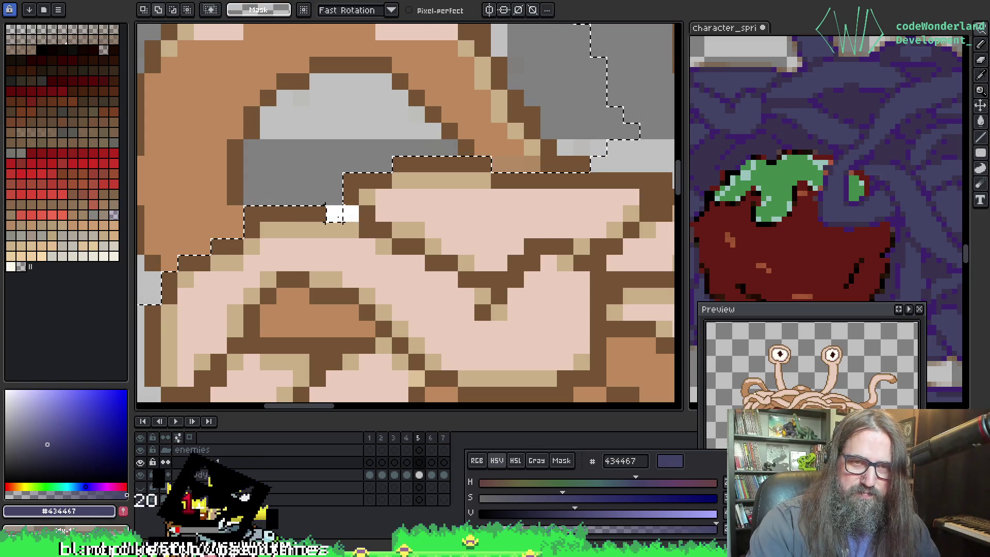
scroll(432, 254, down, 3)
mouse_move(516, 345)
mouse_down()
mouse_move(480, 304)
mouse_move(330, 234)
mouse_move(360, 256)
mouse_up()
scroll(359, 256, down, 2)
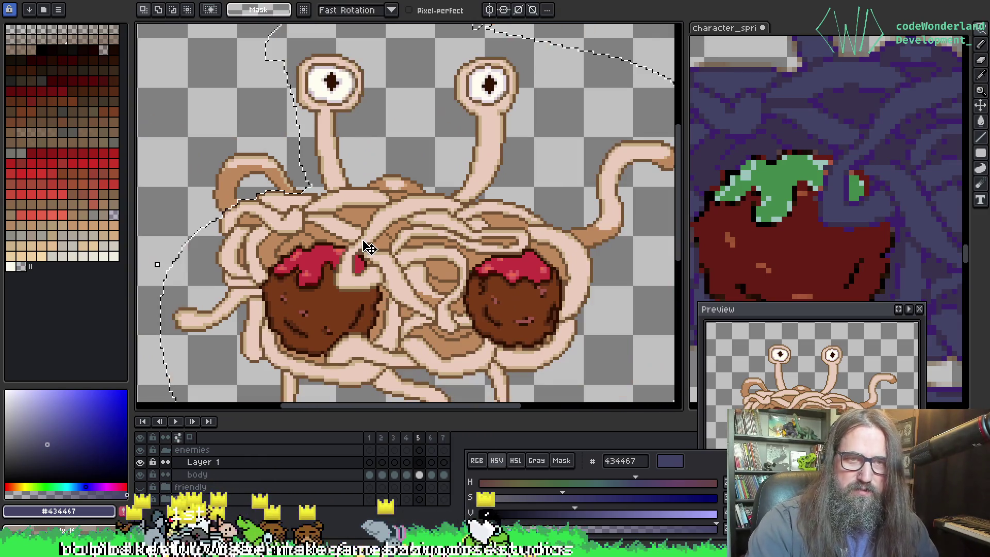
Step: Cut the selected blue monster part from frame 7 and paste it into Layer 1's frame 1
click(445, 475)
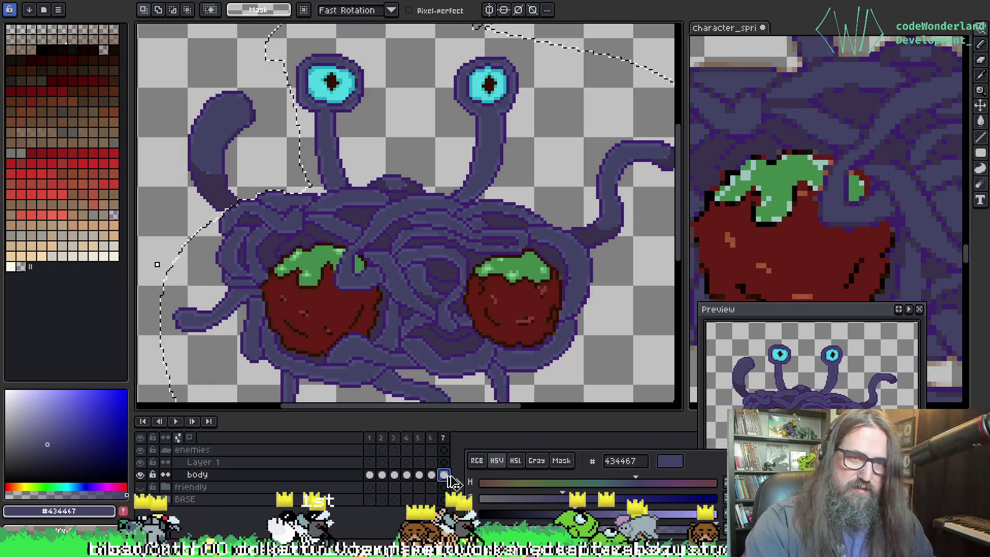
key(Delete)
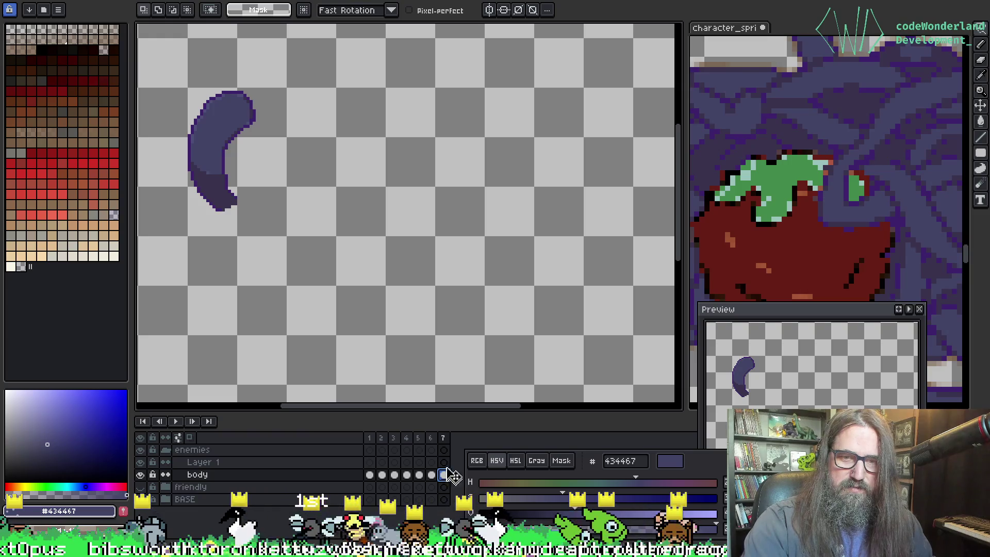
click(445, 463)
click(431, 462)
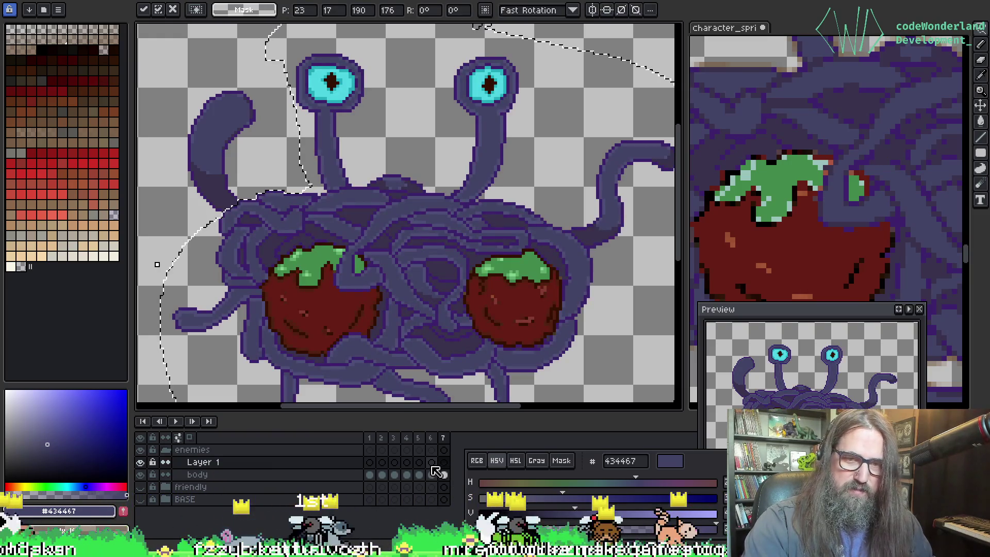
click(419, 464)
click(407, 463)
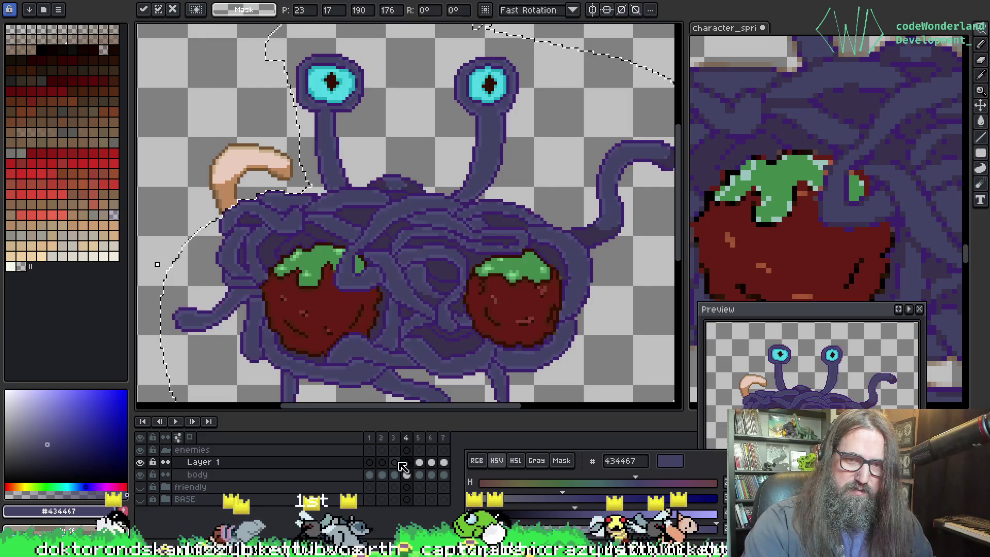
click(395, 464)
click(381, 463)
click(369, 463)
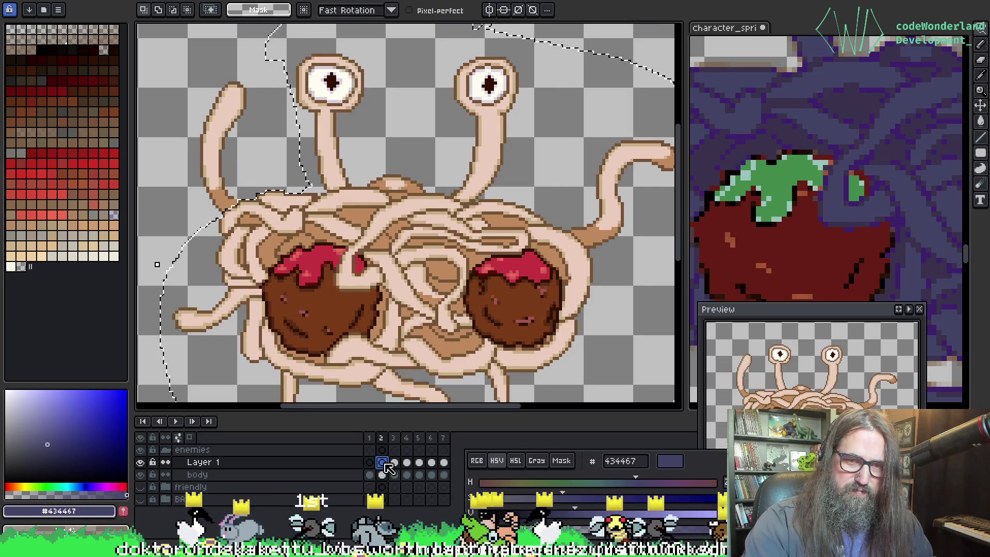
key(ctrl+v)
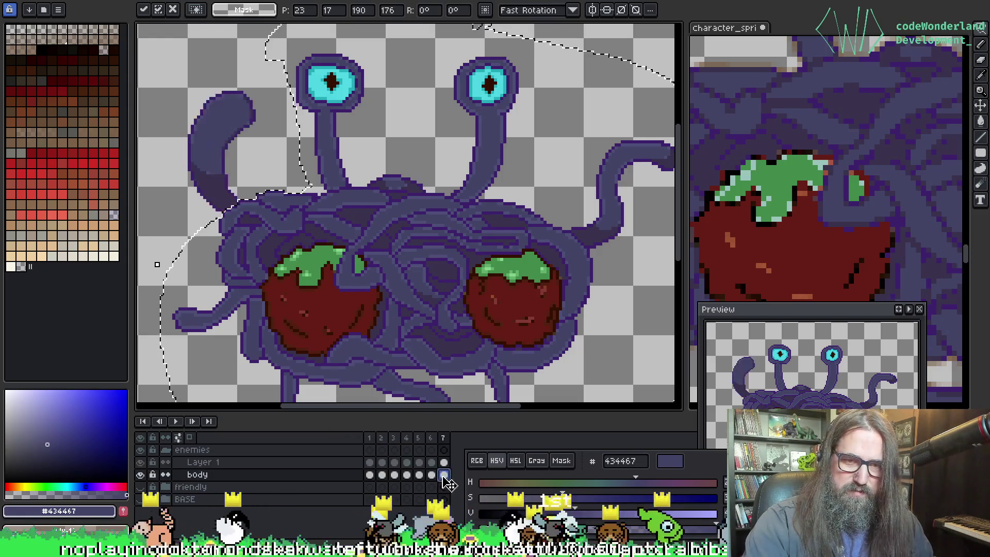
Step: Commit the repositioned tentacle, deselect, centre the monster and play the animation
click(369, 475)
key(ctrl+d)
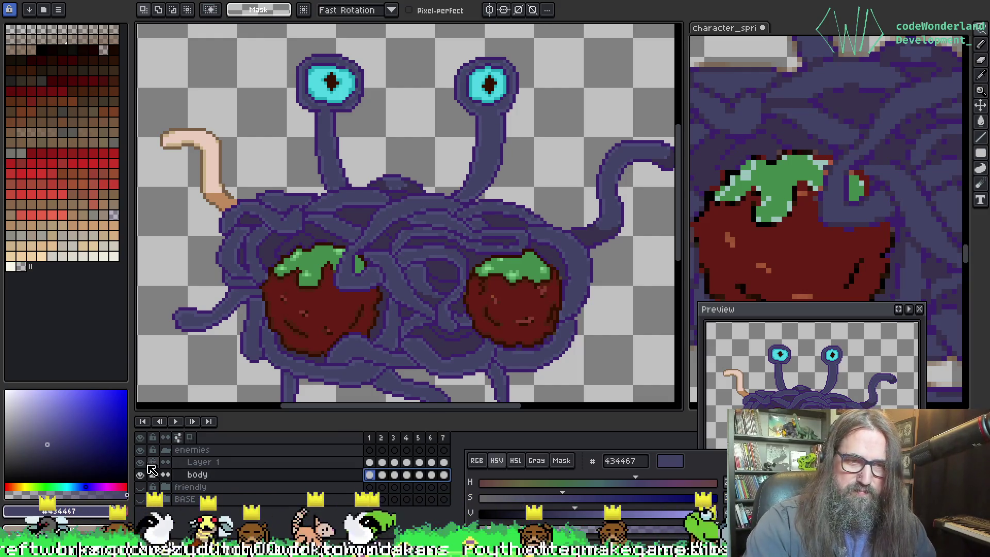
mouse_move(402, 204)
mouse_down()
mouse_move(458, 224)
mouse_move(461, 217)
mouse_up()
key(Return)
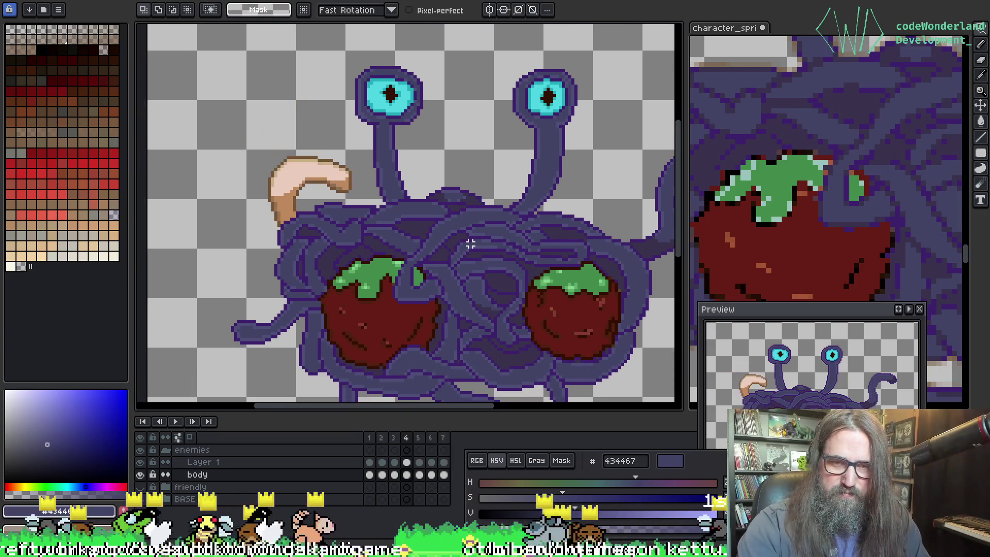
scroll(251, 199, up, 4)
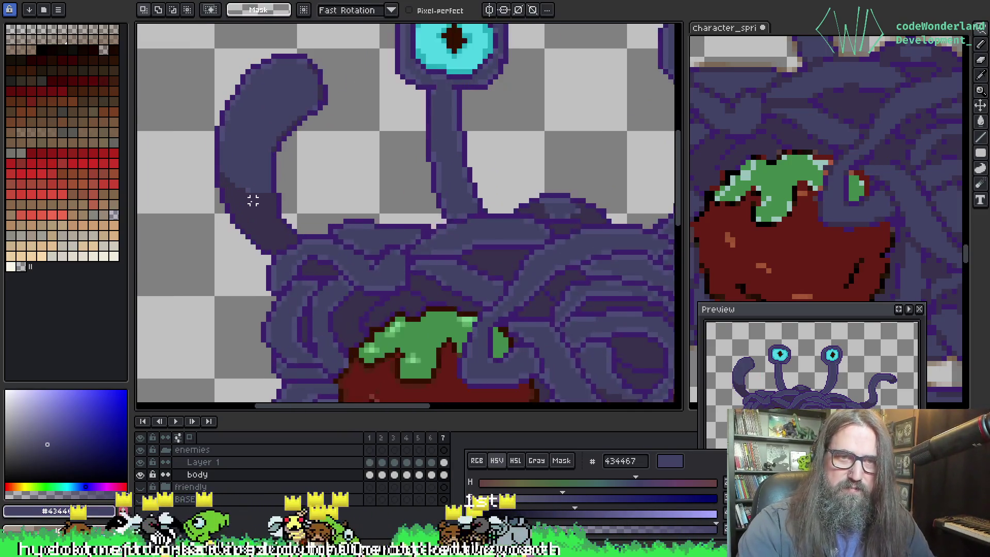
Step: Sample the body's mid purple 434467 and fill the tentacle's peach interior with it
alt+click(259, 204)
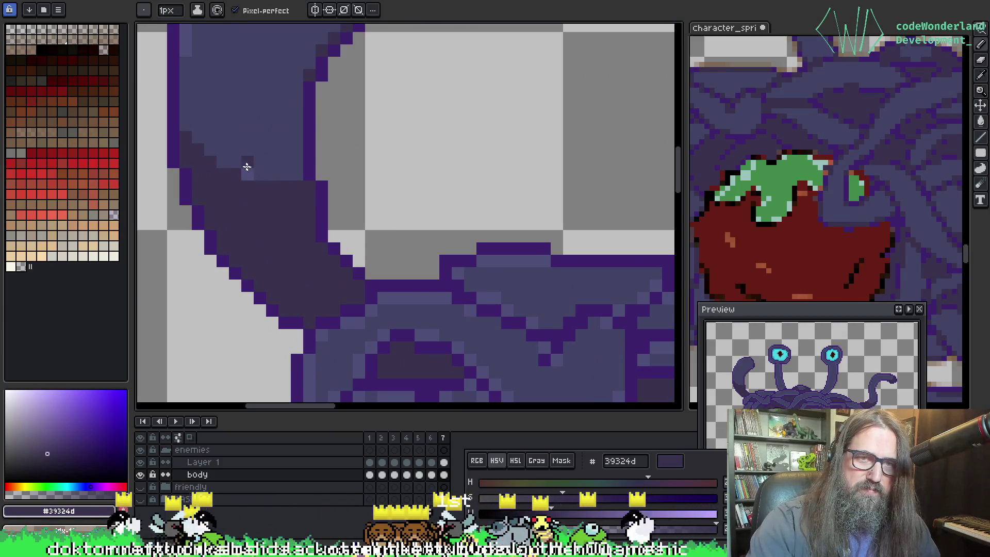
scroll(375, 257, down, 4)
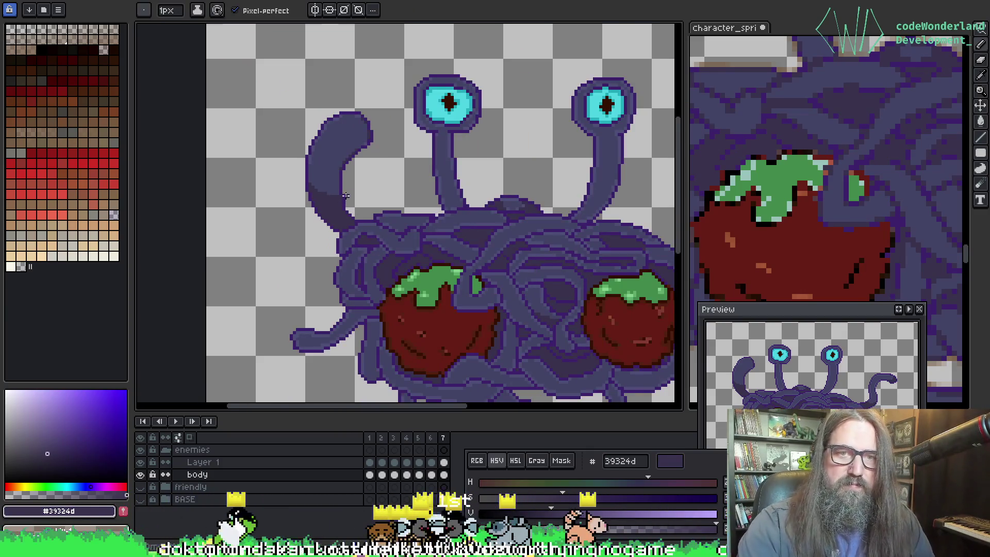
scroll(346, 195, up, 3)
scroll(382, 145, down, 1)
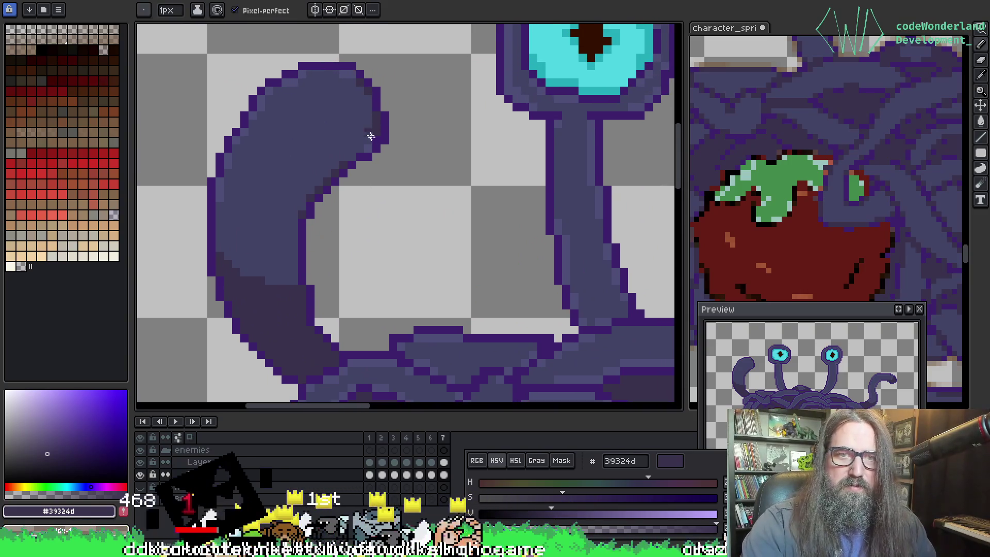
scroll(374, 155, down, 3)
scroll(384, 270, up, 1)
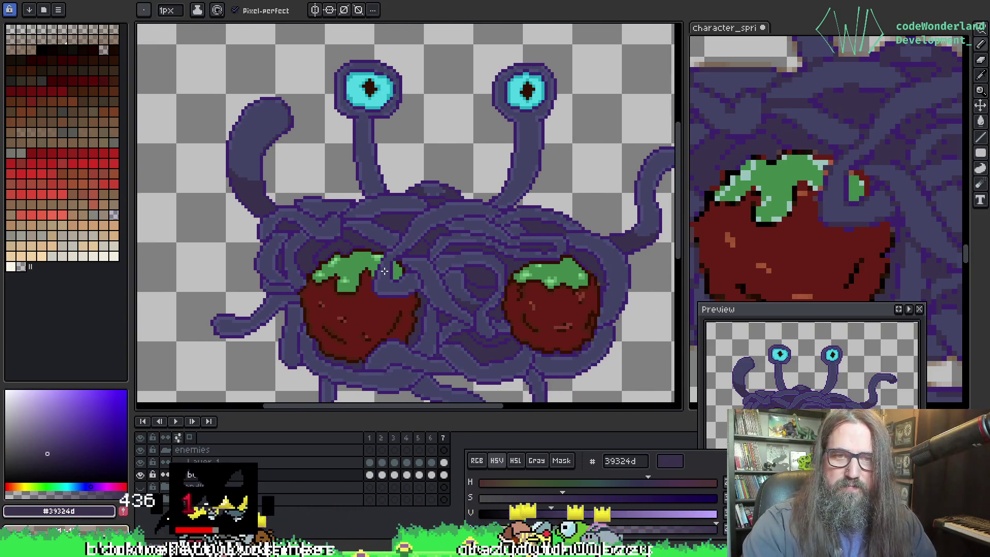
key(ctrl+z)
scroll(356, 227, up, 2)
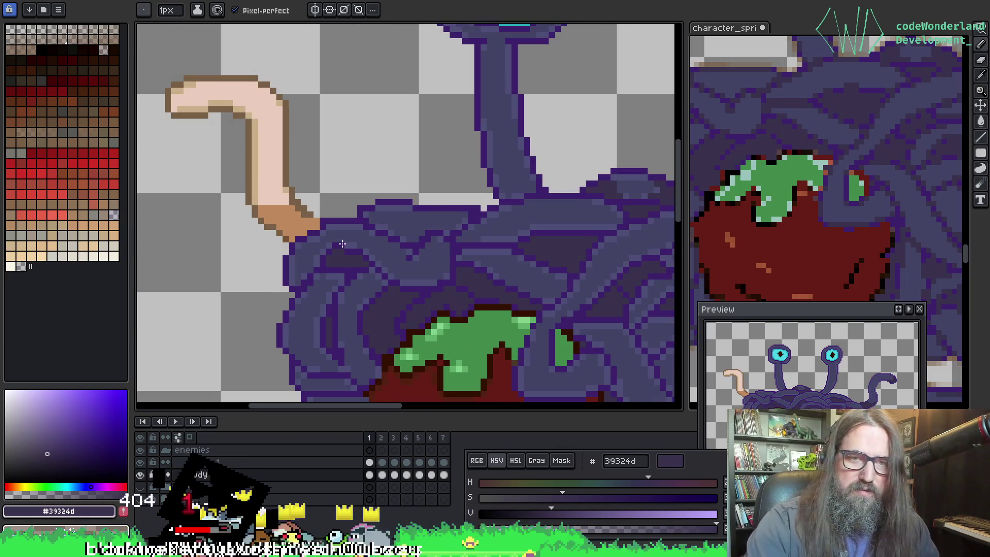
alt+click(354, 227)
click(270, 156)
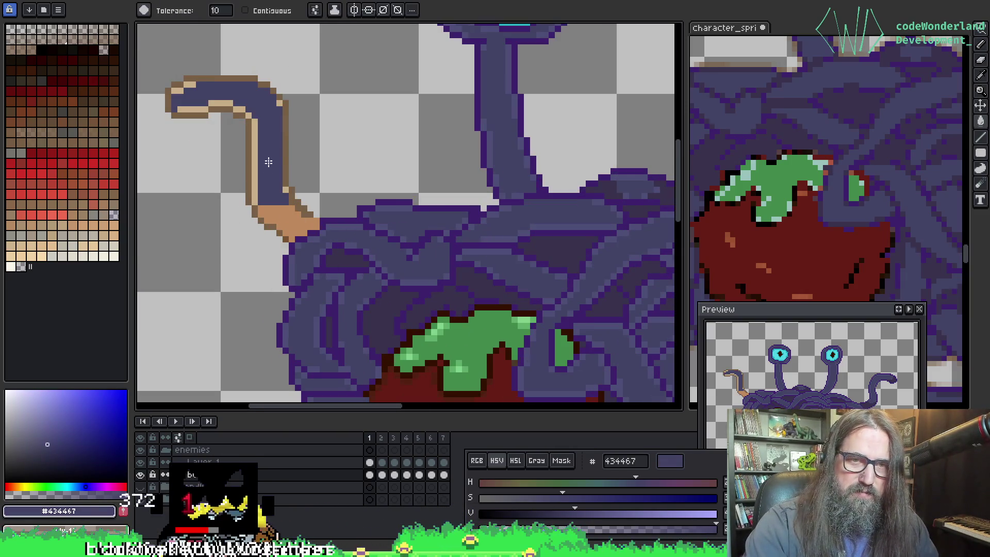
Step: Fill the peach tentacle interior purple on frames 5 and 6
key(Left)
key(Right)
key(Right)
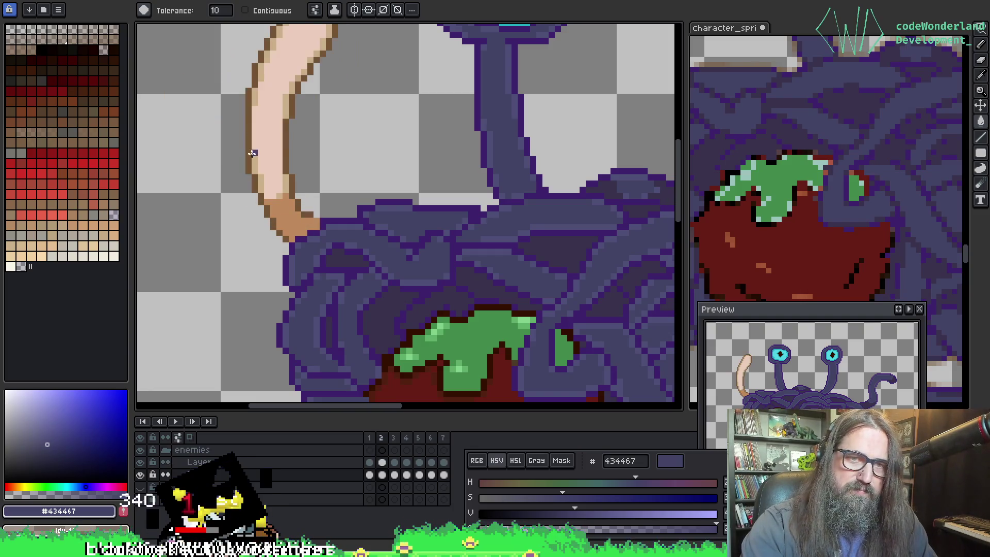
key(Right)
key(Right)
key(Right)
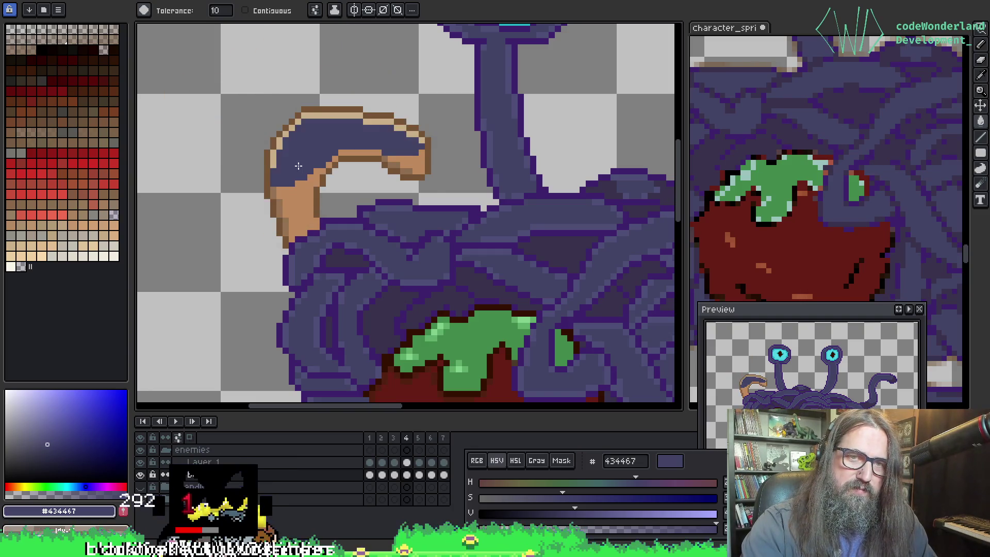
click(328, 148)
key(Right)
click(331, 141)
key(Right)
key(Left)
key(Left)
key(Left)
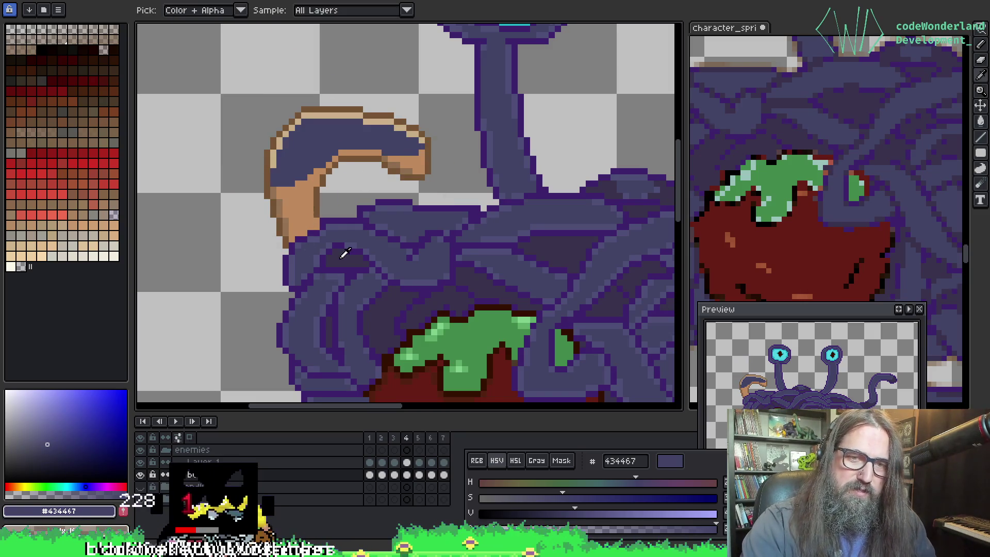
Step: Pick dark purple 39324d and fill the peach tentacle interior on frames 4, 3, 2 and 1
alt+click(342, 254)
click(297, 207)
key(Left)
click(288, 196)
key(Left)
click(286, 213)
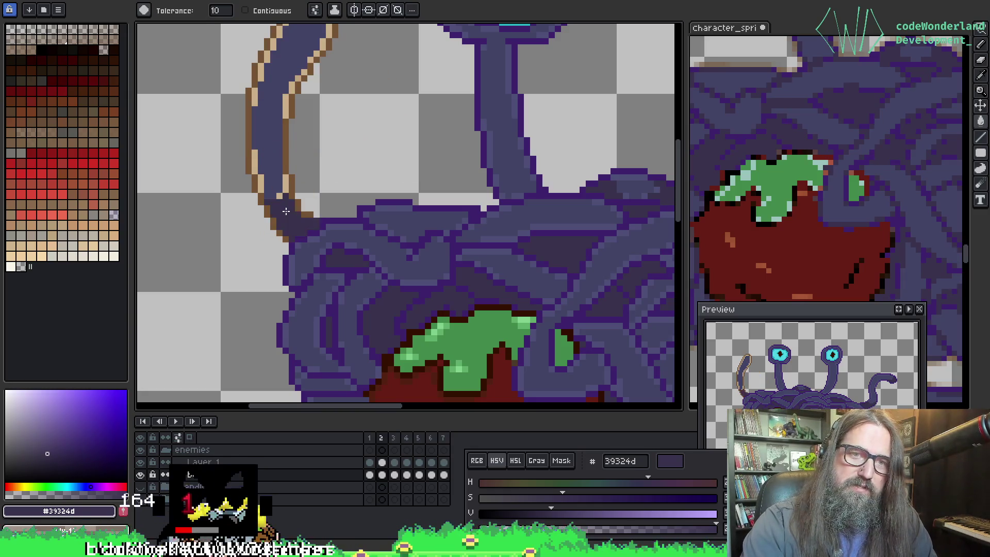
key(Left)
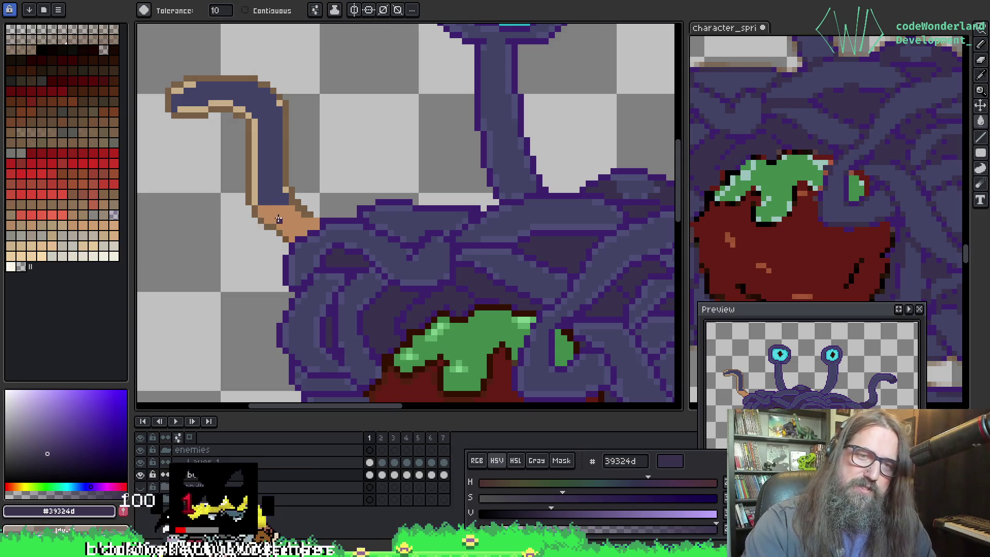
click(279, 219)
key(Left)
key(Right)
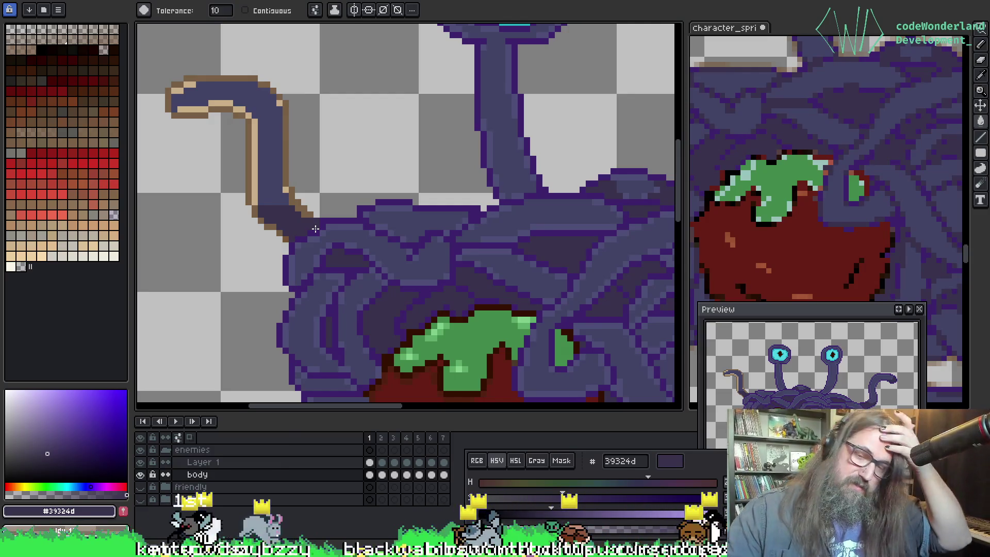
Step: Fill the tentacle's tan stripe with light purple 4e4f77 and its tan outline with 3c216c
scroll(378, 91, down, 2)
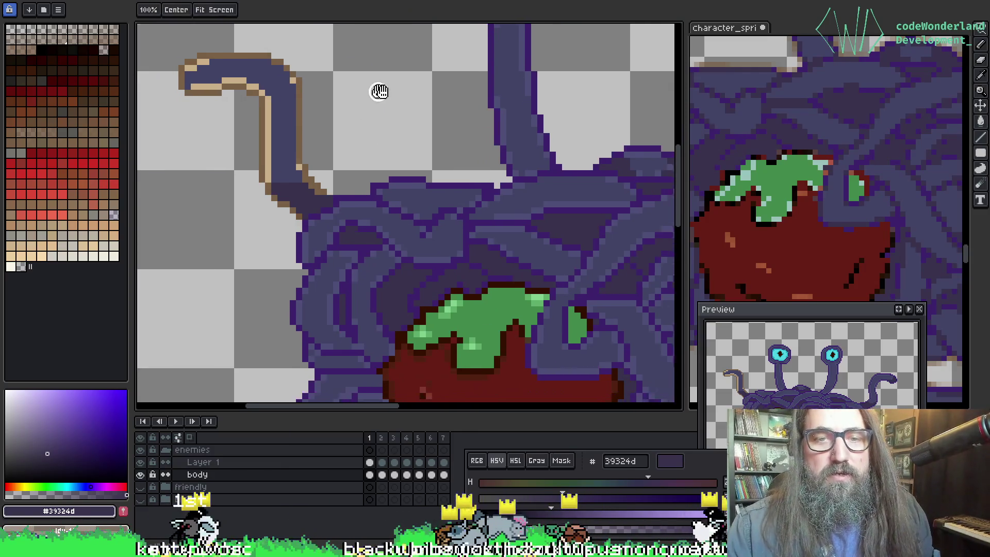
alt+click(425, 183)
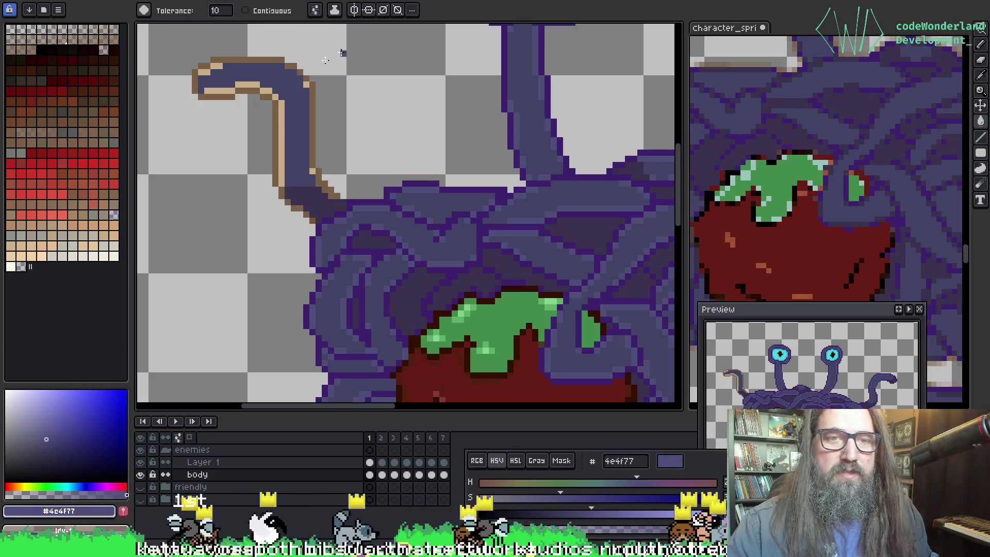
click(282, 122)
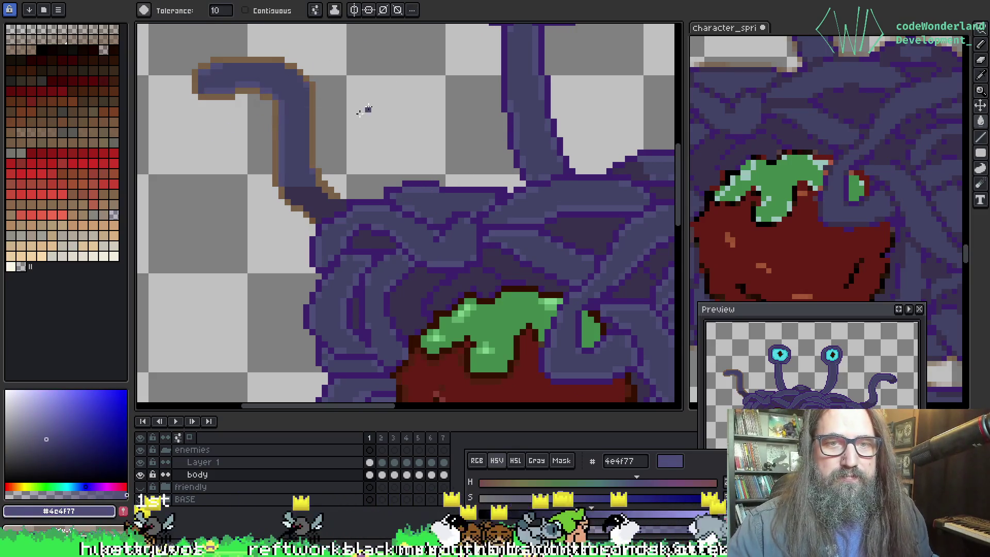
alt+click(427, 182)
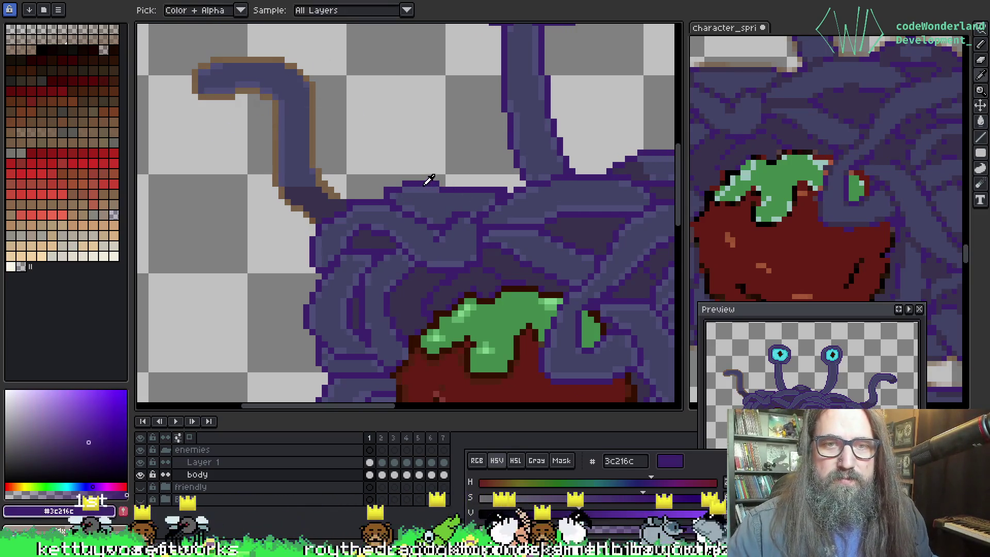
click(312, 133)
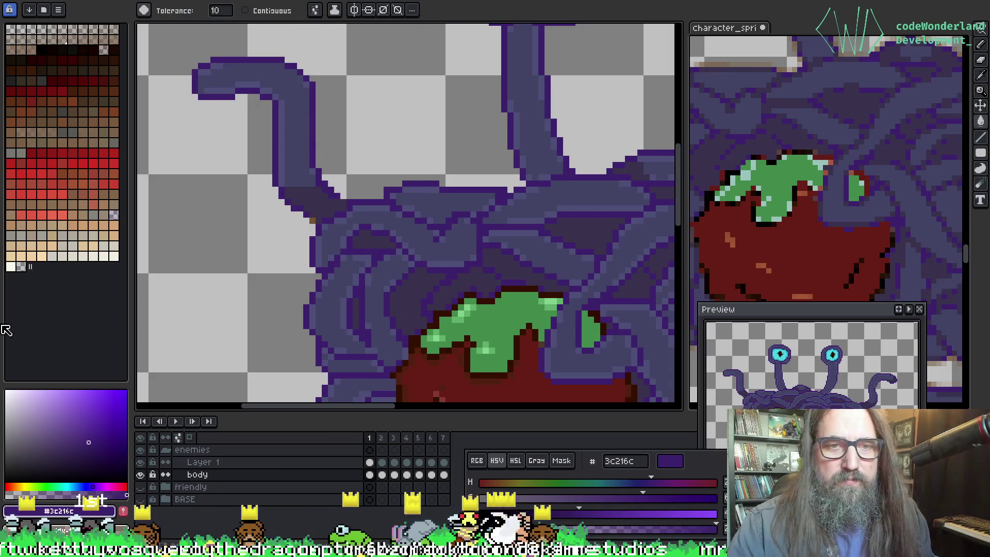
key(b)
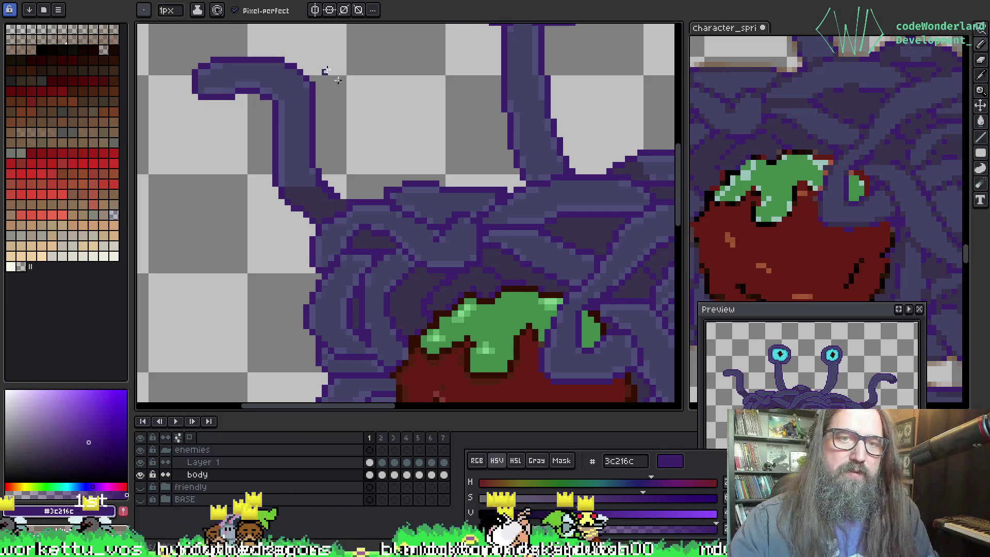
Step: Fill the tan tentacle outline purple on frames 2 through 5
key(period)
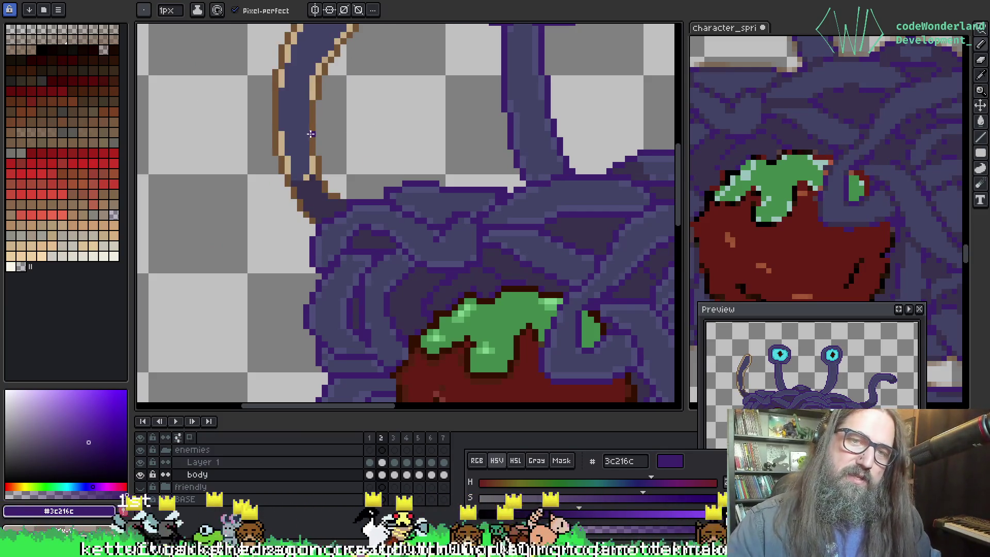
key(g)
click(311, 134)
scroll(320, 150, up, 2)
key(i)
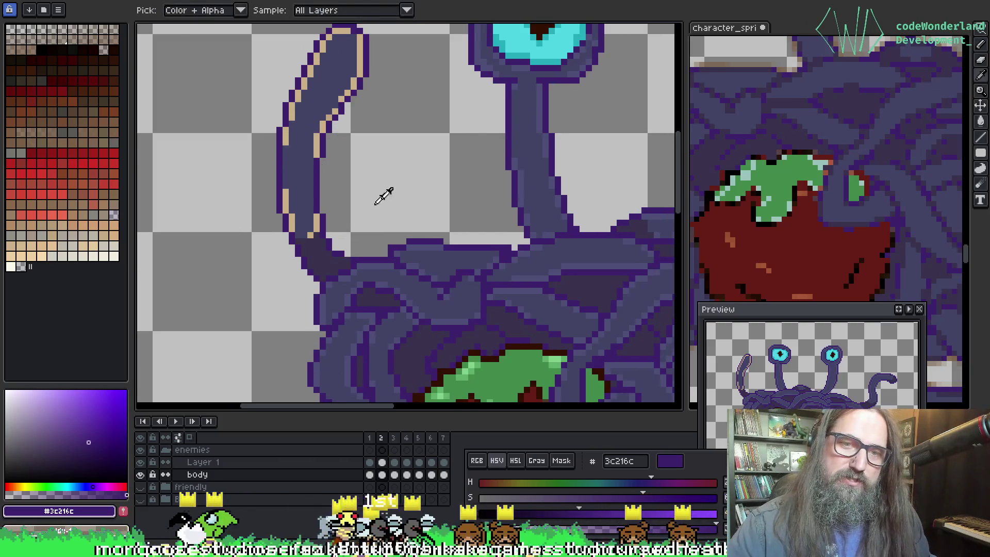
key(g)
key(period)
click(333, 205)
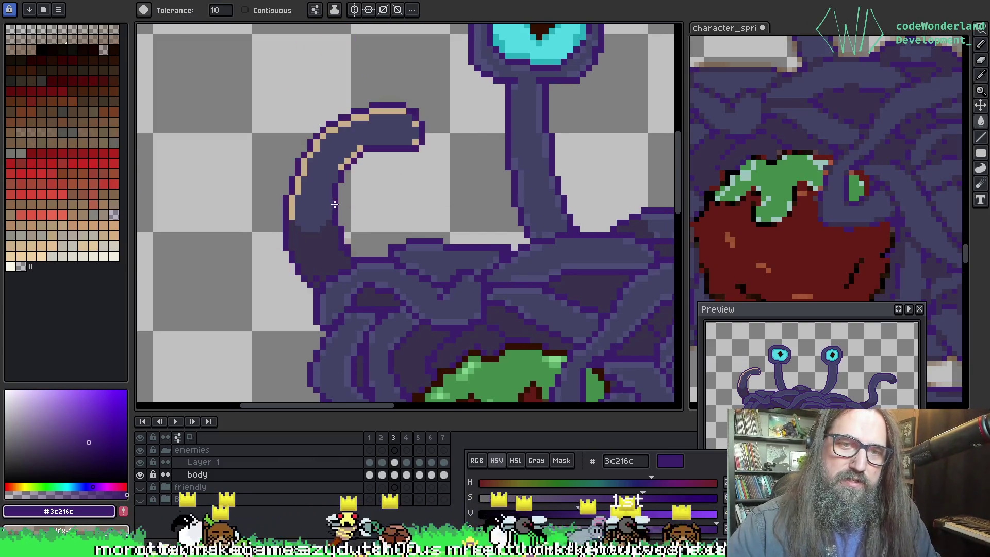
key(period)
click(350, 230)
key(period)
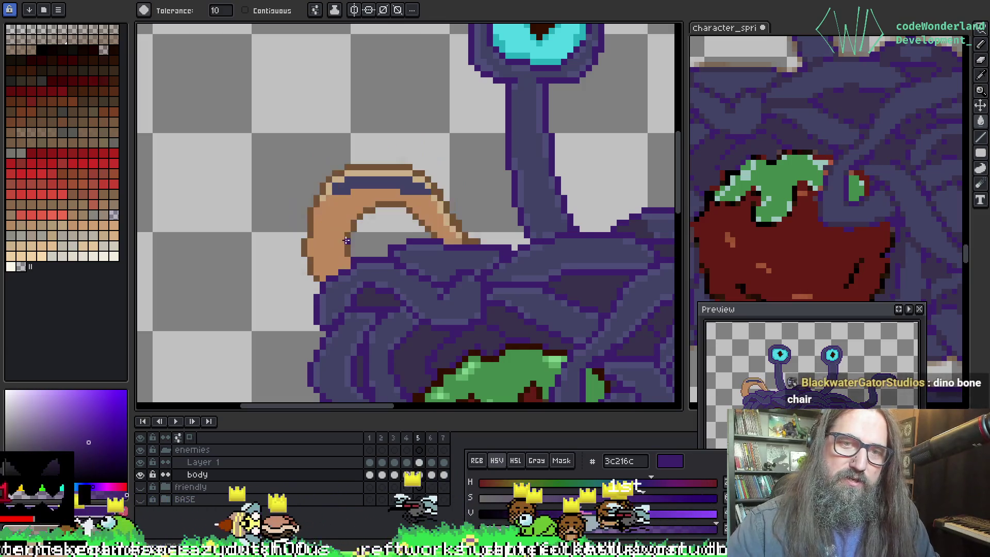
click(349, 229)
Step: Sample dark purple 39324d and fill the orange inner tentacle on frames 4 and 6
key(period)
key(period)
key(comma)
key(comma)
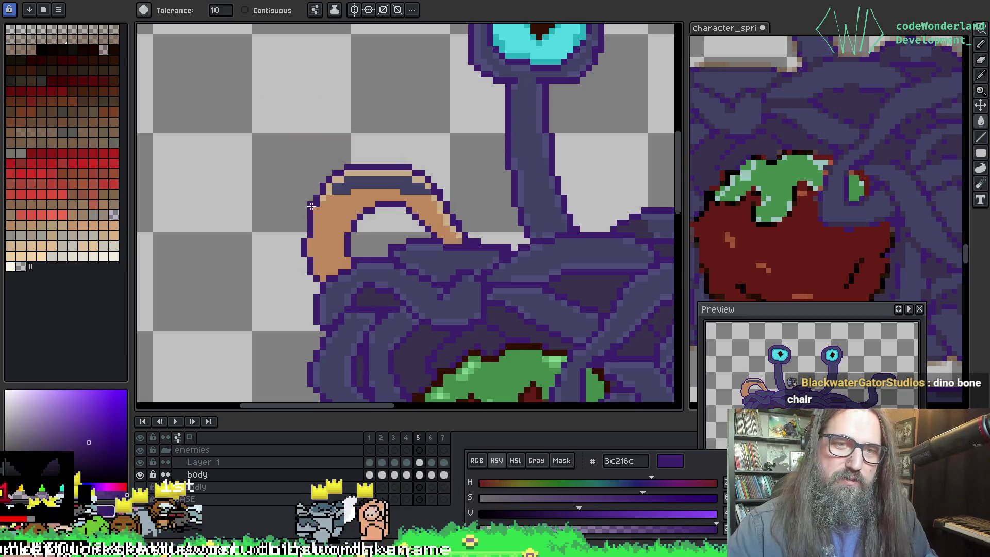
key(comma)
key(comma)
alt+click(328, 243)
key(period)
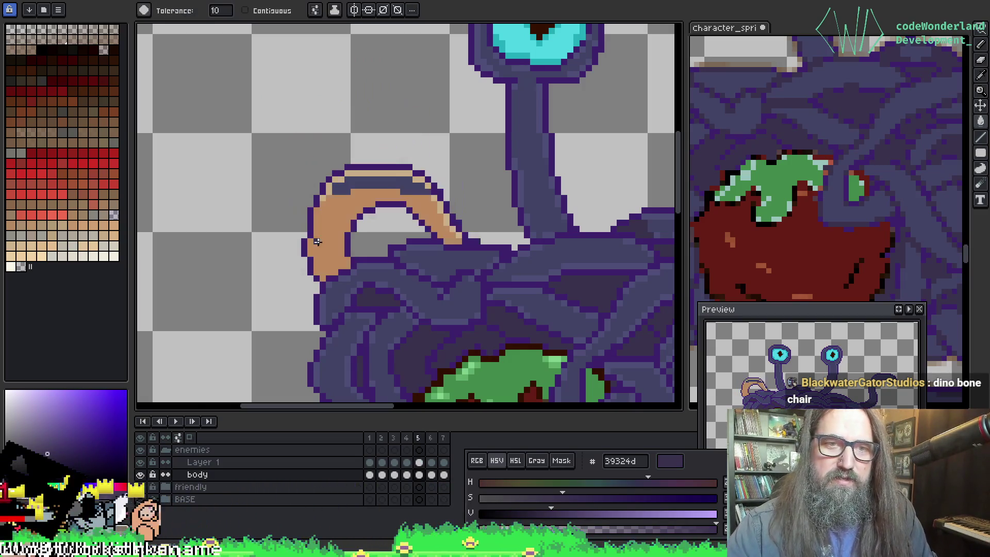
click(324, 235)
key(period)
key(period)
click(326, 234)
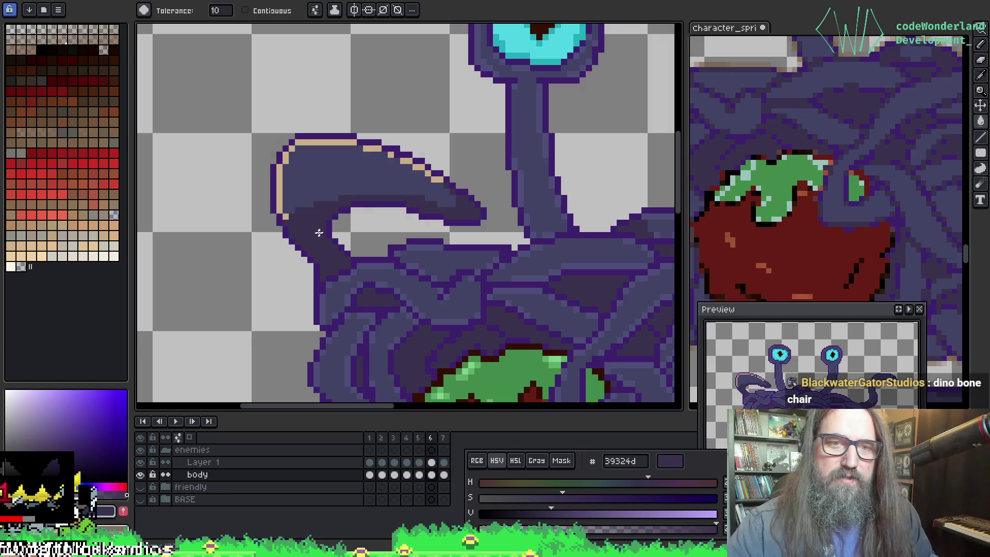
key(period)
mouse_move(328, 162)
mouse_down()
mouse_move(339, 187)
mouse_move(333, 155)
mouse_up()
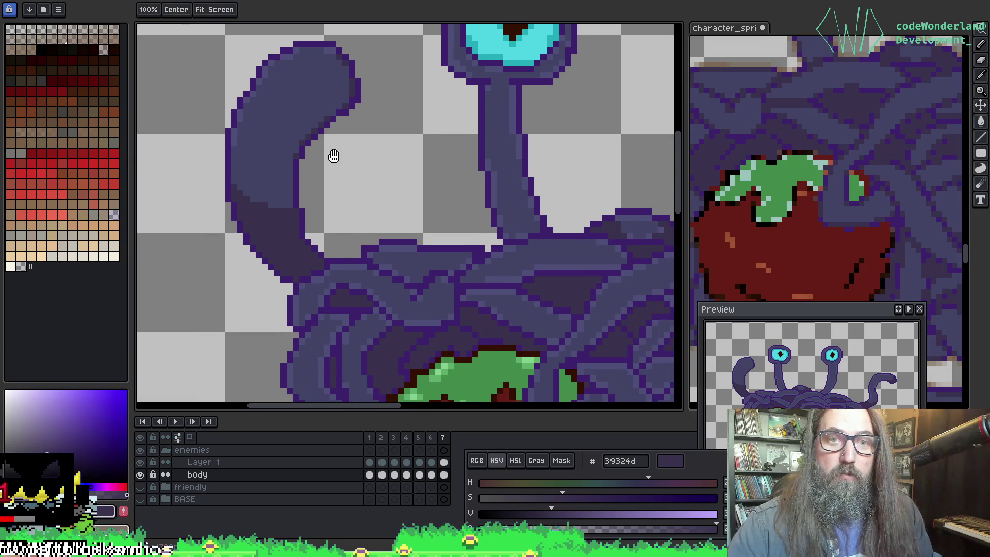
Step: Resample the dark outline purple 3c216c and recolour frame 5's tan tentacle outline
key(comma)
key(period)
key(comma)
key(i)
click(343, 256)
click(343, 256)
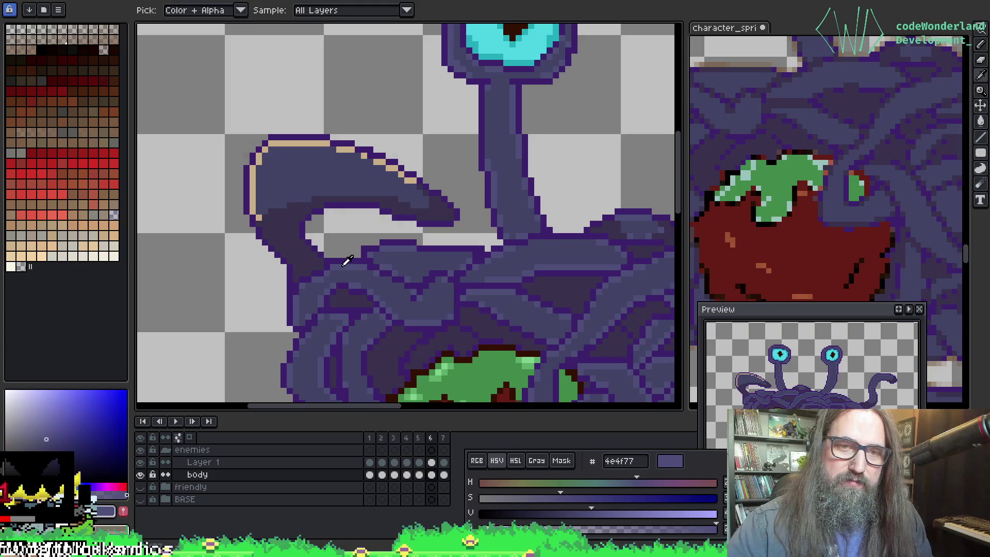
key(g)
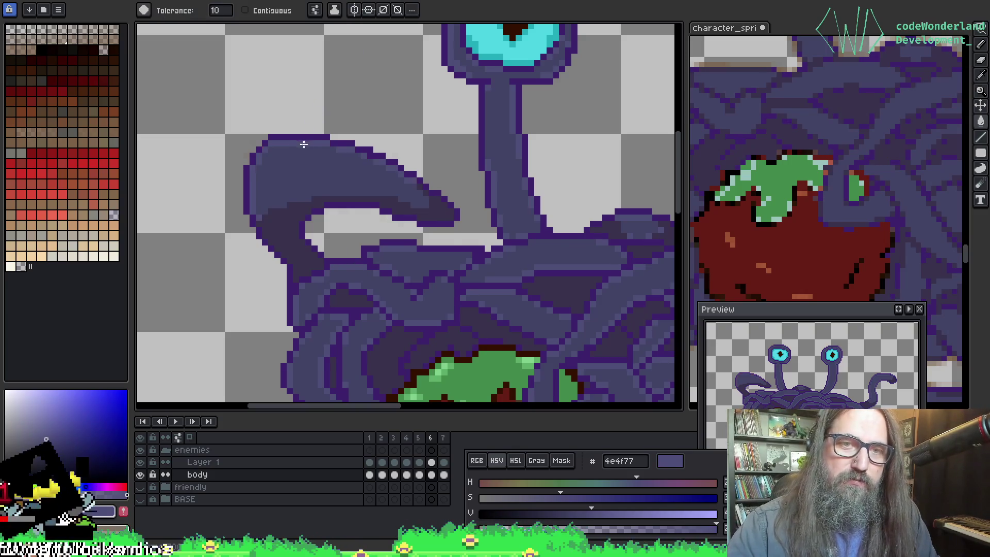
key(comma)
click(340, 174)
Step: Recolour the remaining tan outline pixels dark purple on frames 4 back to 2
key(comma)
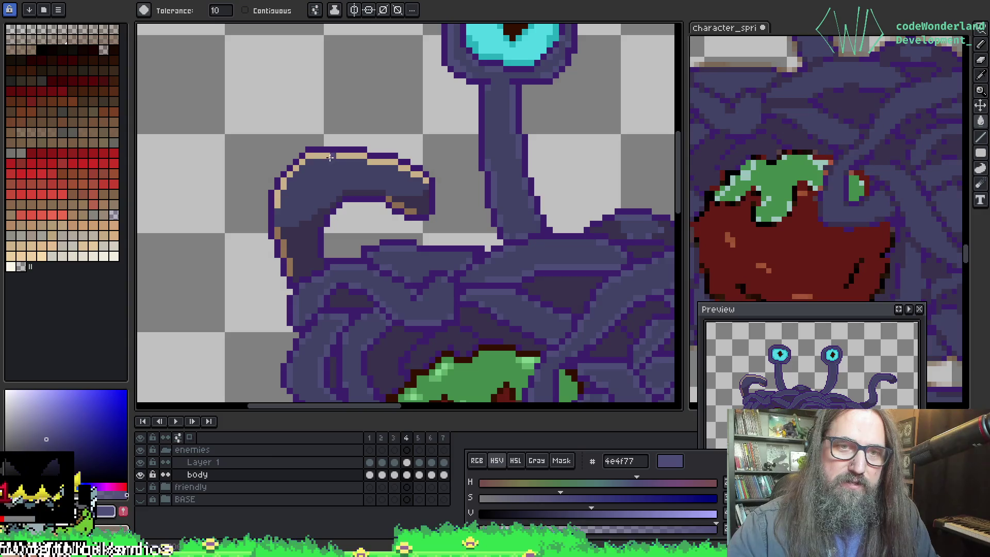
click(330, 157)
click(290, 246)
key(comma)
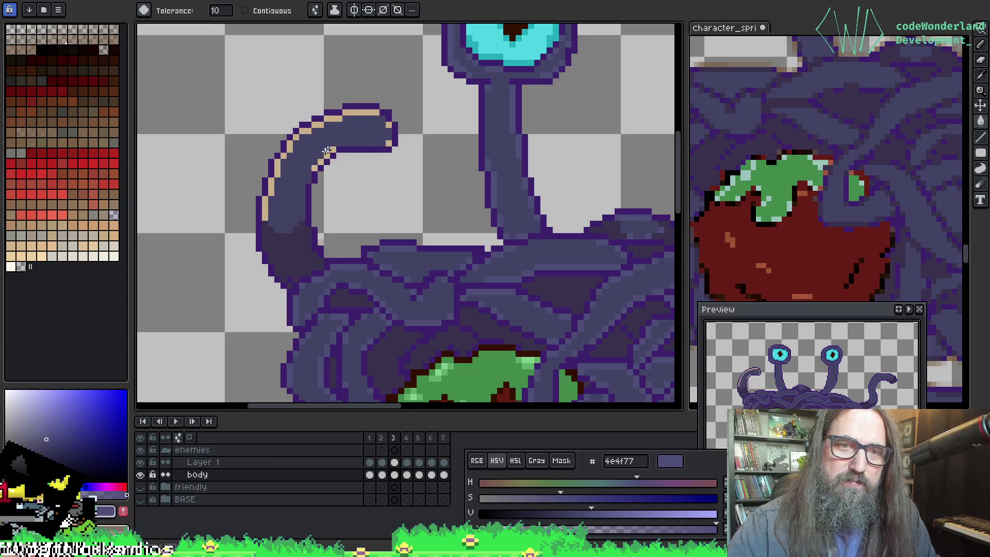
click(304, 133)
key(comma)
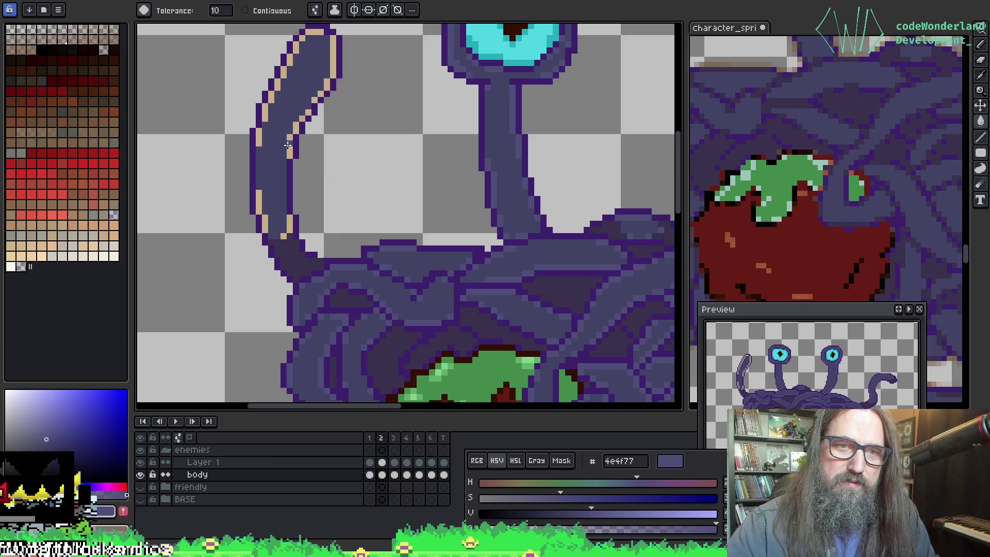
click(288, 145)
key(comma)
key(period)
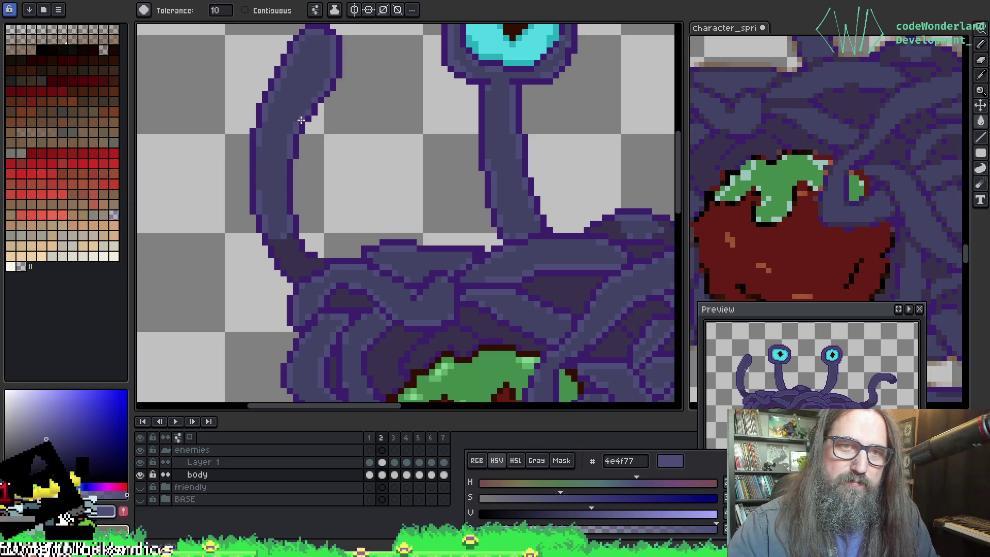
Step: Play the animation to review the recoloured tentacle outline
key(Return)
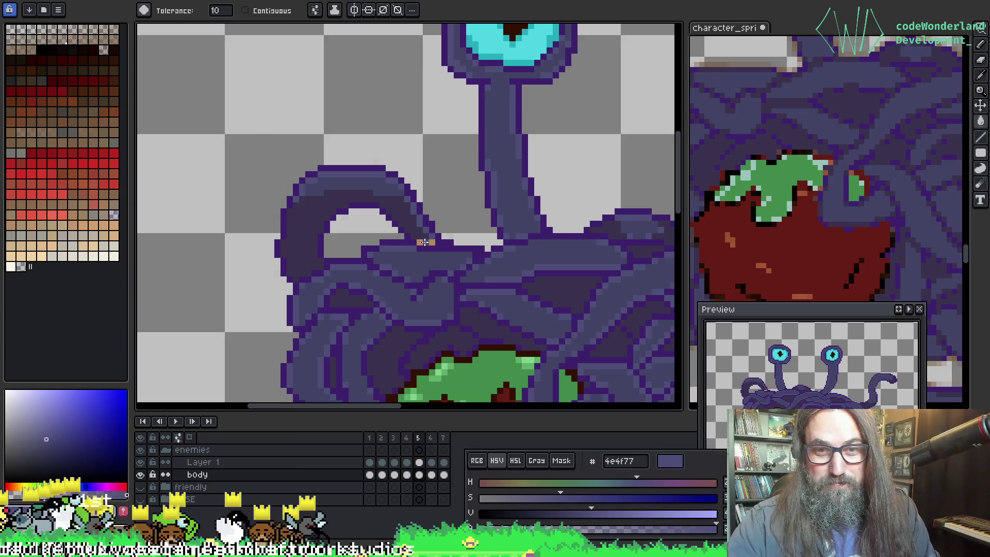
key(Return)
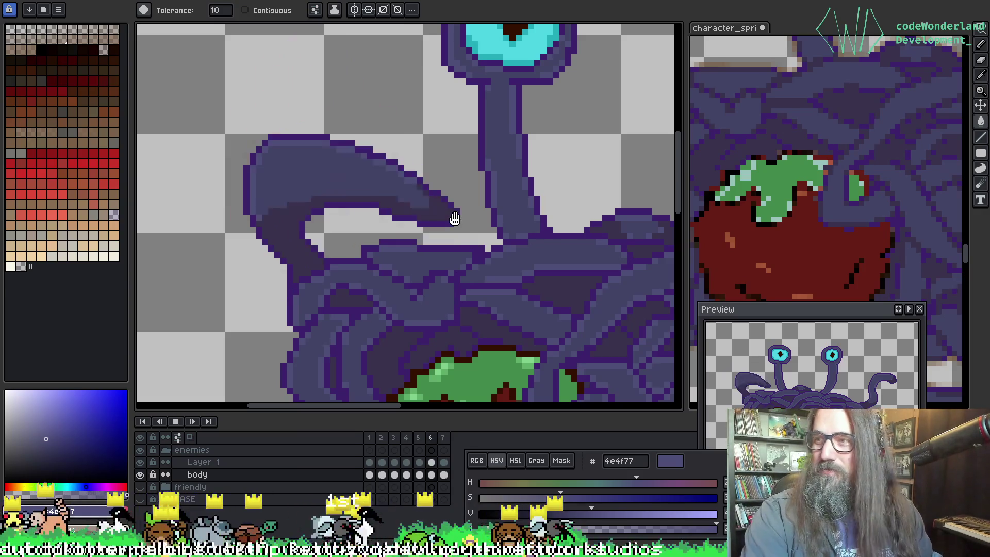
scroll(455, 219, down, 1)
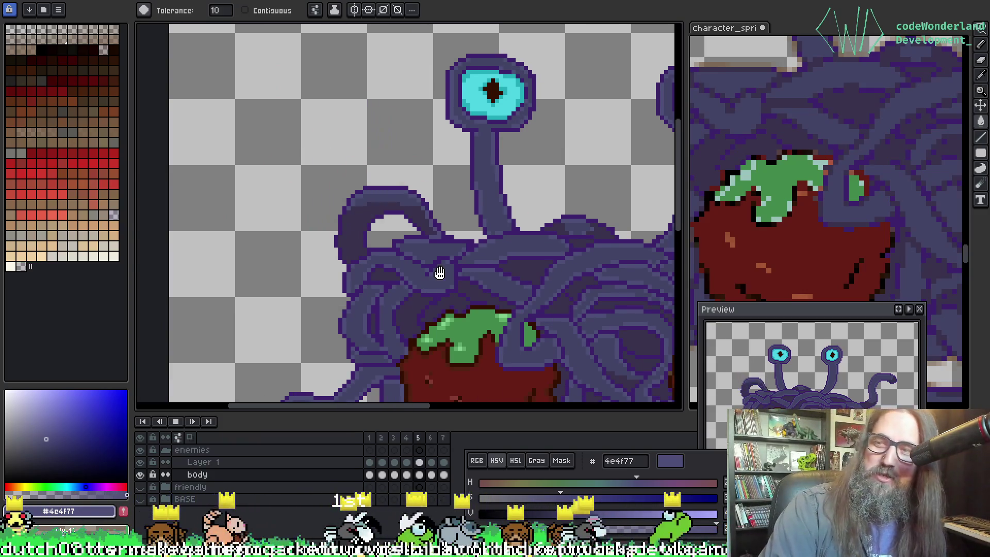
Step: Zoom out and save the cleaned-up spaghetti monster sprite with Ctrl+S
scroll(438, 274, down, 3)
key(g)
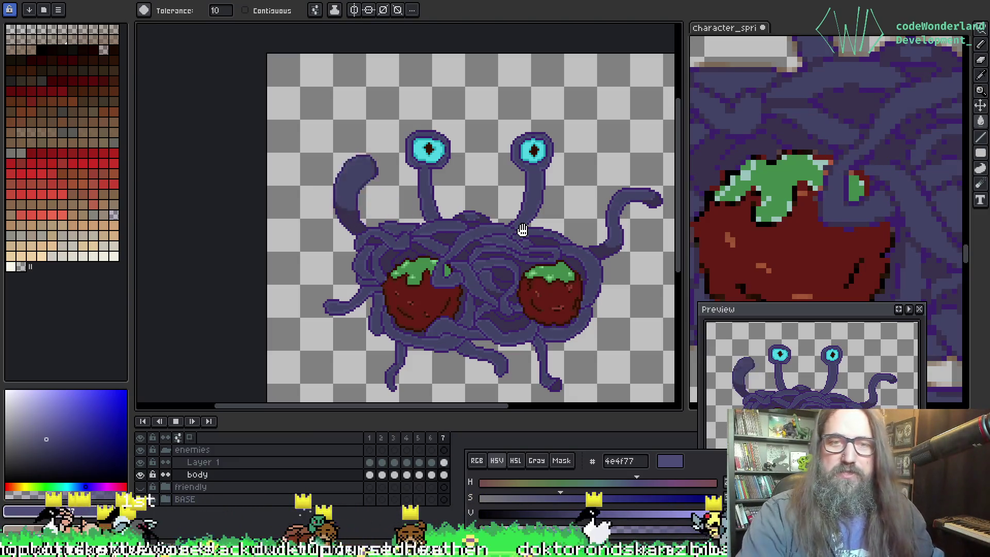
scroll(544, 250, down, 2)
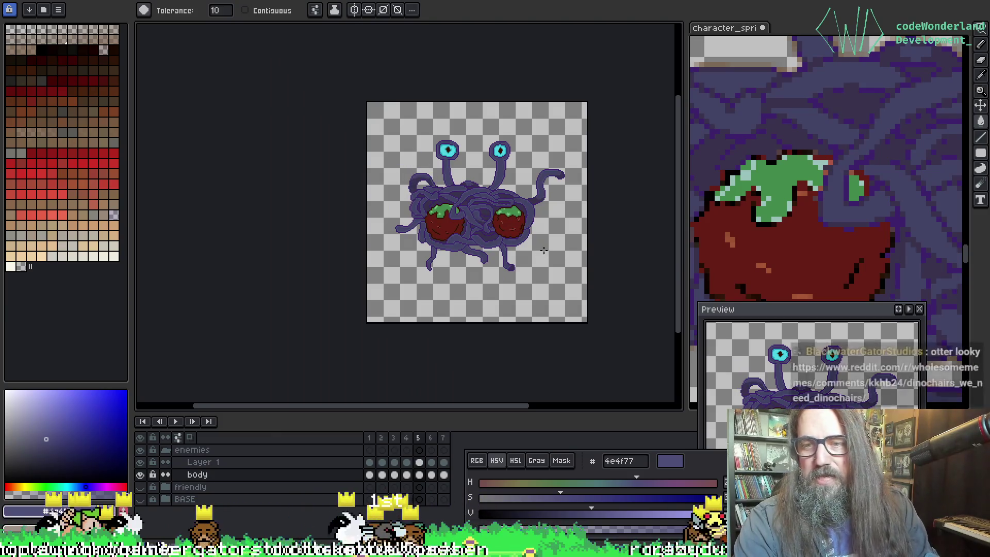
key(ctrl+s)
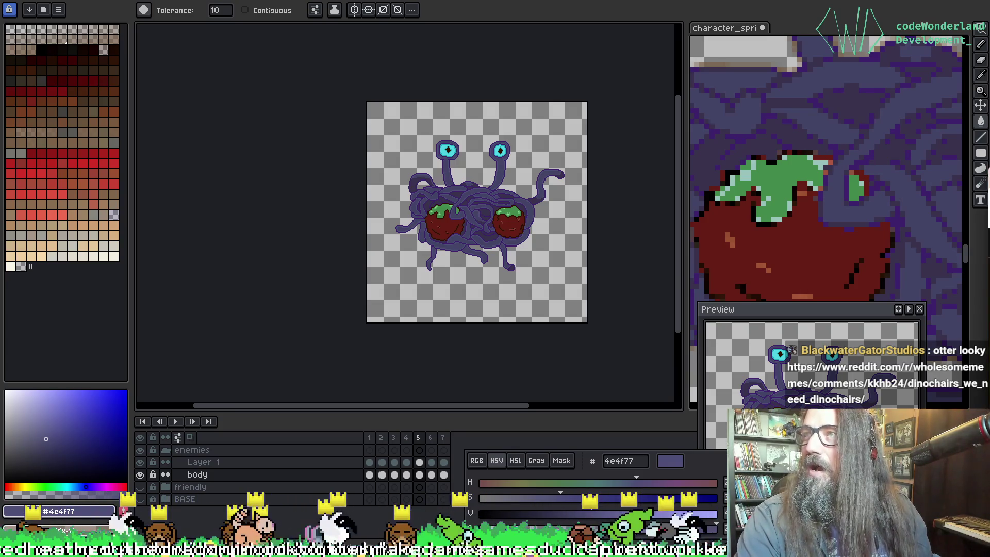
key(alt+Tab)
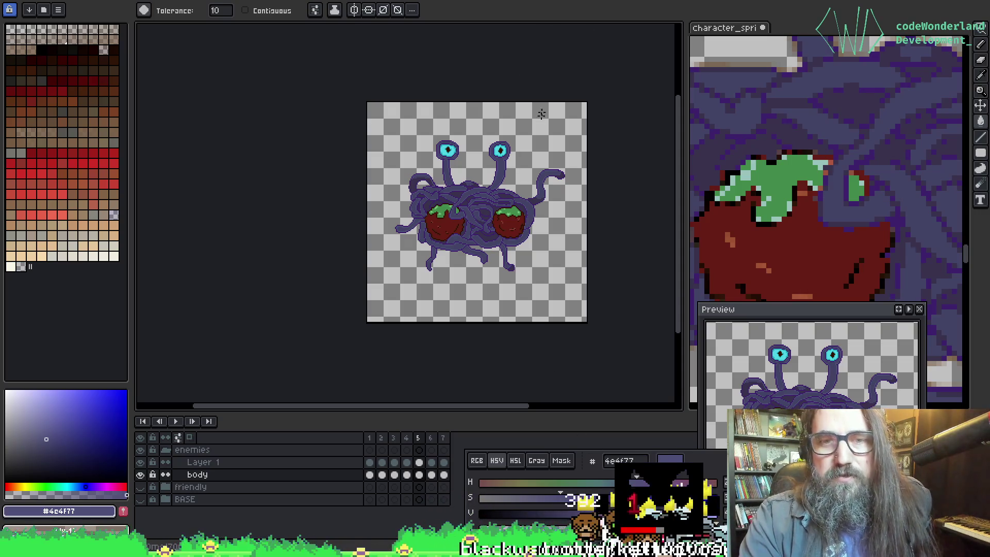
scroll(500, 231, up, 3)
scroll(500, 237, down, 1)
scroll(500, 247, up, 1)
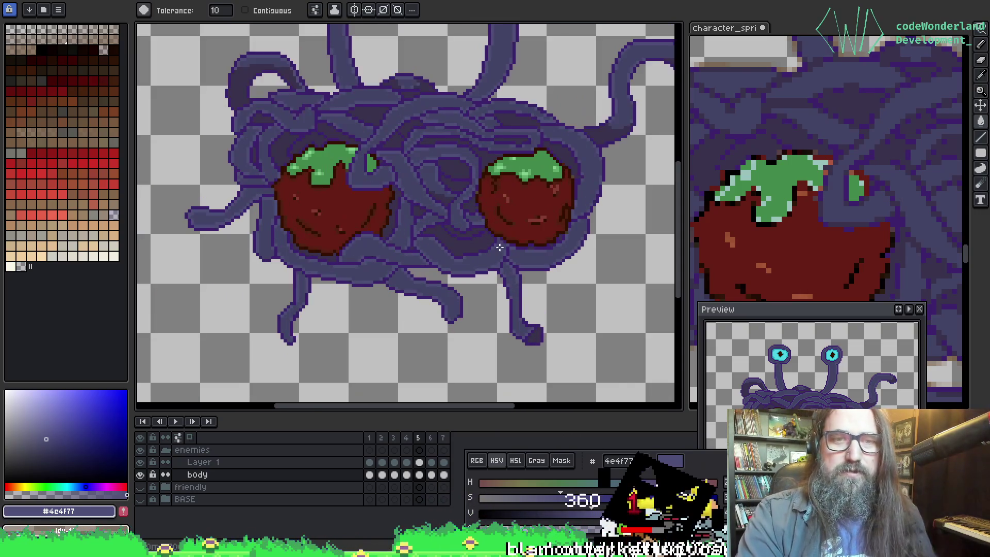
scroll(515, 267, down, 1)
scroll(463, 288, up, 1)
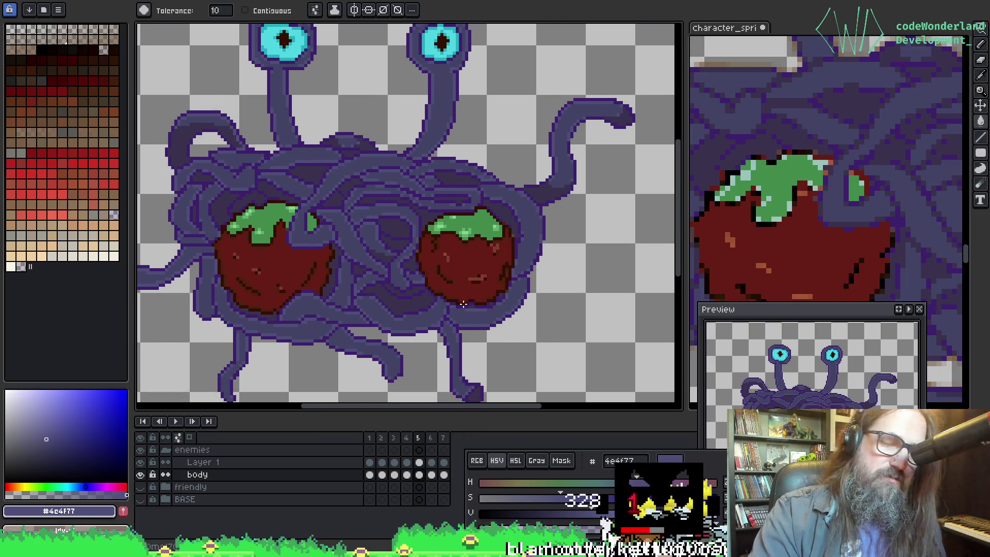
scroll(399, 316, down, 2)
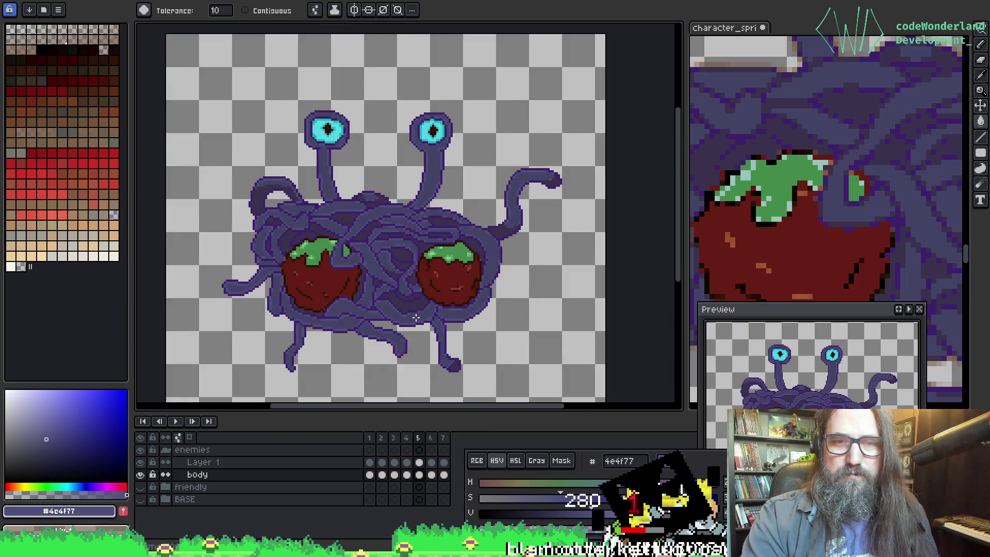
Step: Play the enemy animation, make Layer 1 active, and stop playback to inspect it
key(Return)
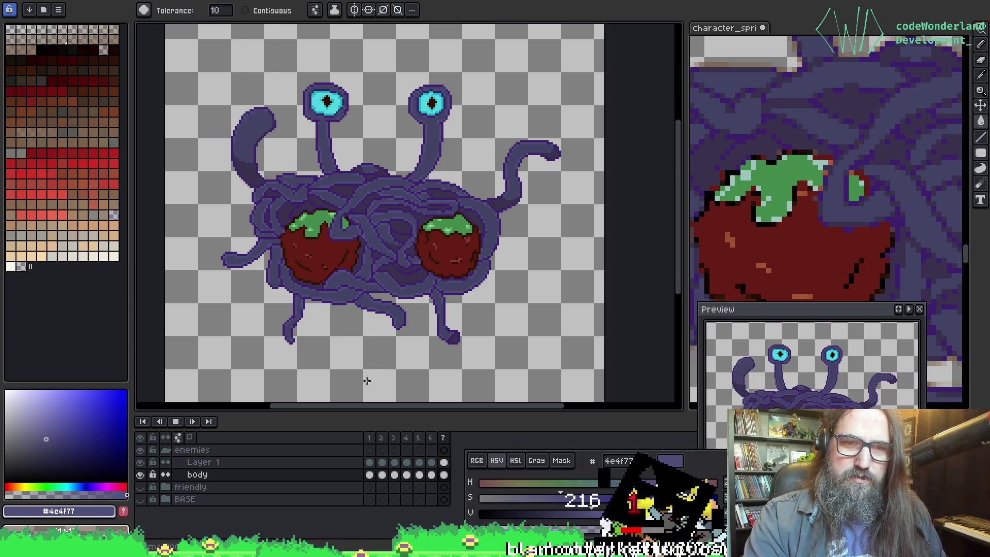
click(370, 463)
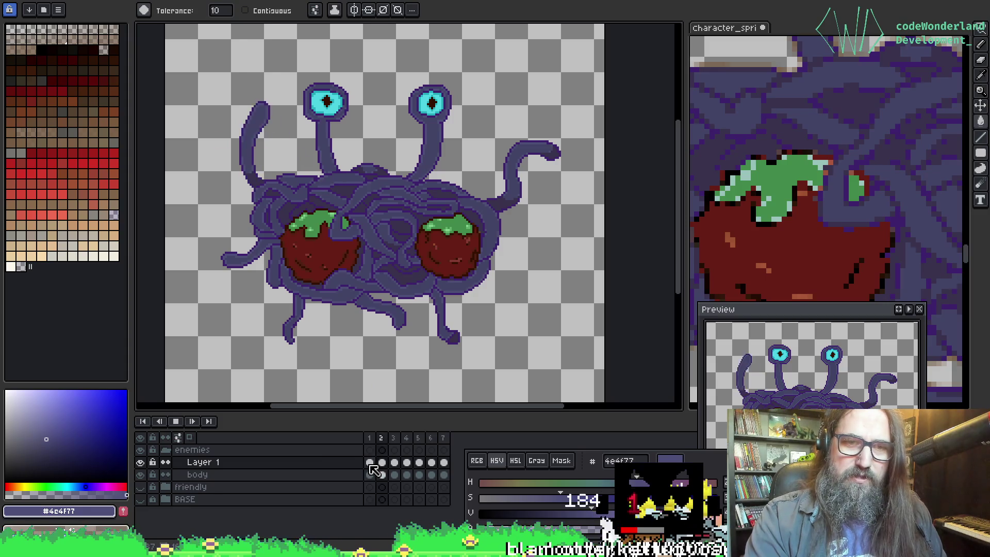
key(Return)
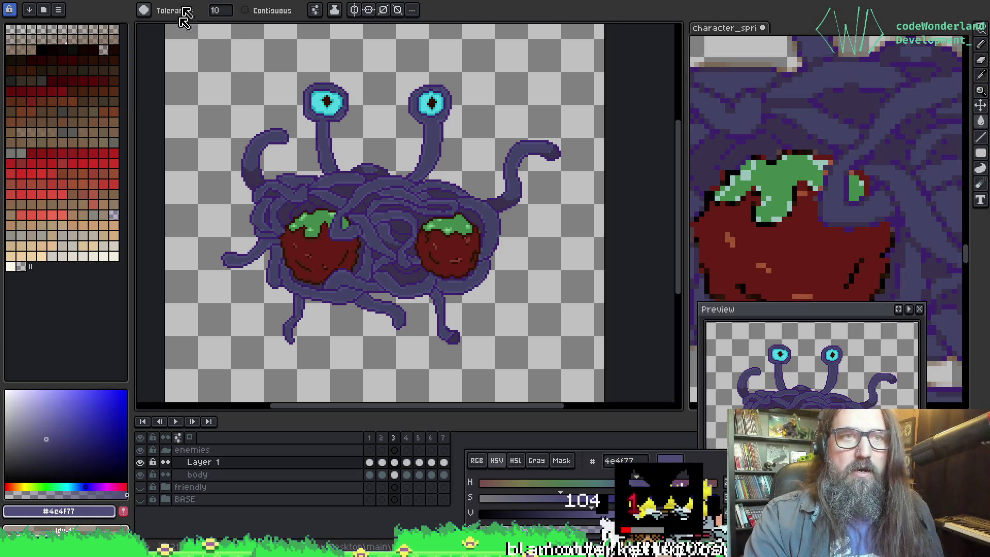
scroll(251, 152, up, 2)
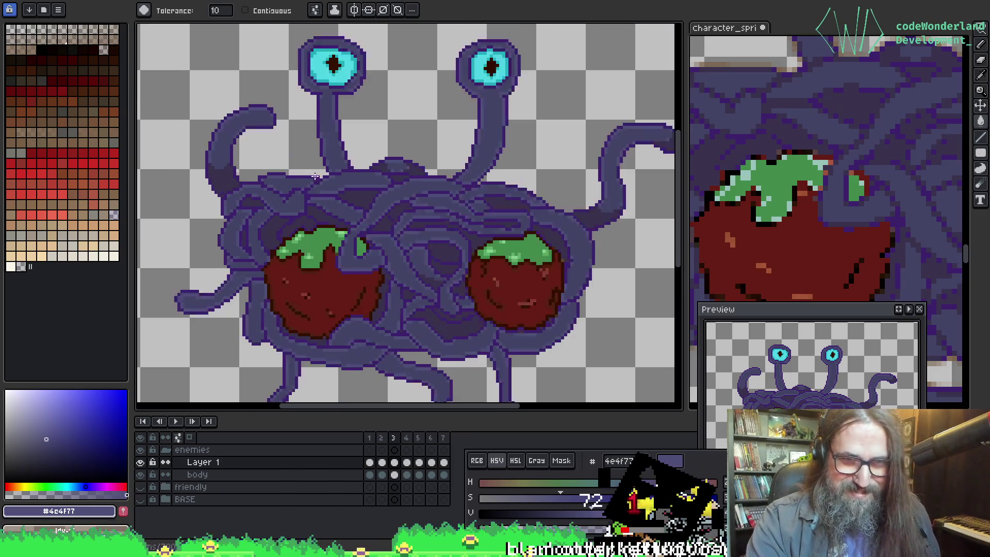
scroll(258, 170, down, 4)
scroll(268, 196, up, 5)
scroll(276, 211, down, 1)
key(w)
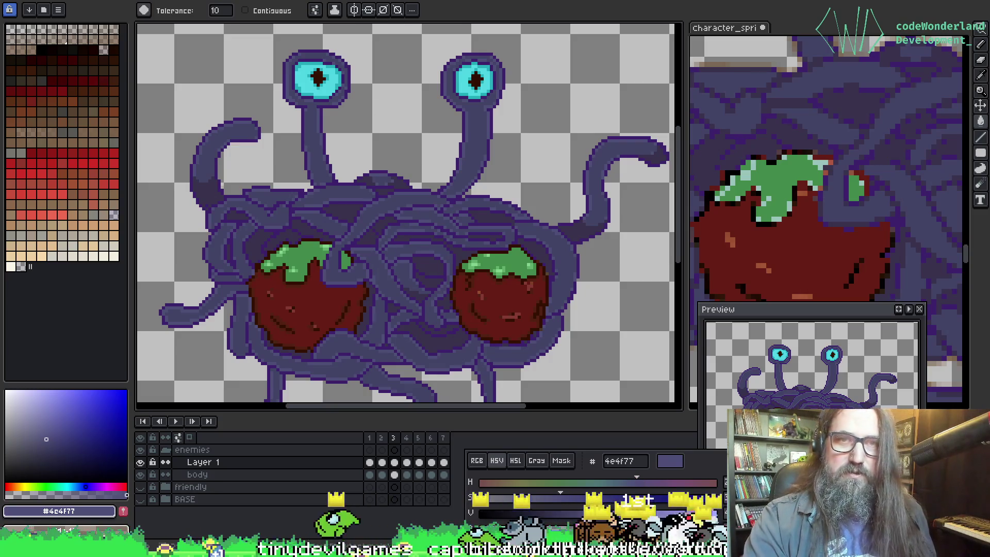
key(v)
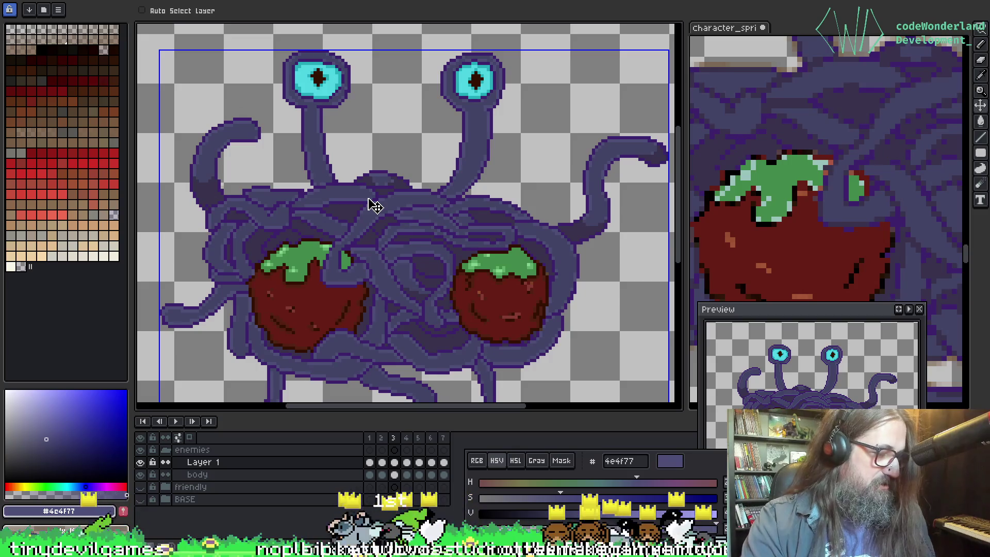
Step: Export the enemy sprite sheet, then expand the enemies group and make the body layer visible
key(ctrl+e)
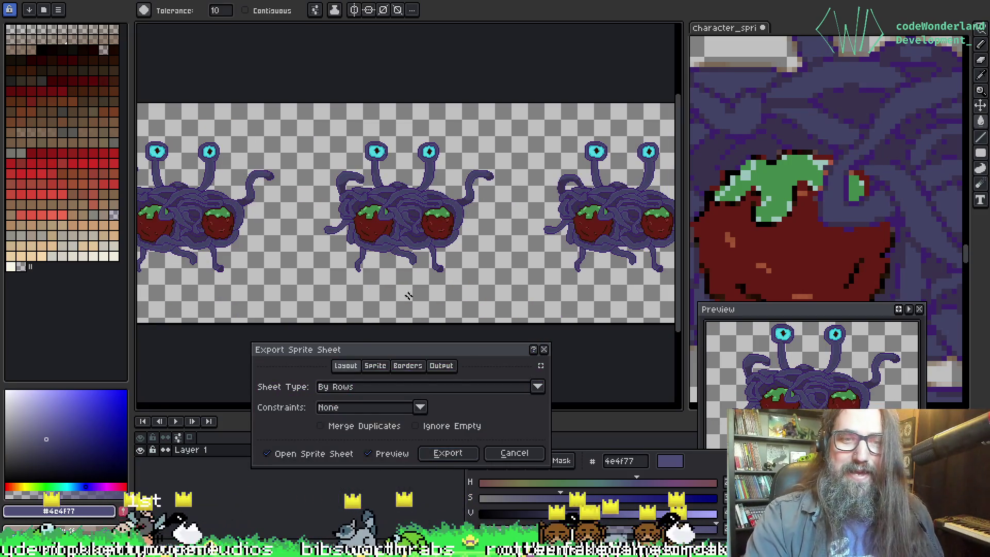
click(447, 453)
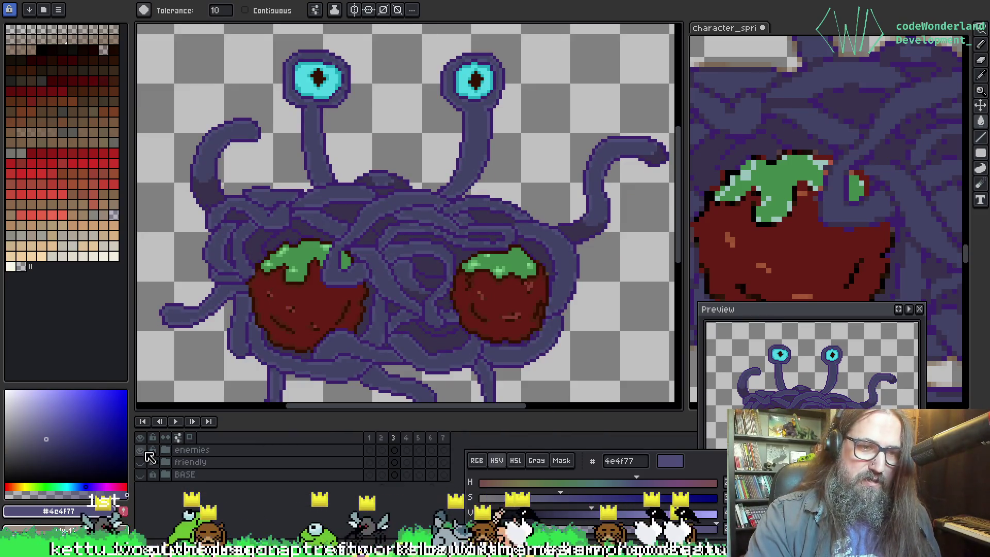
click(140, 450)
click(166, 451)
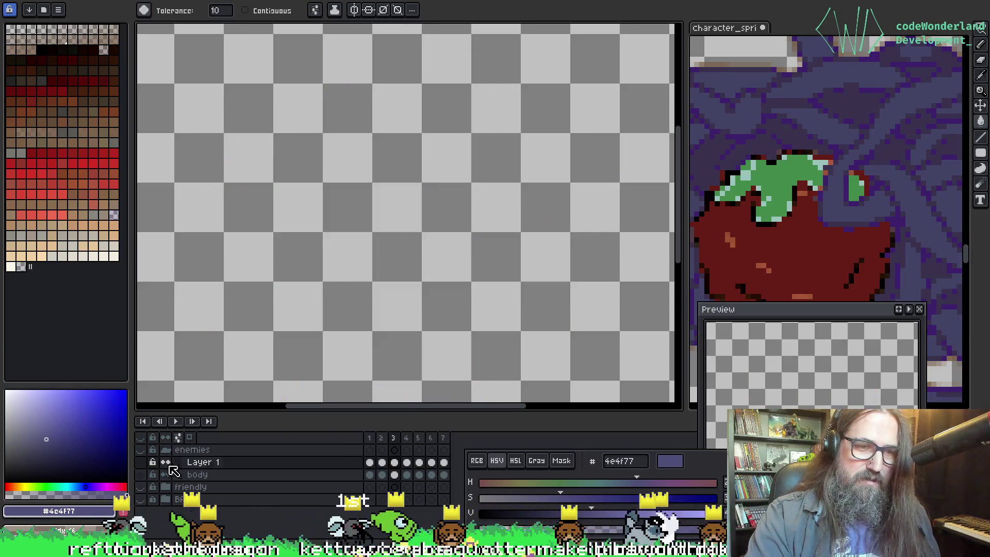
click(140, 450)
click(200, 463)
click(196, 452)
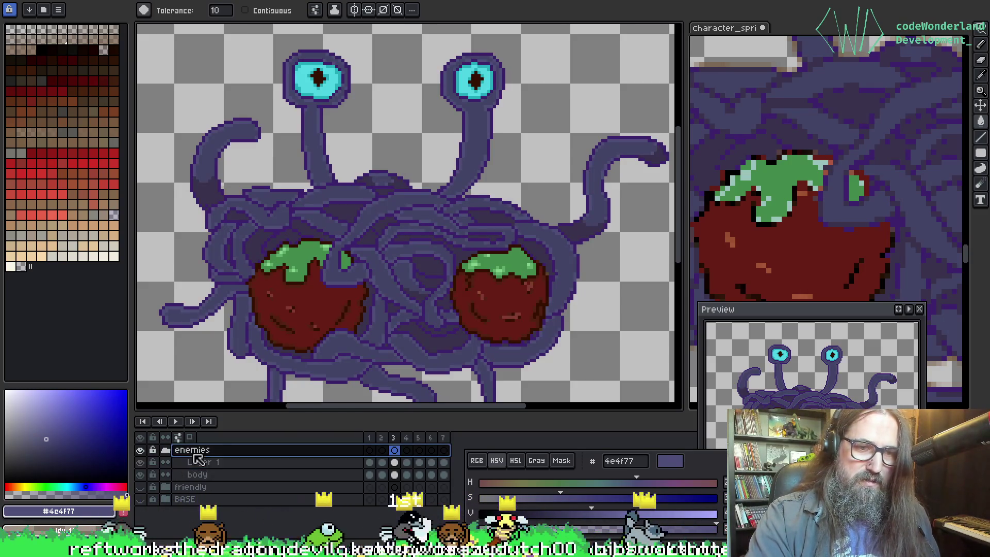
click(140, 475)
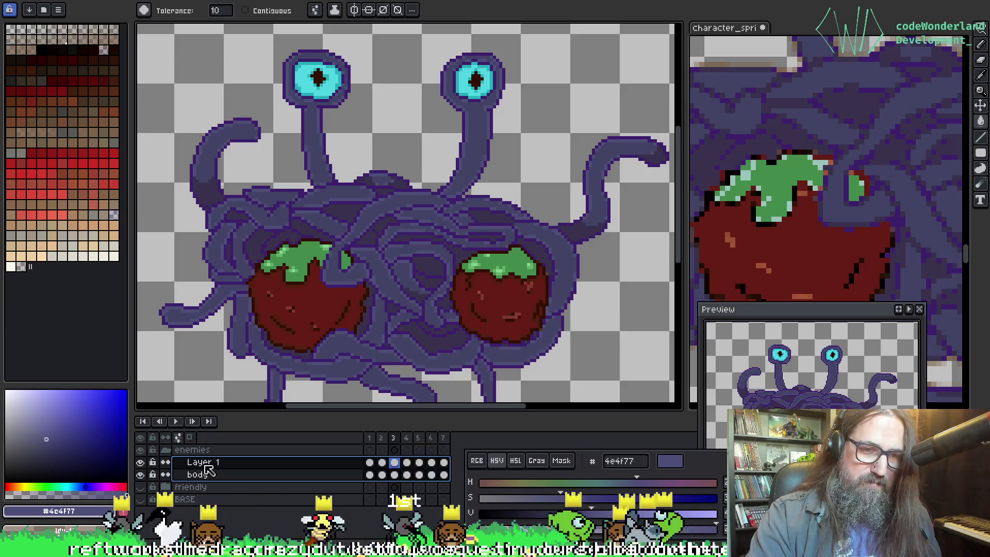
Step: Flatten Layer 1, rename it 'body', move it into enemies, and show the beige friendly sprite
right_click(205, 457)
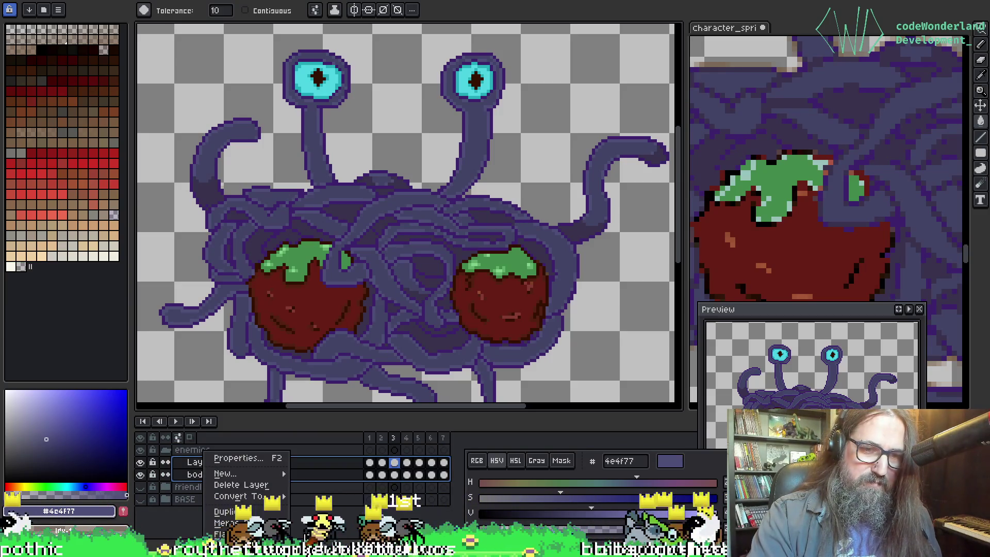
click(227, 534)
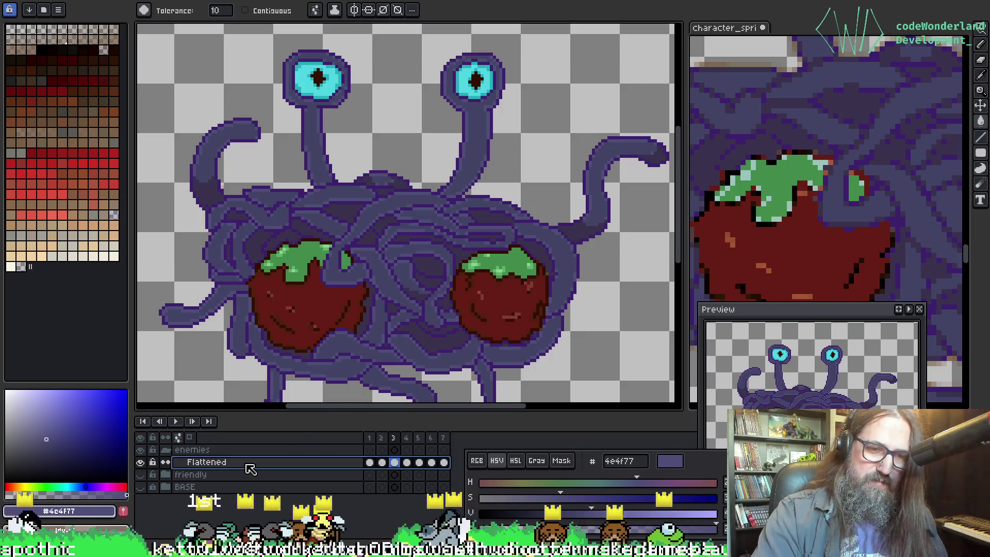
double_click(251, 468)
text(body)
key(Return)
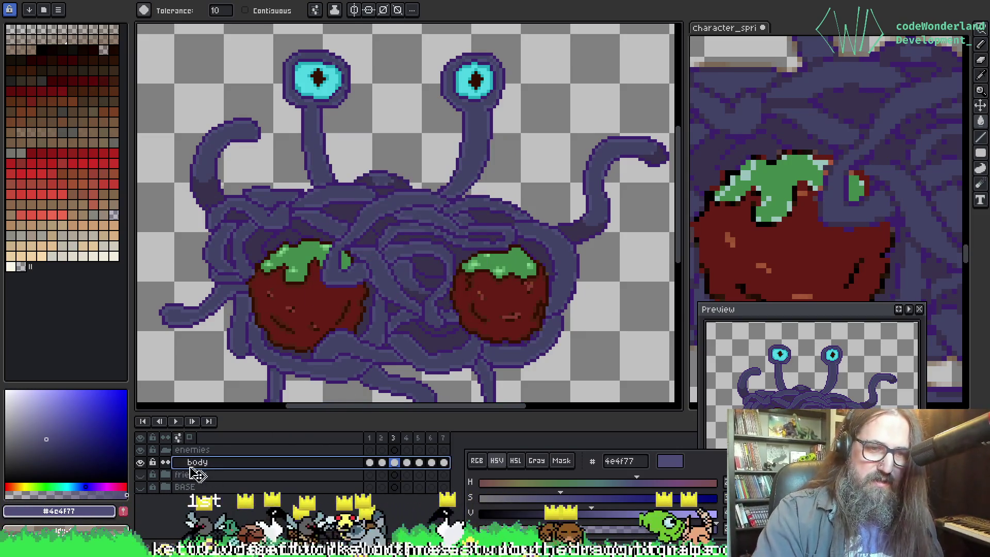
drag(176, 464, 176, 450)
click(140, 462)
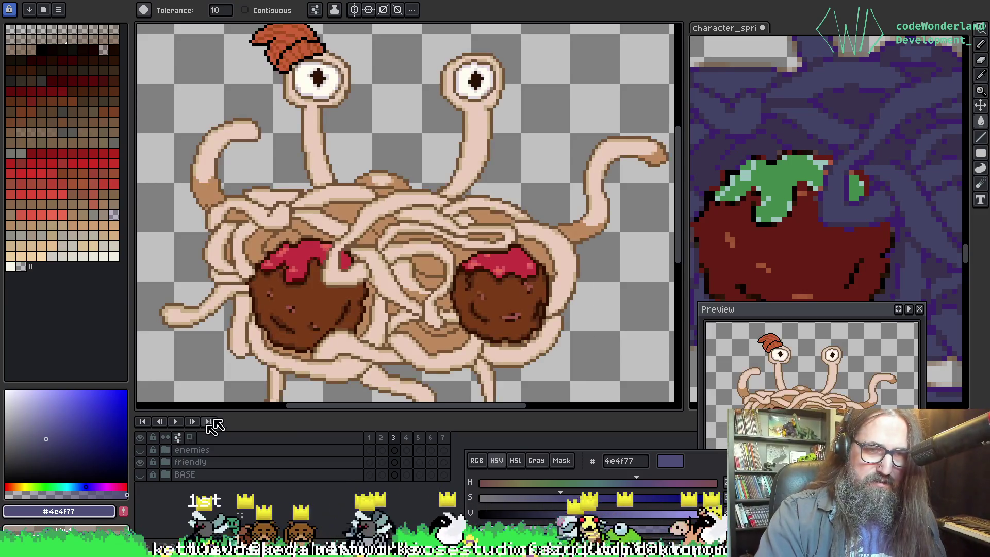
Step: Export the friendly sprite file and the friendly sprite sheet
key(ctrl+alt+shift+s)
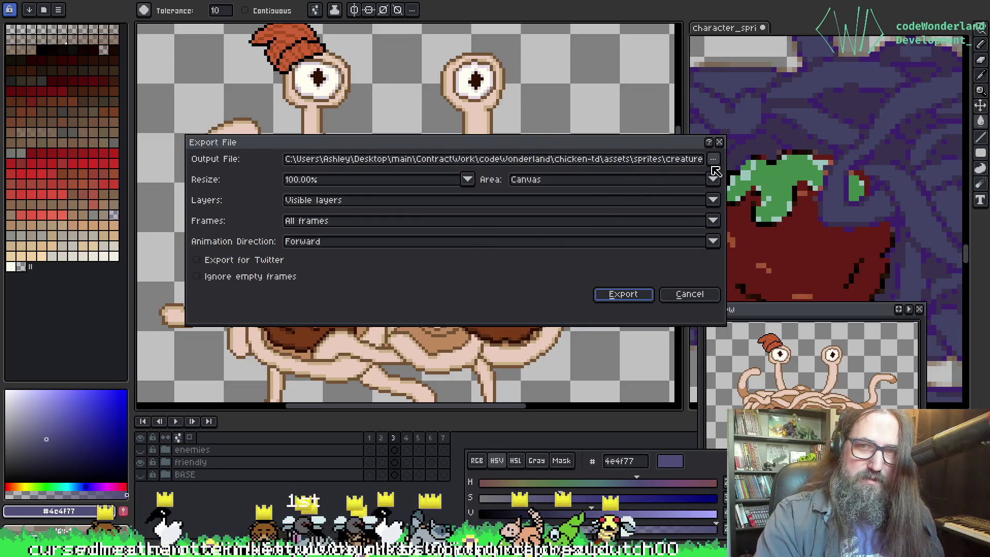
click(623, 294)
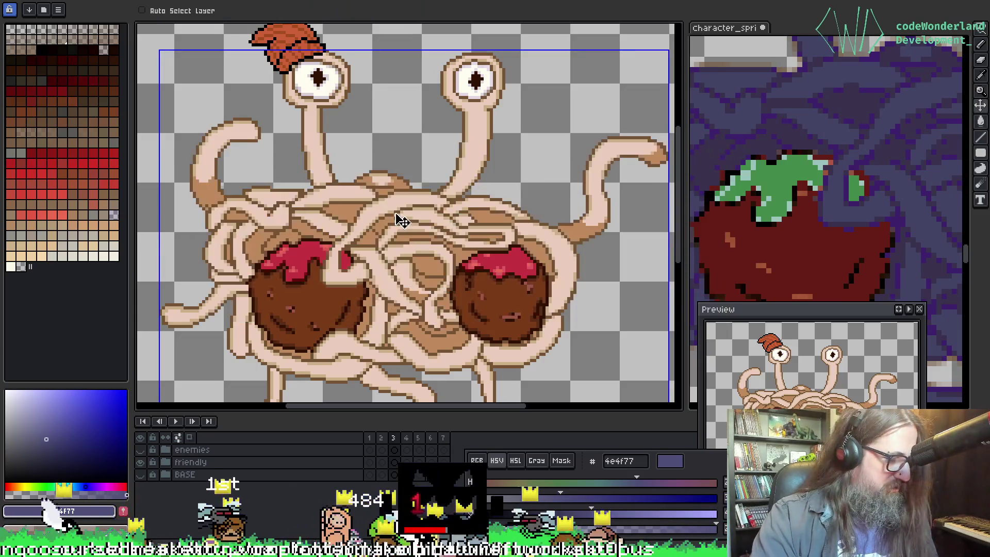
key(ctrl+e)
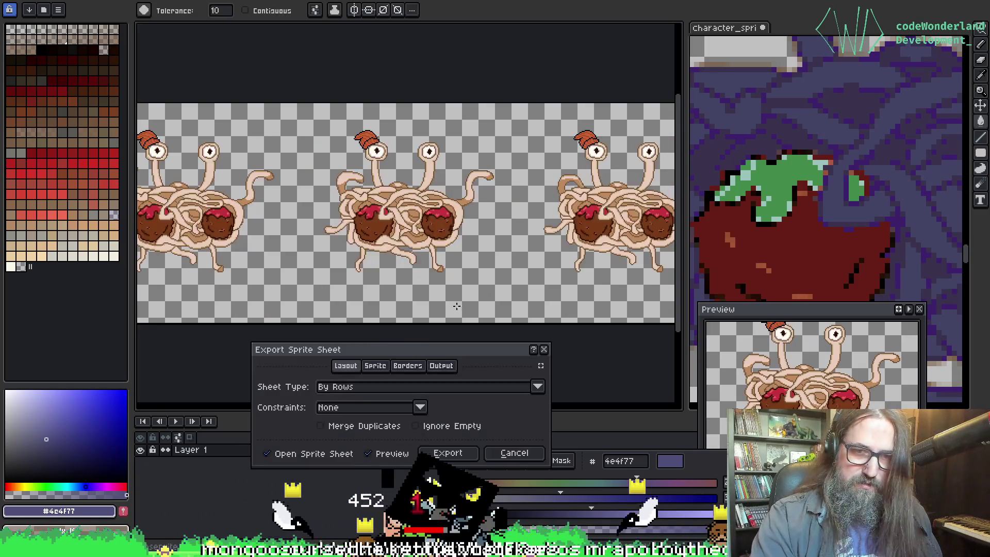
click(467, 455)
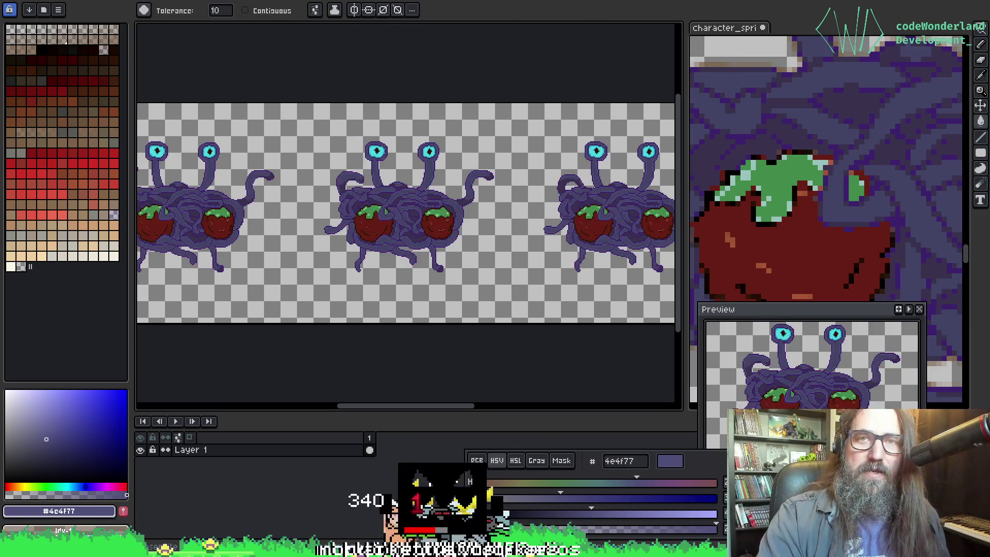
Step: Bring up the Export File dialog for the purple monster sprite sheet with Ctrl+Shift+E
scroll(450, 220, down, 3)
scroll(450, 221, up, 4)
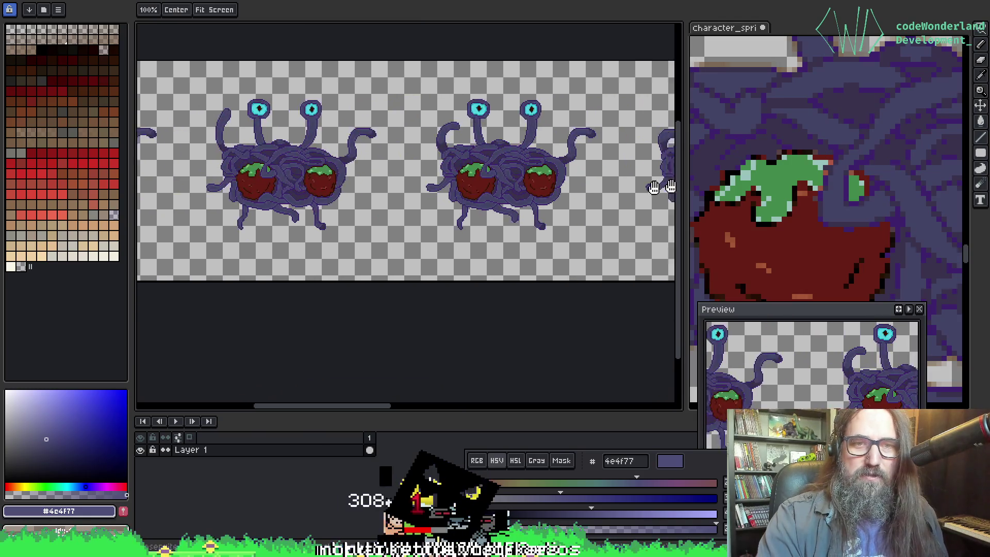
scroll(450, 221, down, 1)
key(ctrl+shift+e)
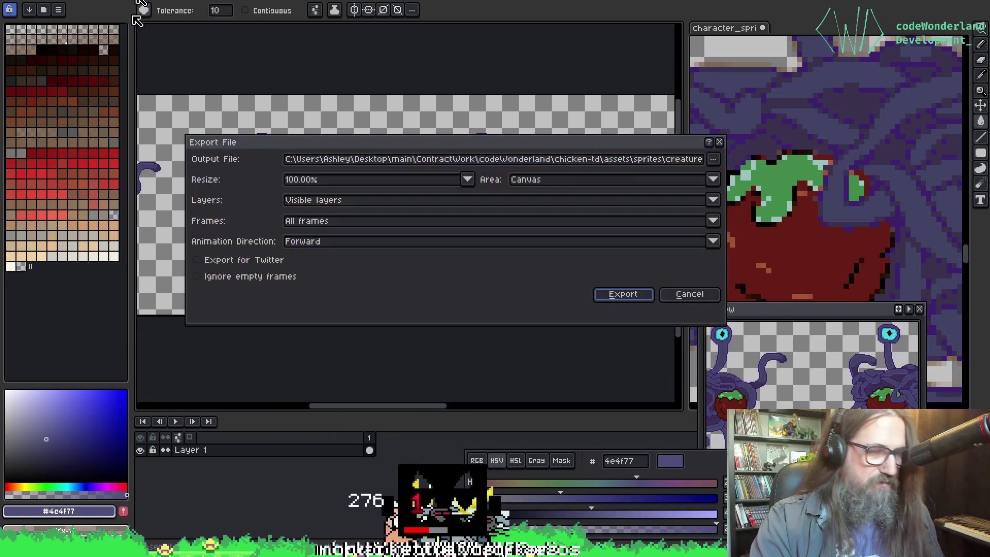
Step: Choose the existing spaghetti-monster-Throw-Sheet as the export output file, then bring up File Explorer
click(714, 163)
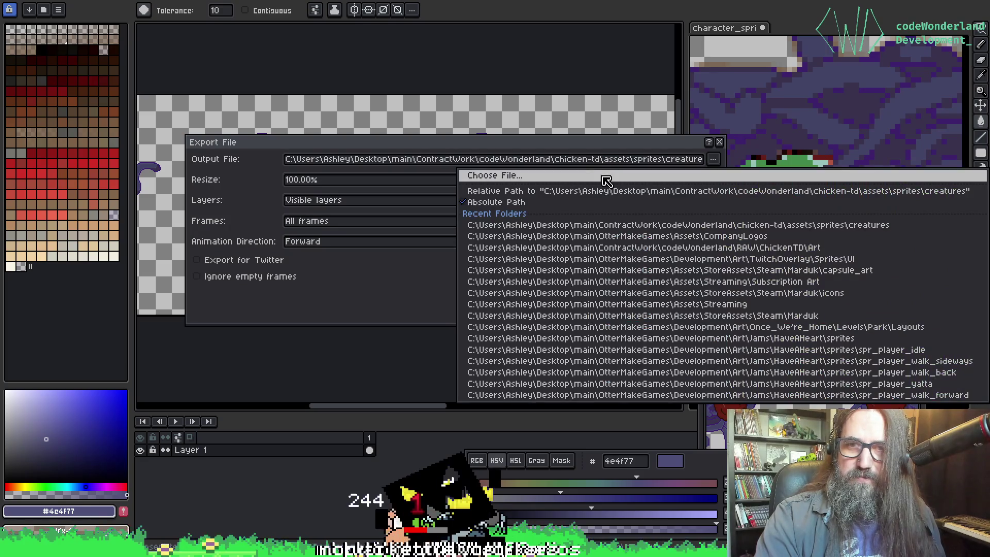
click(495, 175)
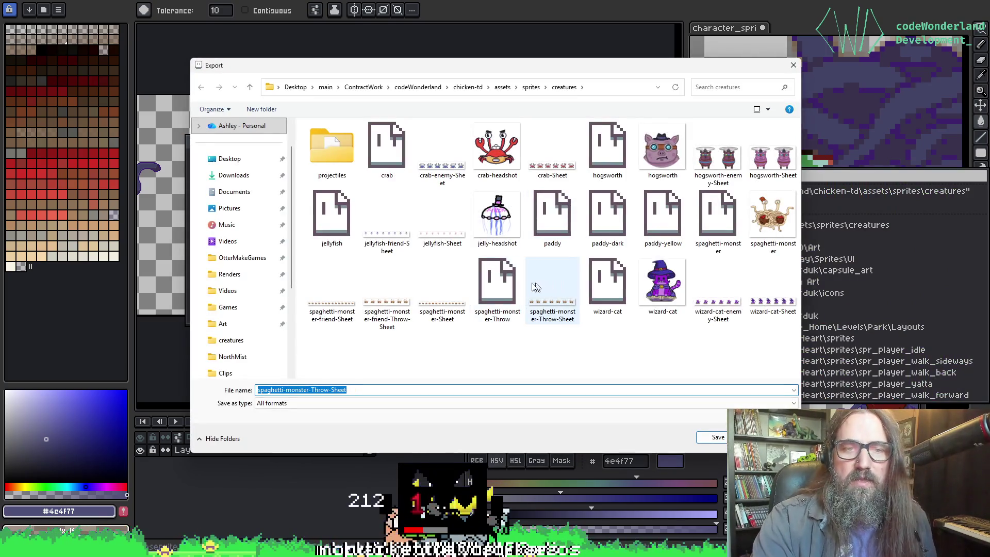
mouse_move(472, 66)
mouse_down()
mouse_move(452, 392)
mouse_move(485, 46)
mouse_move(485, 65)
mouse_up()
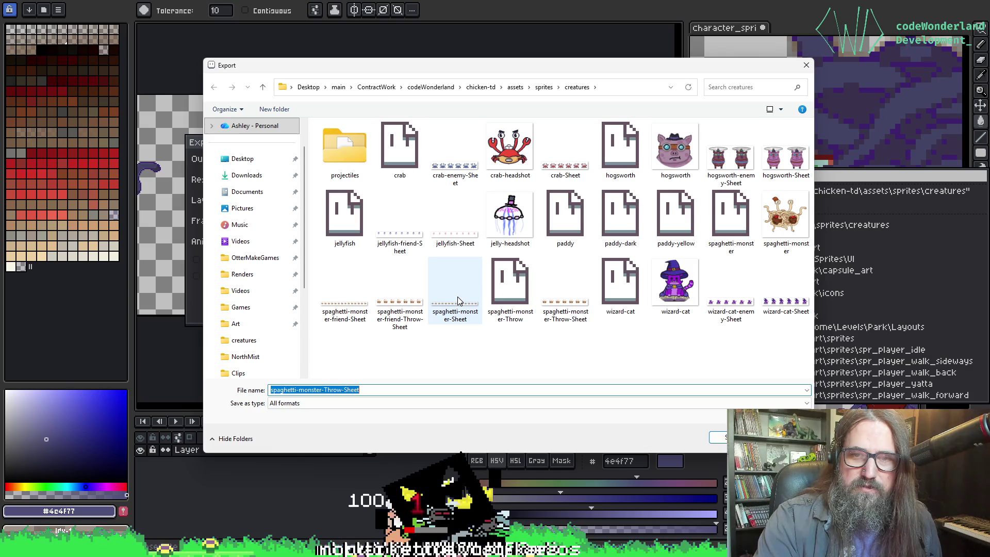
click(573, 319)
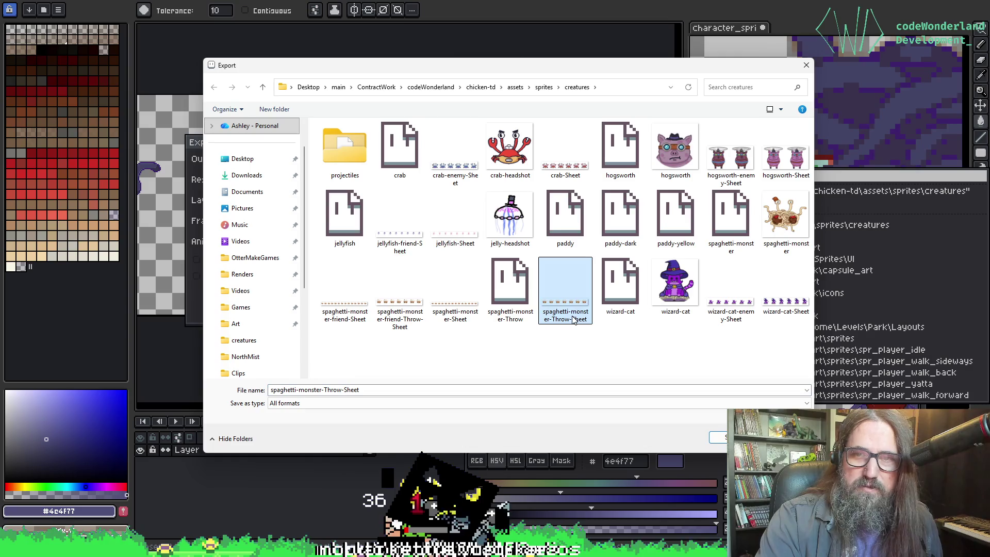
key(Return)
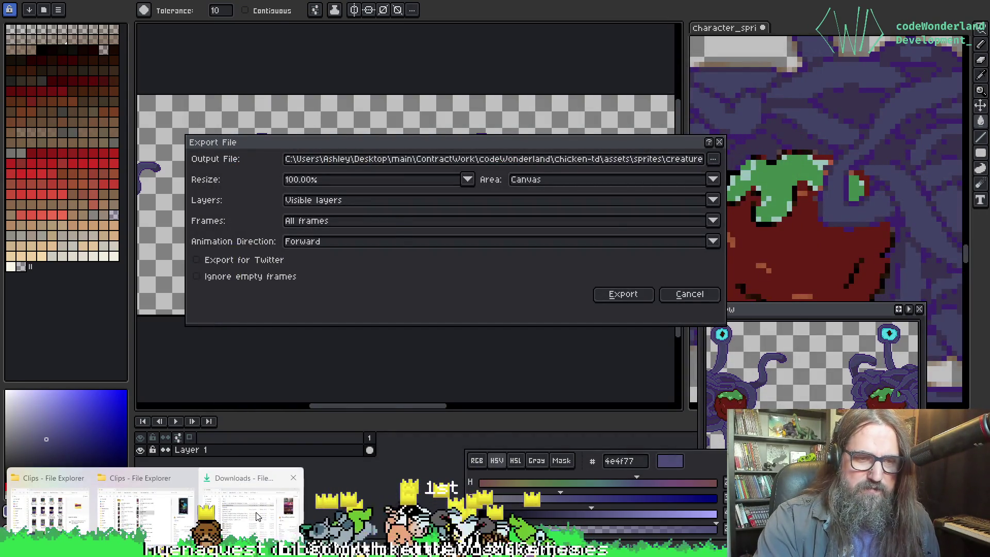
key(super+d)
key(super+d)
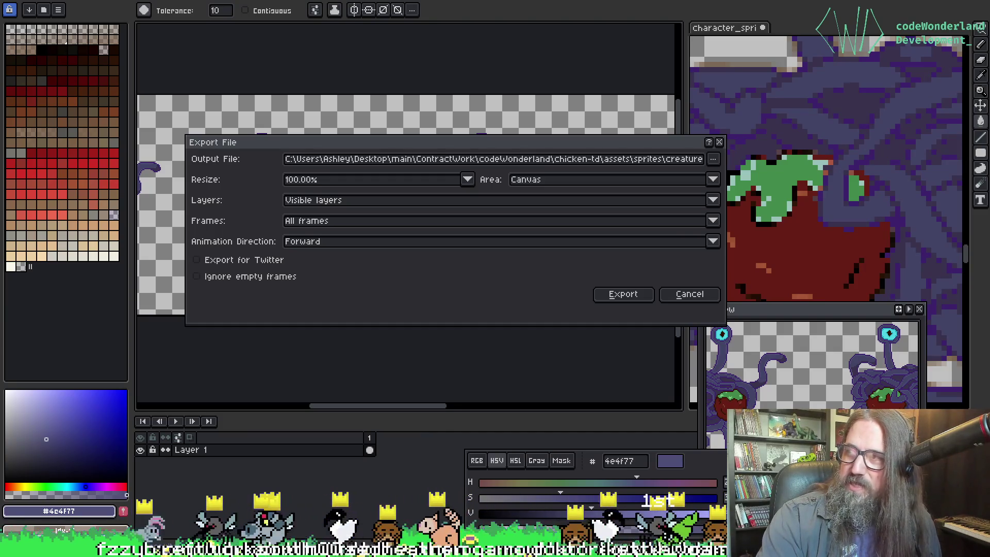
click(516, 464)
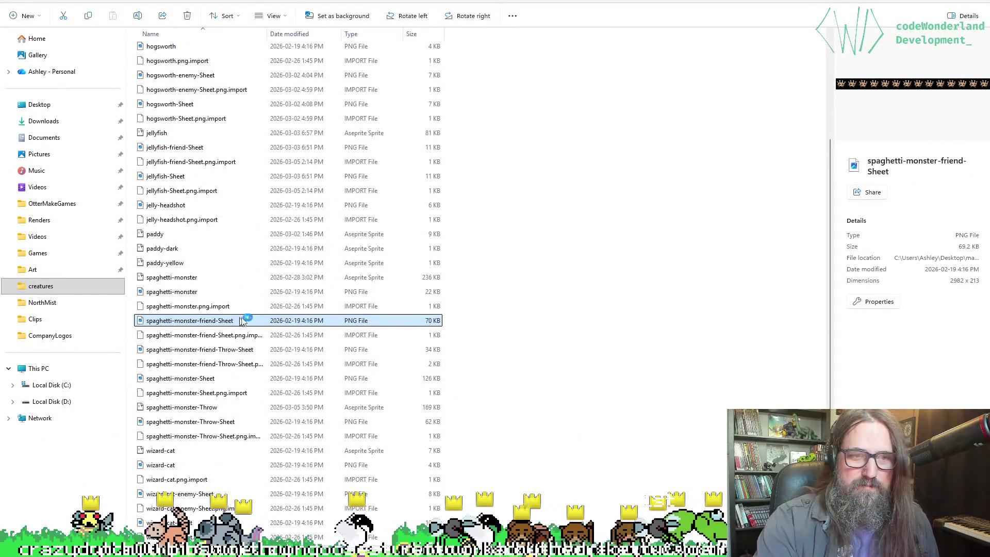
Step: Select spaghetti-monster-friend-Throw-Sheet in the creatures folder and open the friend sheets in Photos
click(180, 350)
drag(515, 2, 671, 178)
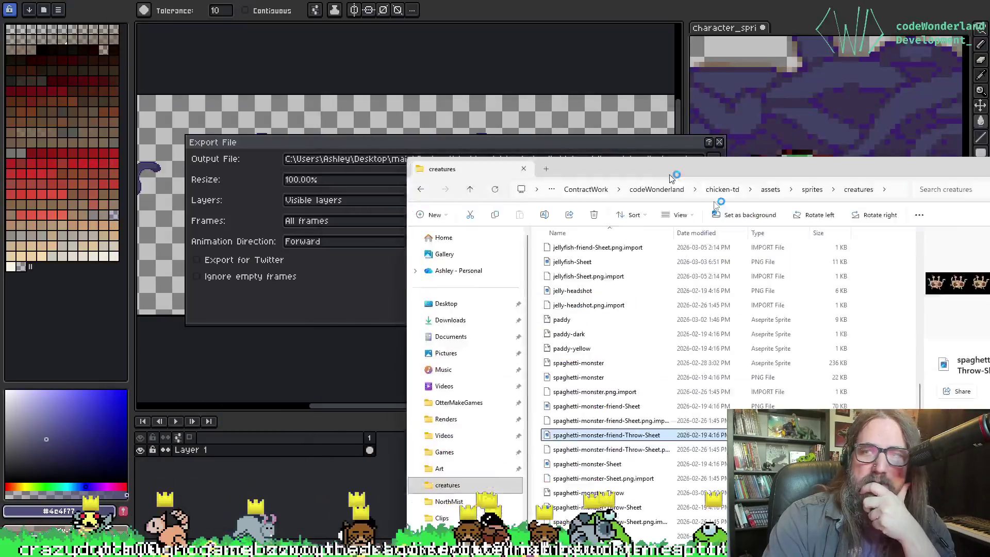
key(alt+Tab)
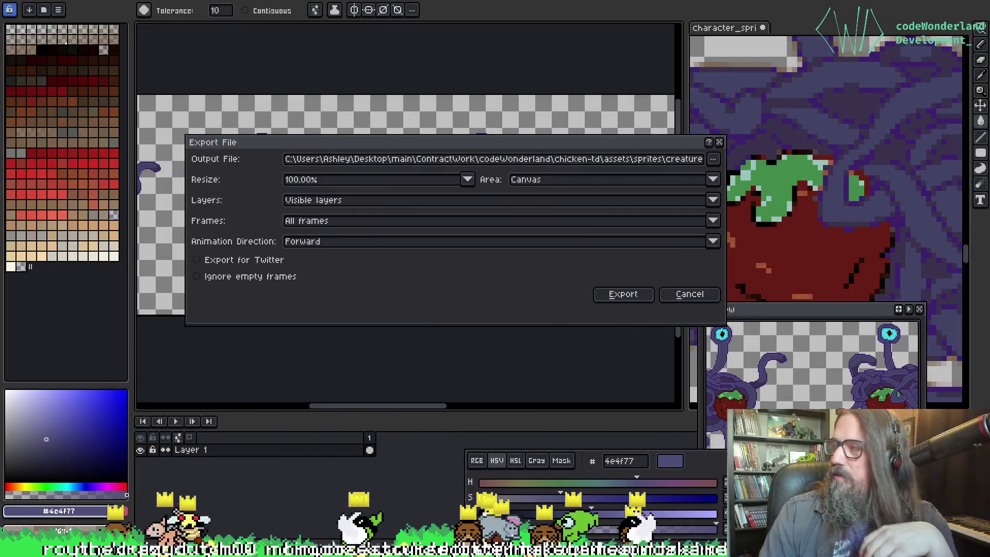
key(alt+Tab)
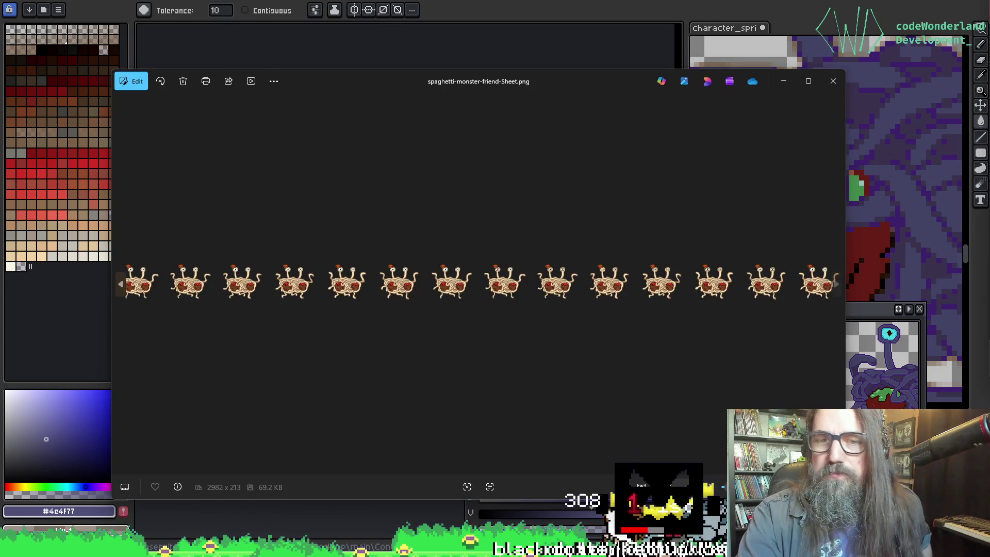
Step: Zoom and pan across the spaghetti-monster-friend-Sheet frames, then close it to reveal the Throw sheet
scroll(385, 321, up, 5)
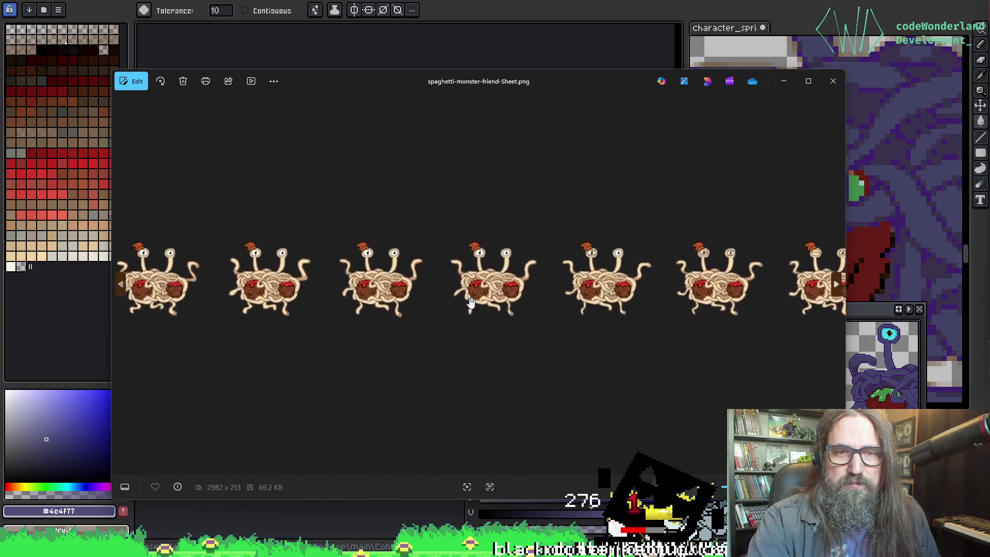
scroll(587, 307, down, 1)
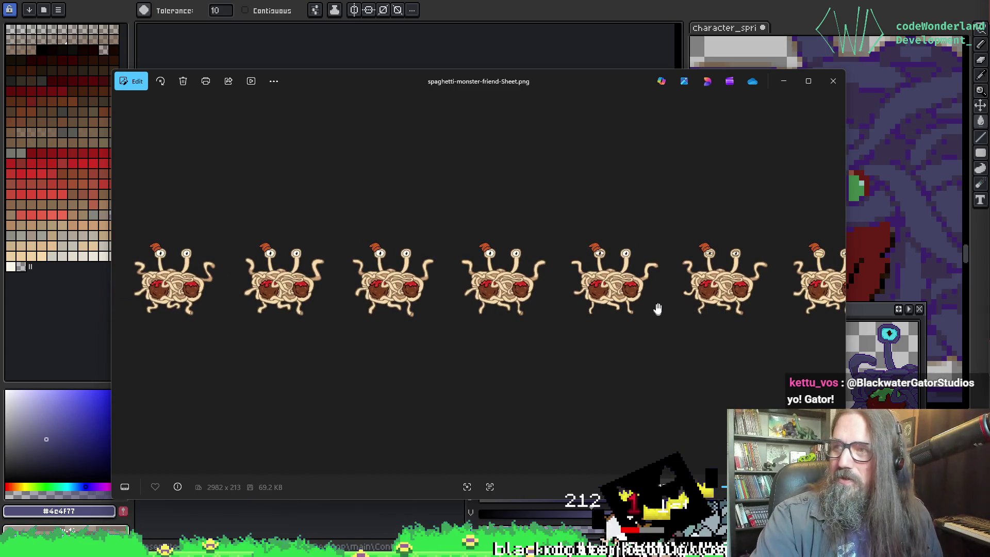
drag(658, 305, 540, 290)
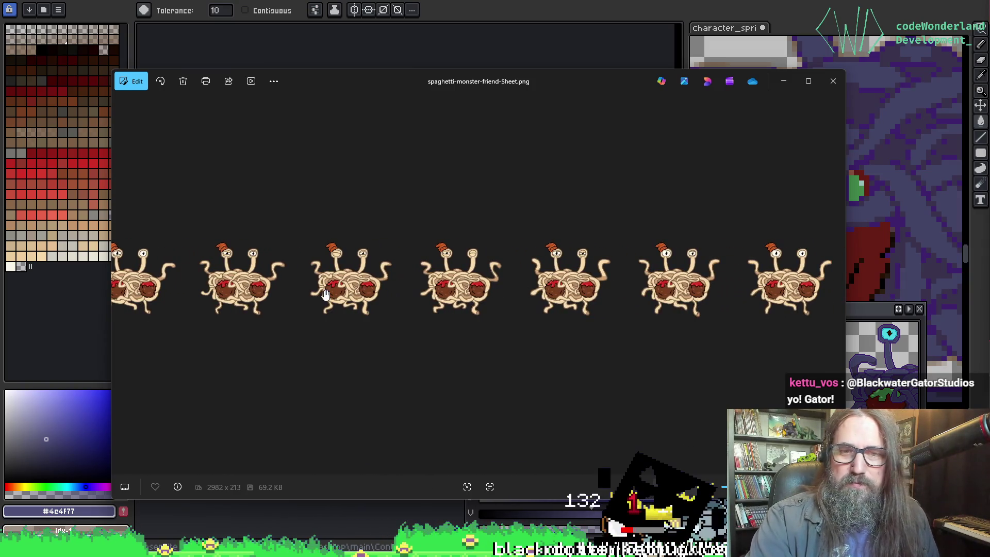
drag(243, 321, 732, 333)
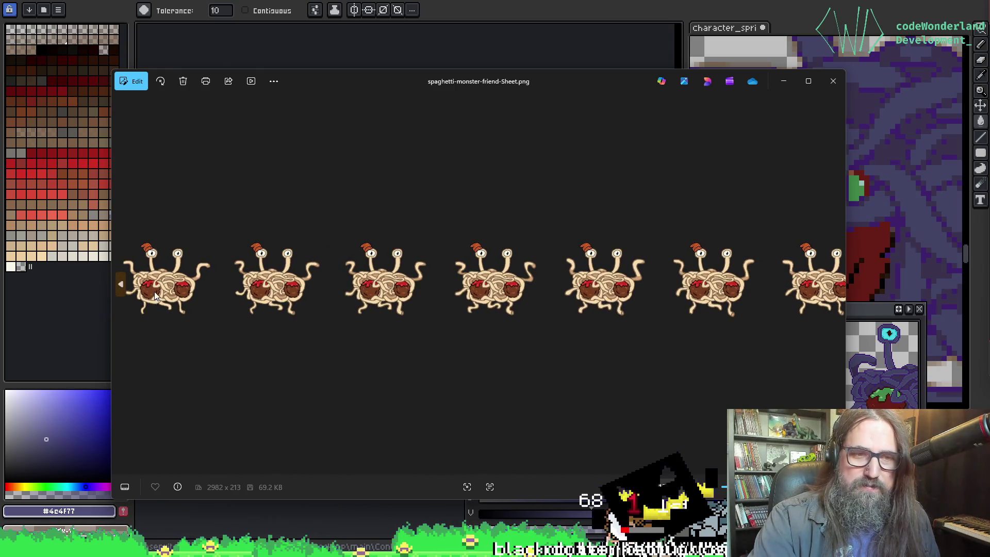
scroll(243, 265, up, 4)
scroll(619, 170, down, 2)
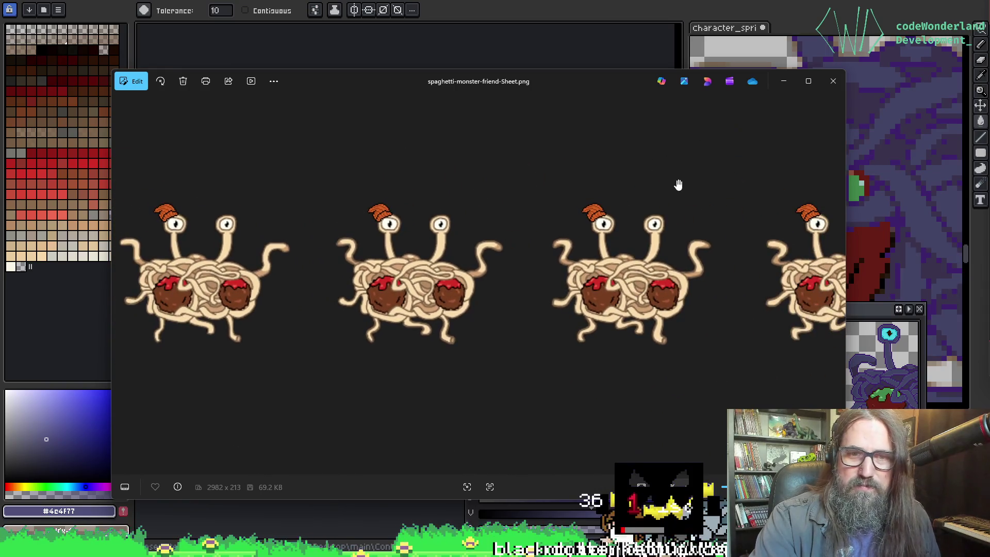
scroll(400, 171, up, 3)
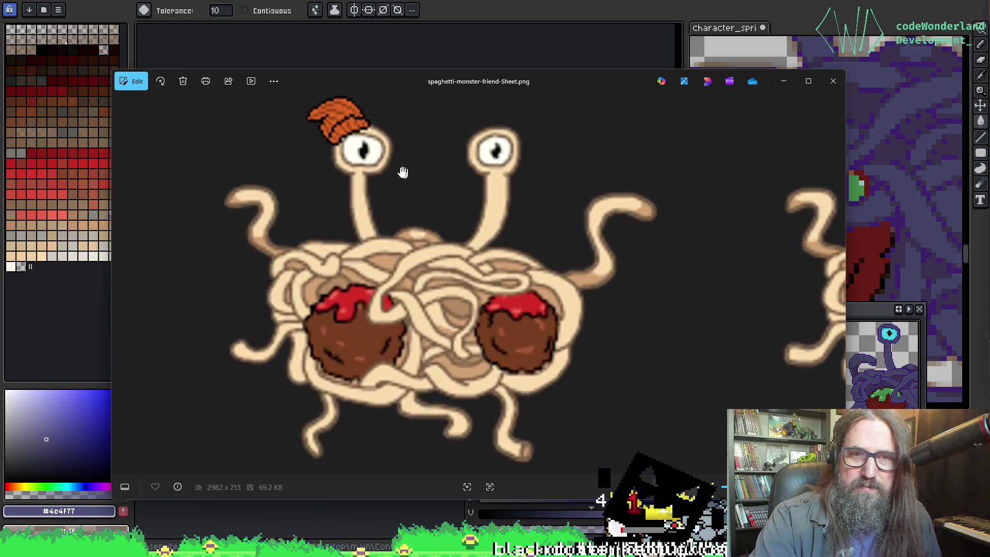
click(835, 85)
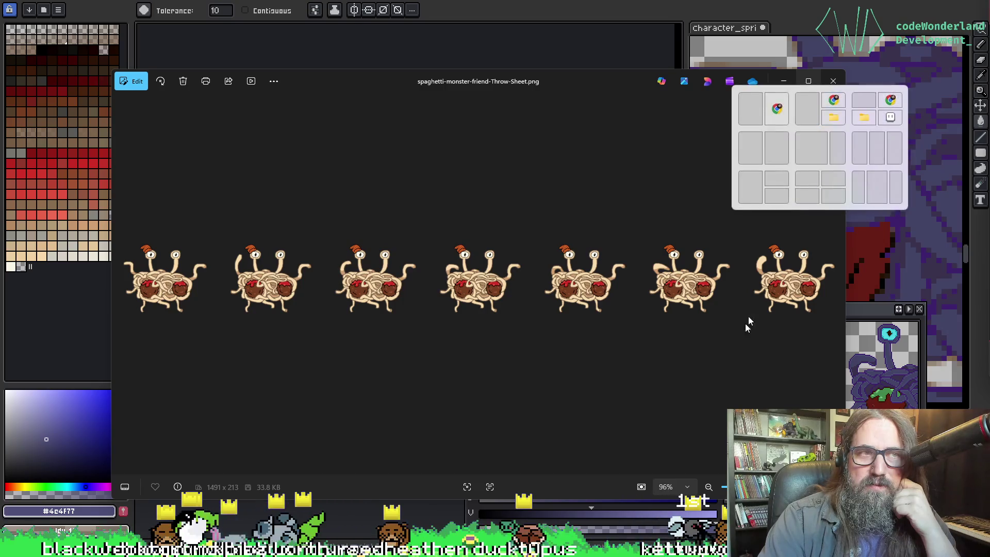
Step: Cancel the export and save the sprite over the existing spaghetti-monster-Throw-Sheet file
click(834, 81)
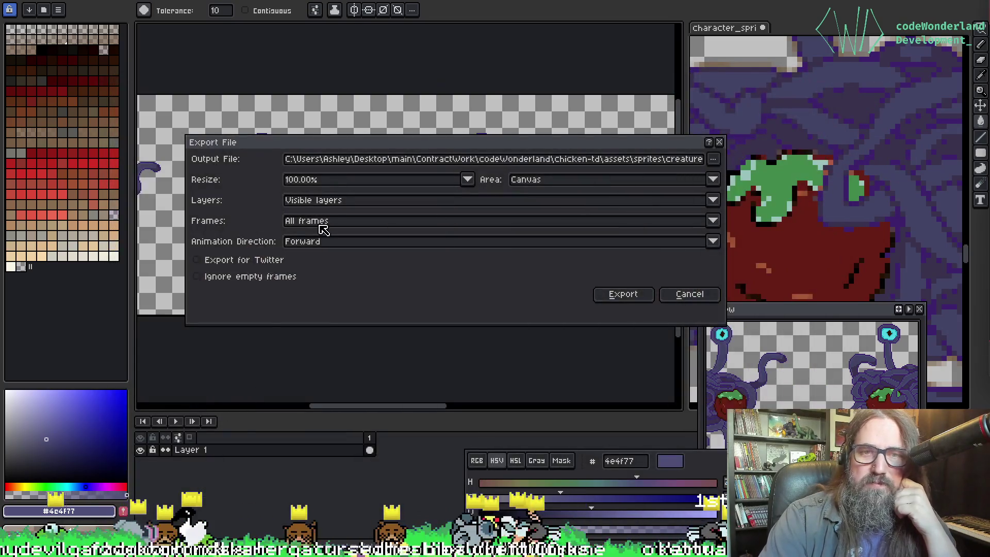
click(684, 296)
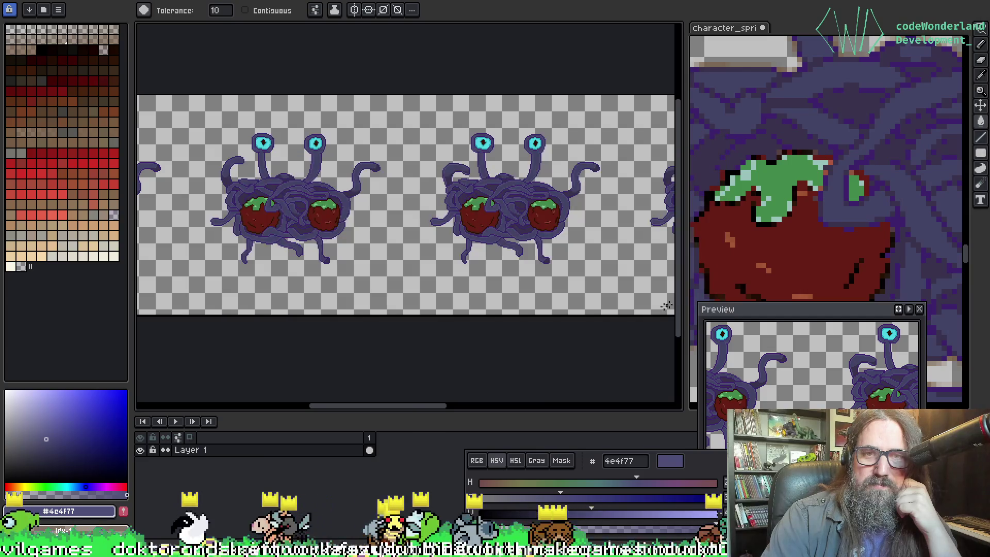
click(13, 0)
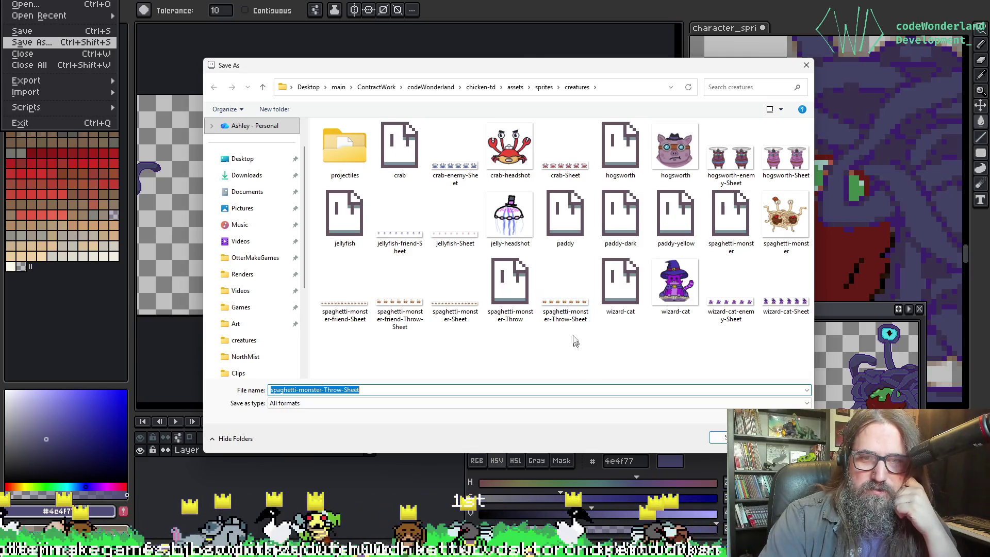
click(571, 316)
double_click(550, 289)
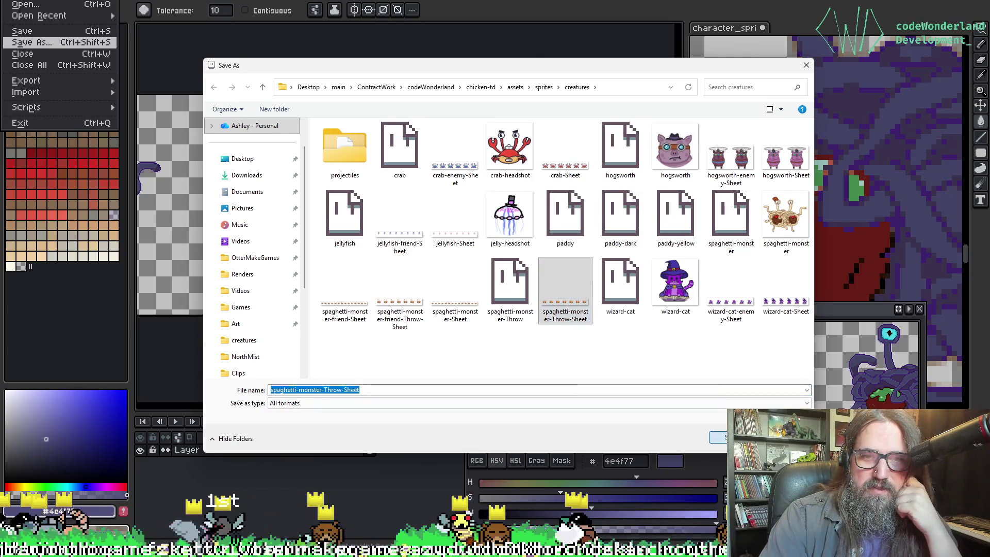
click(534, 263)
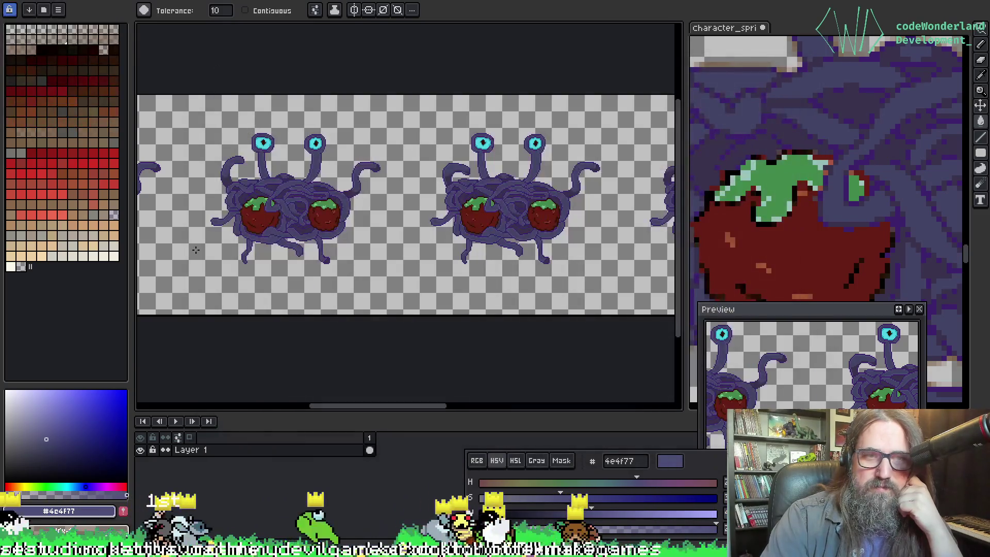
Step: Revert the colours, switch to the three-monster sheet and export it over spaghetti-monster-friend-Throw-Sheet
key(ctrl+z)
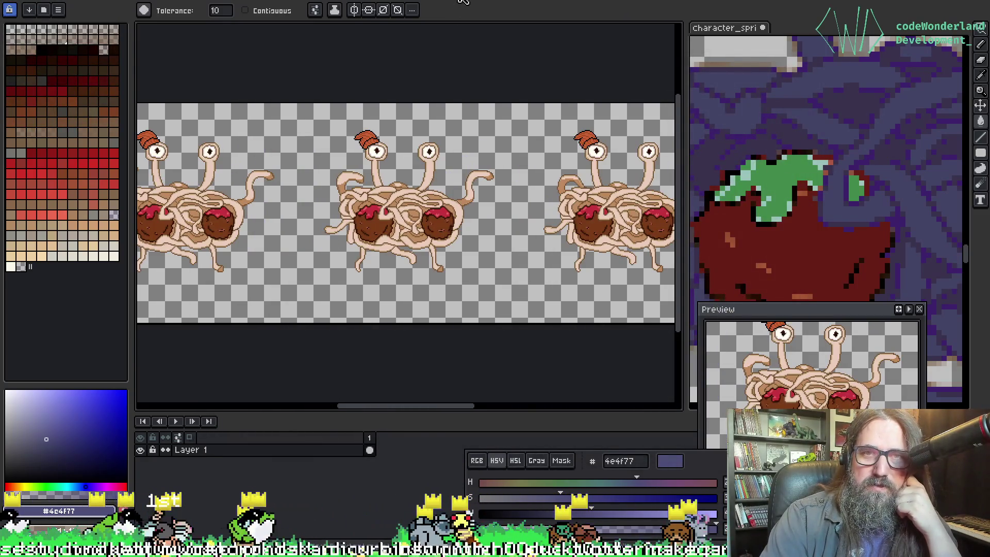
key(ctrl+Tab)
key(ctrl+Tab)
key(ctrl+Tab)
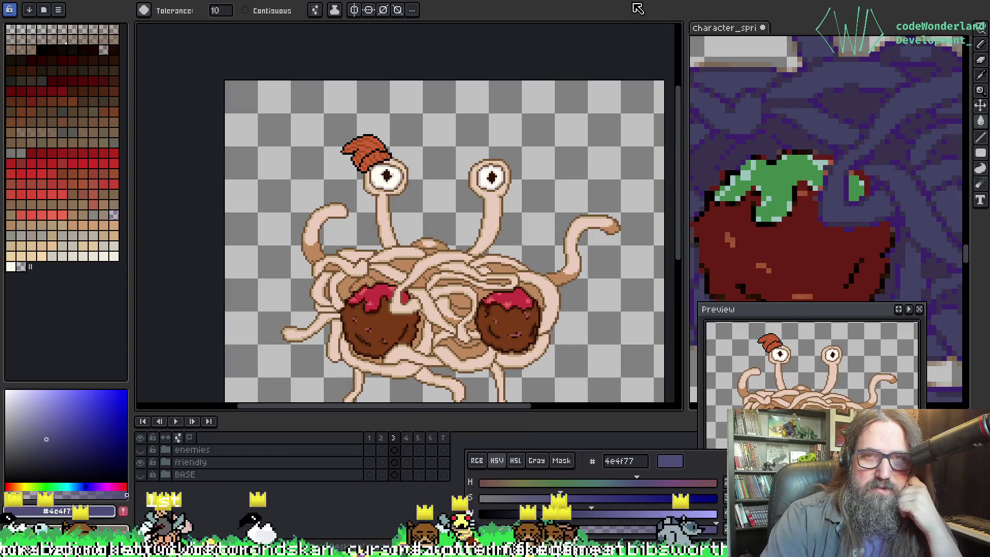
key(ctrl+Tab)
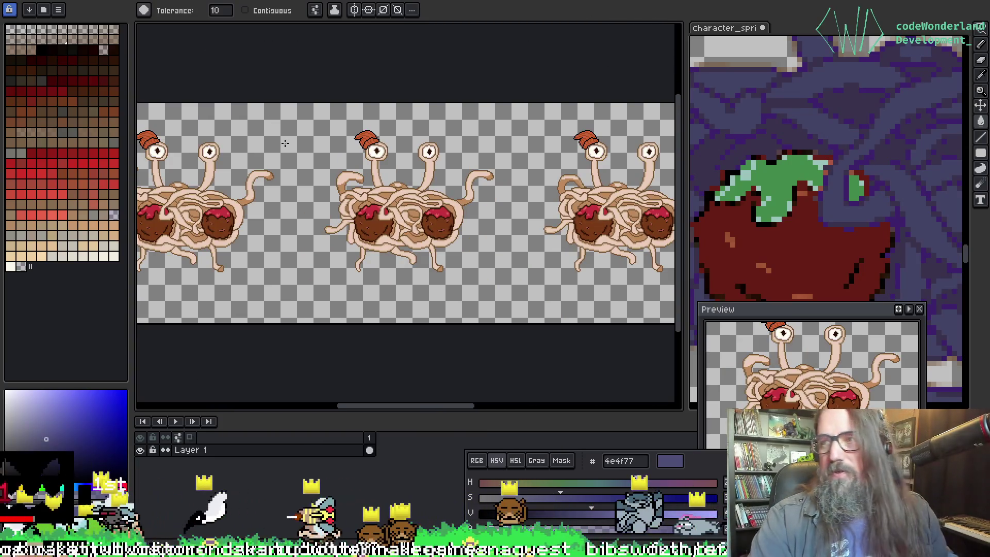
key(ctrl+alt+shift+s)
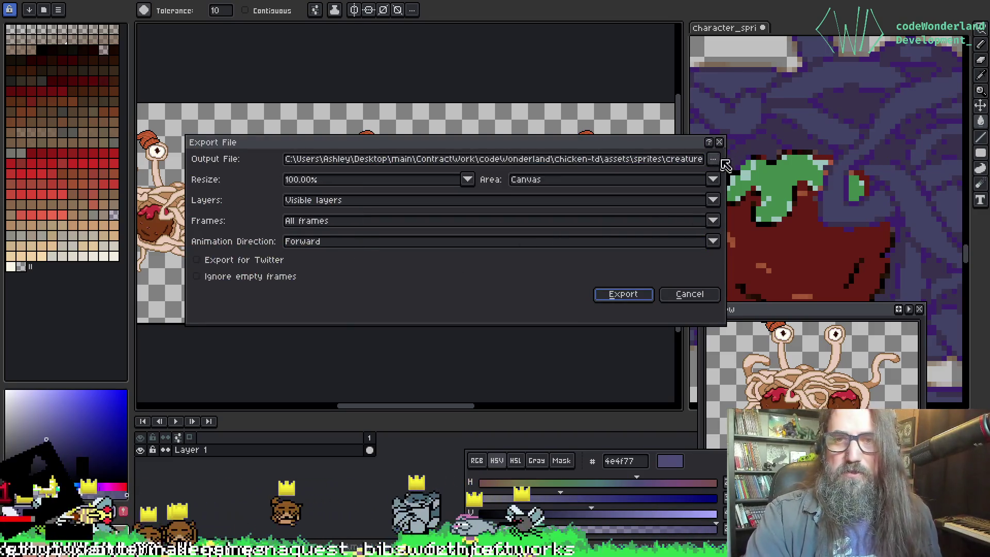
click(713, 158)
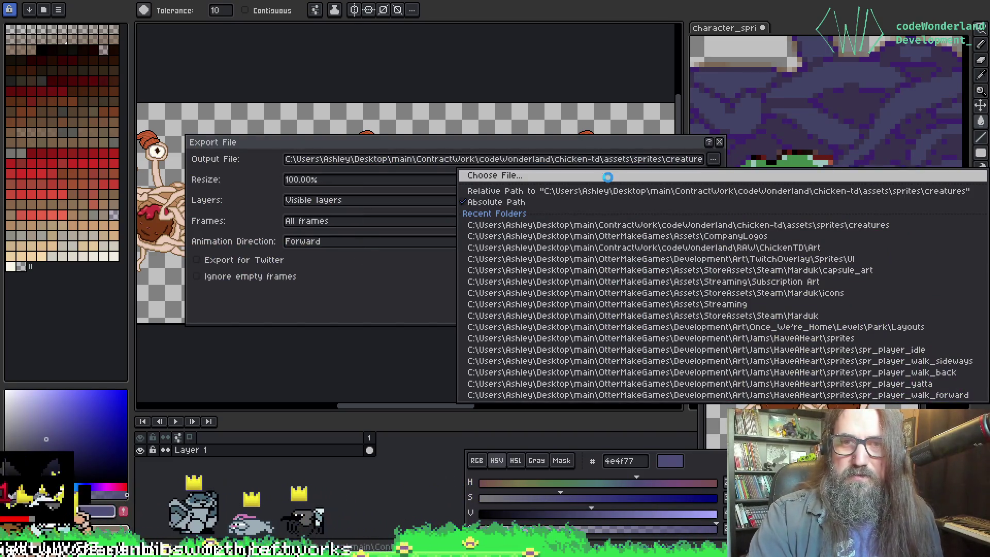
click(610, 179)
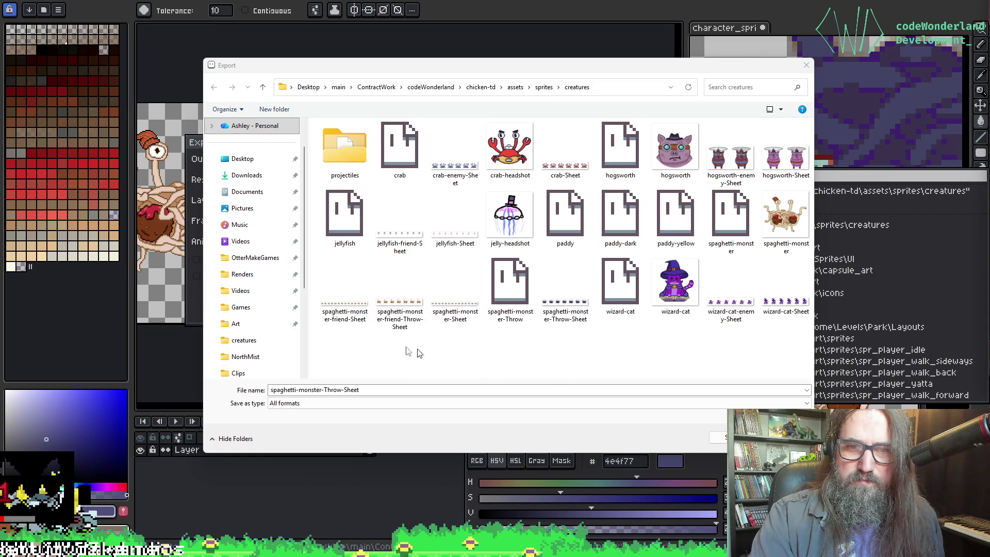
click(400, 291)
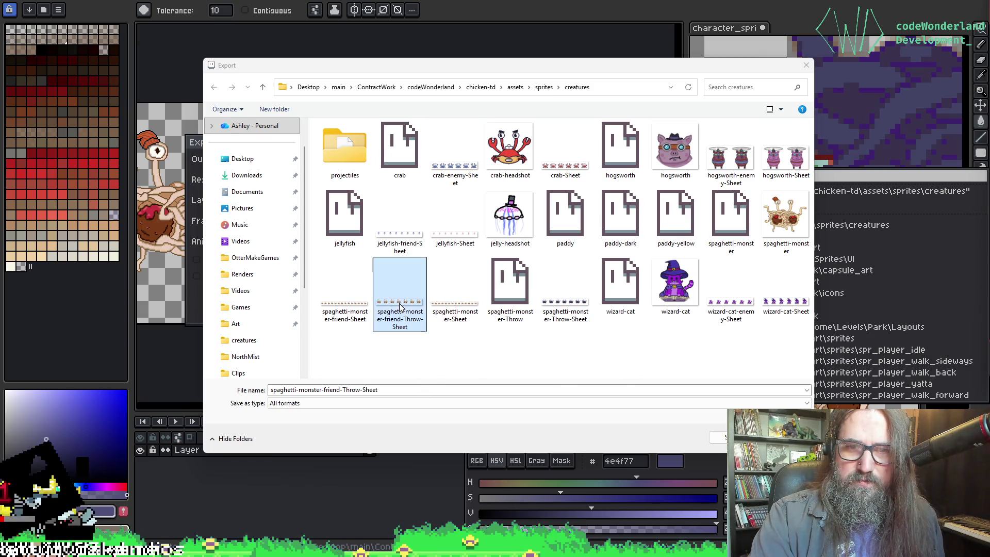
click(721, 437)
click(525, 267)
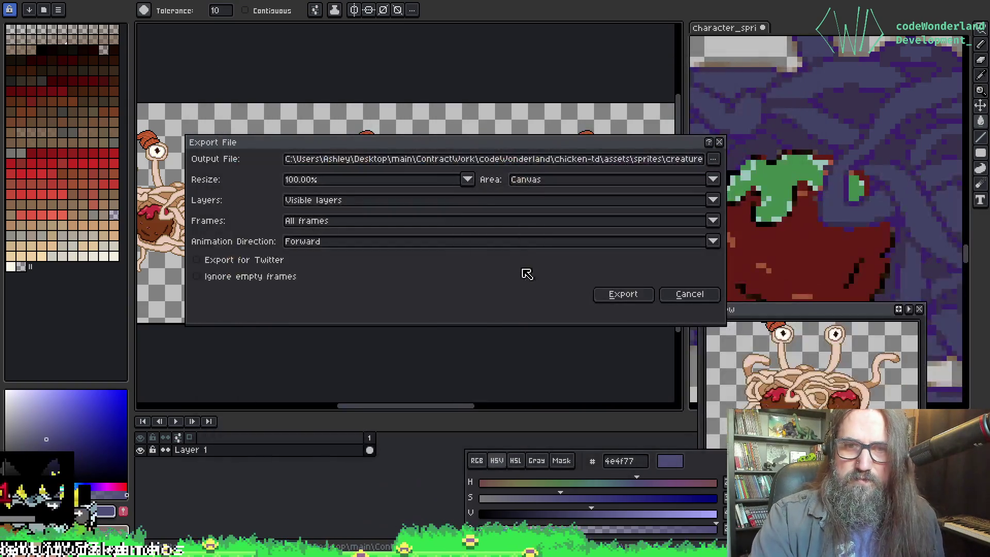
click(628, 294)
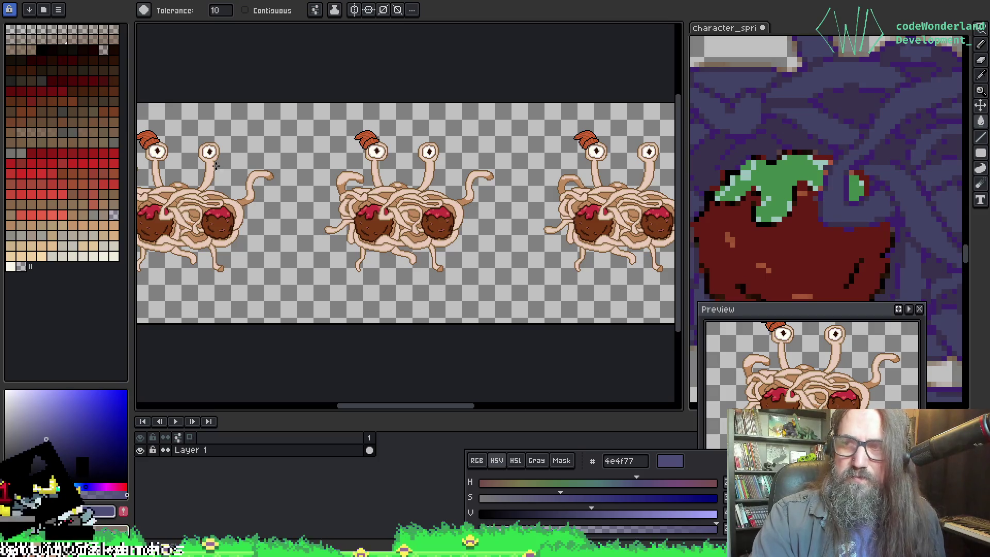
Step: Open the spaghetti-monster file from the creatures folder
key(alt+f)
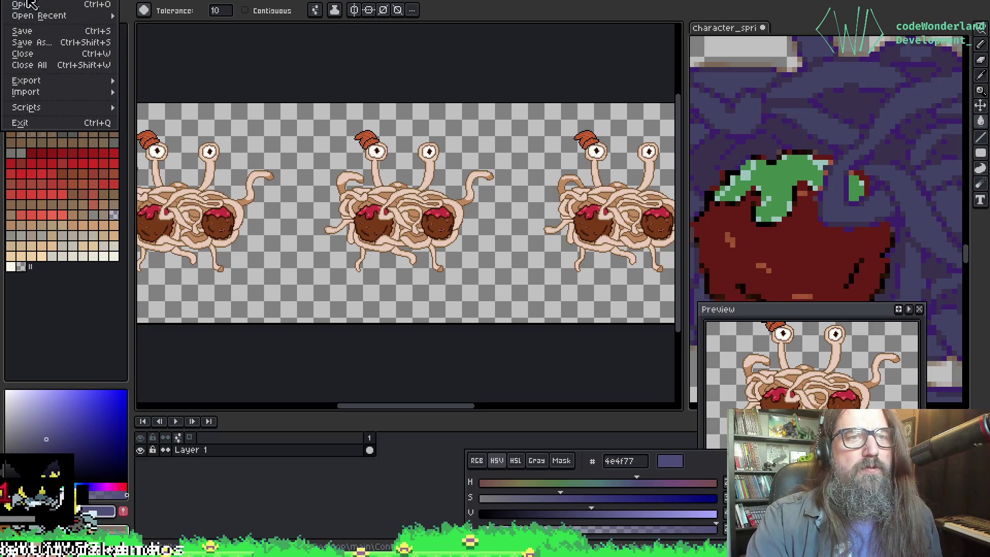
click(32, 6)
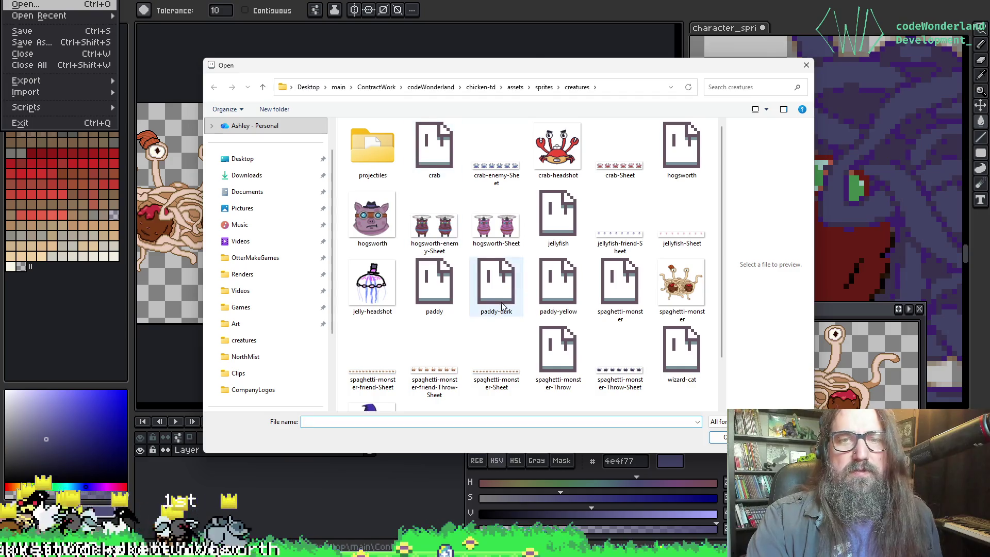
click(611, 279)
scroll(613, 280, down, 1)
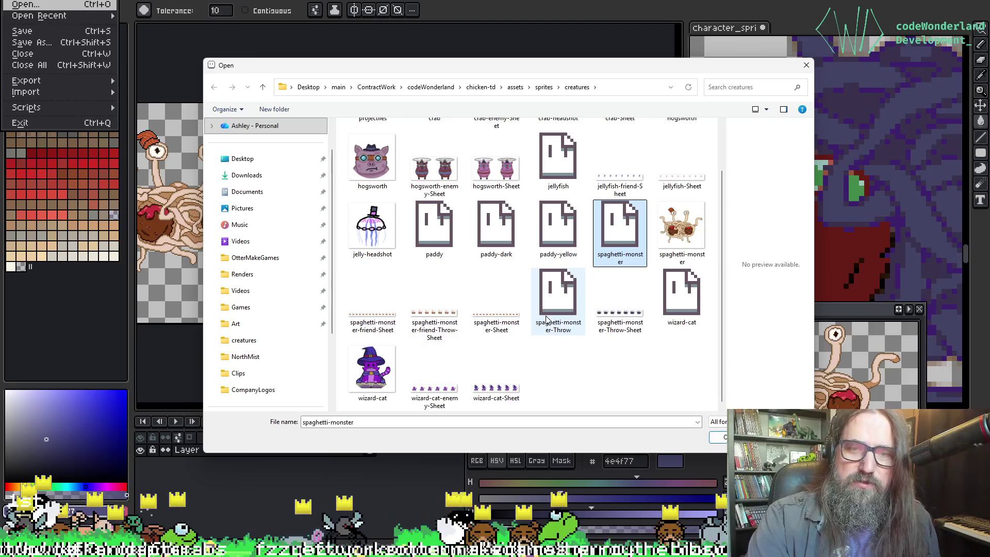
double_click(548, 321)
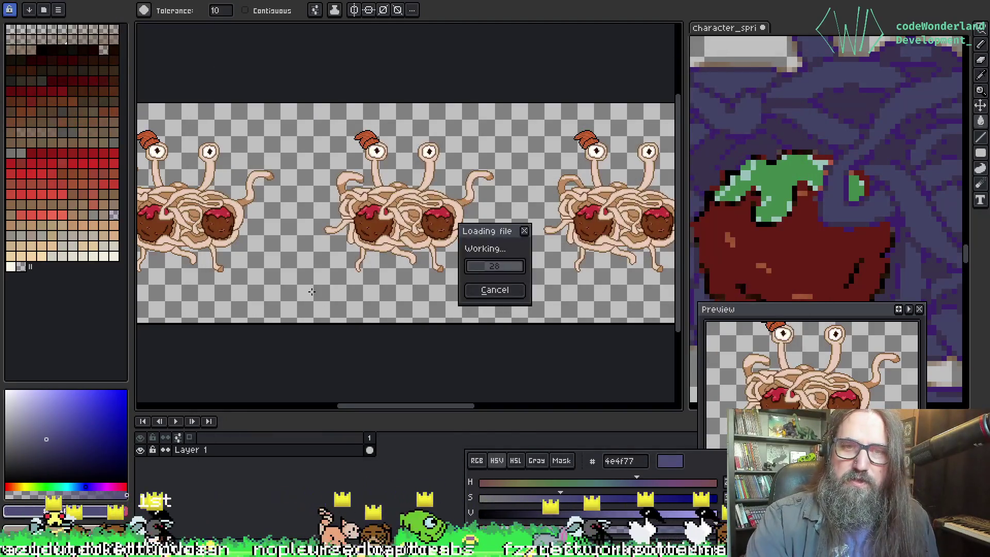
Step: Centre the view on the monster's face and play then stop its animation
scroll(312, 292, up, 5)
scroll(311, 292, down, 2)
mouse_move(500, 234)
mouse_down()
mouse_move(325, 364)
mouse_move(405, 194)
mouse_up()
scroll(401, 256, down, 2)
key(Return)
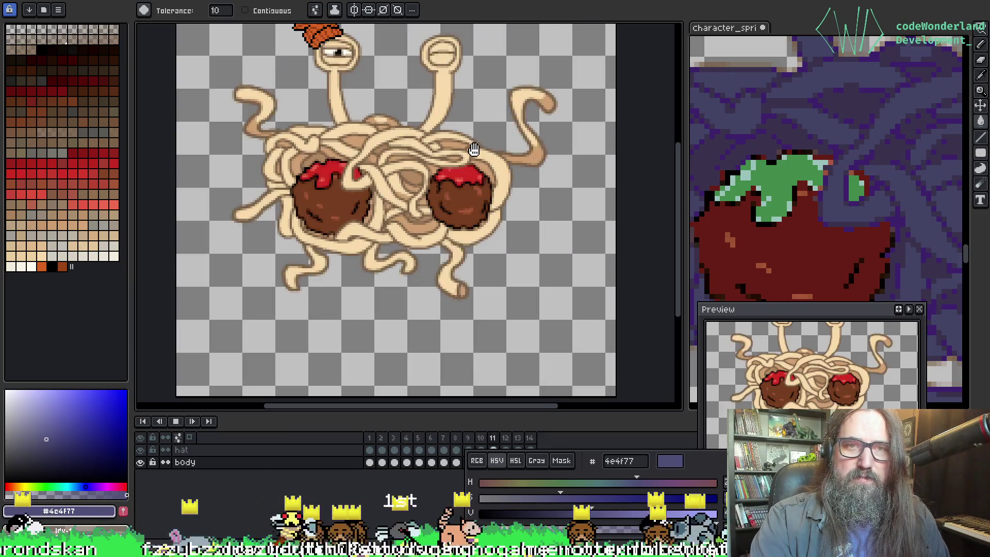
key(h)
mouse_move(426, 167)
mouse_down()
mouse_move(422, 241)
mouse_move(431, 207)
mouse_up()
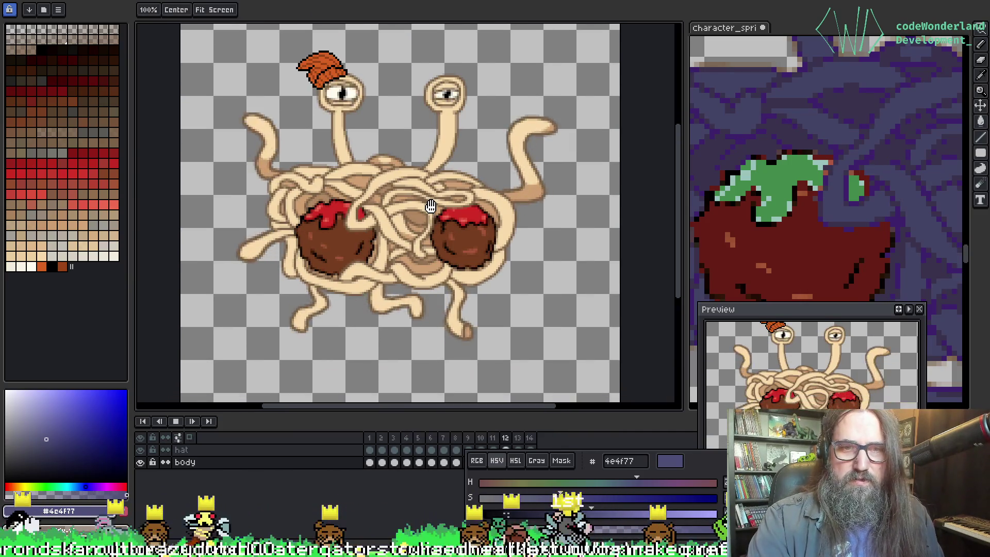
key(g)
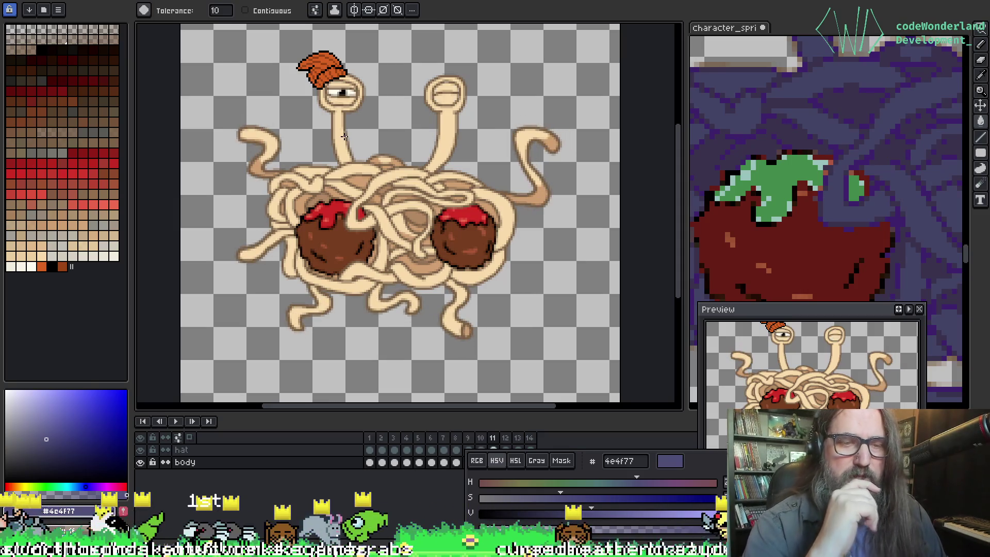
key(Return)
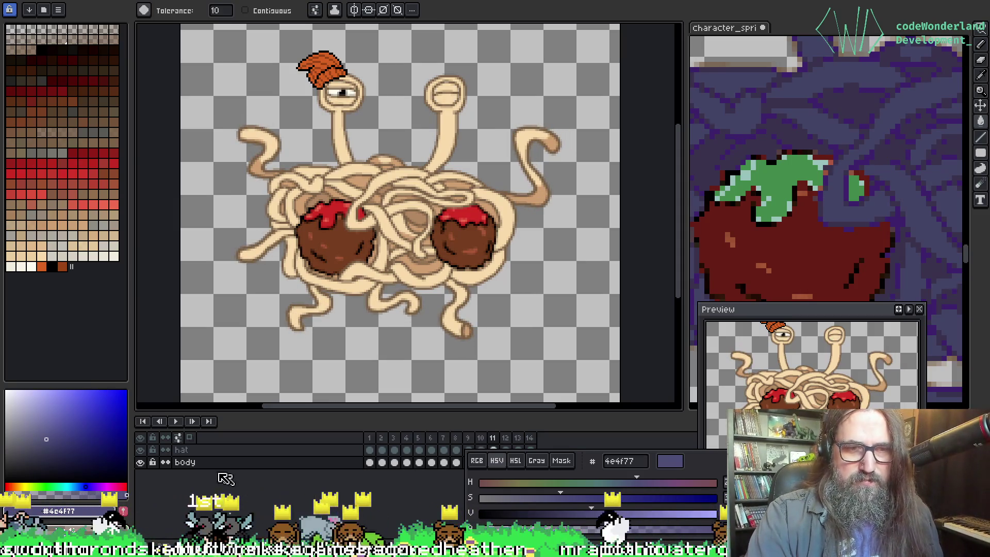
Step: Toggle the body and hat layers' visibility, then select the hat layer and bring up its options
click(140, 462)
click(140, 462)
click(141, 450)
click(140, 450)
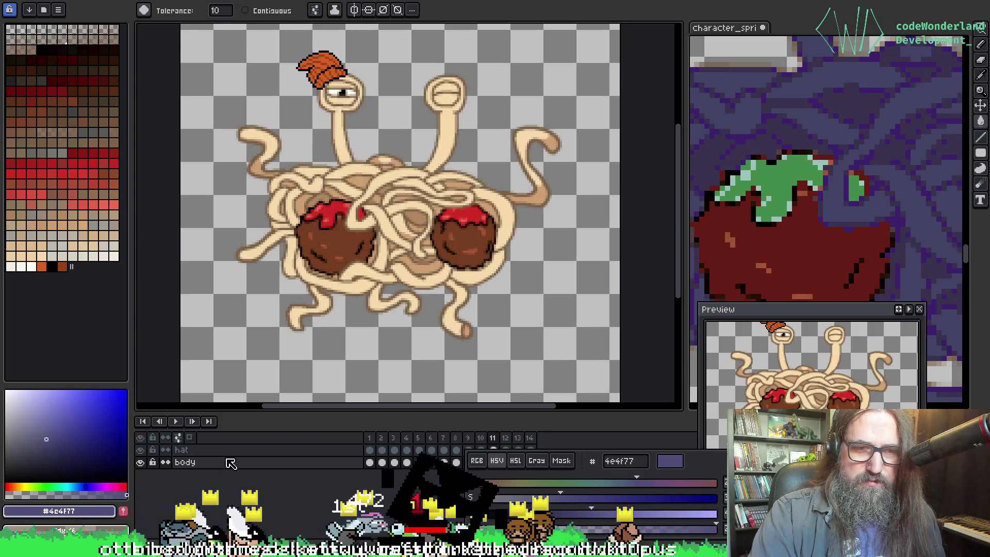
click(237, 452)
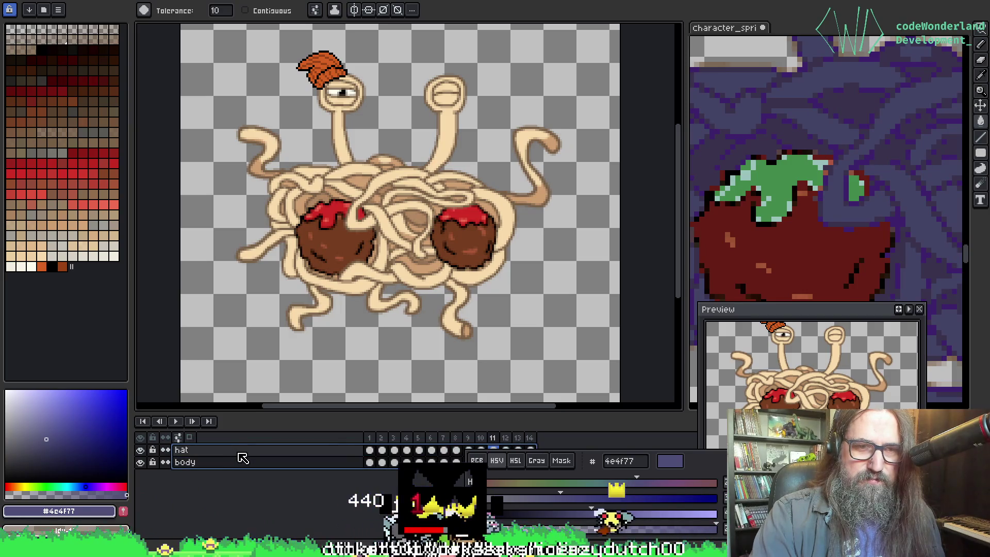
right_click(239, 454)
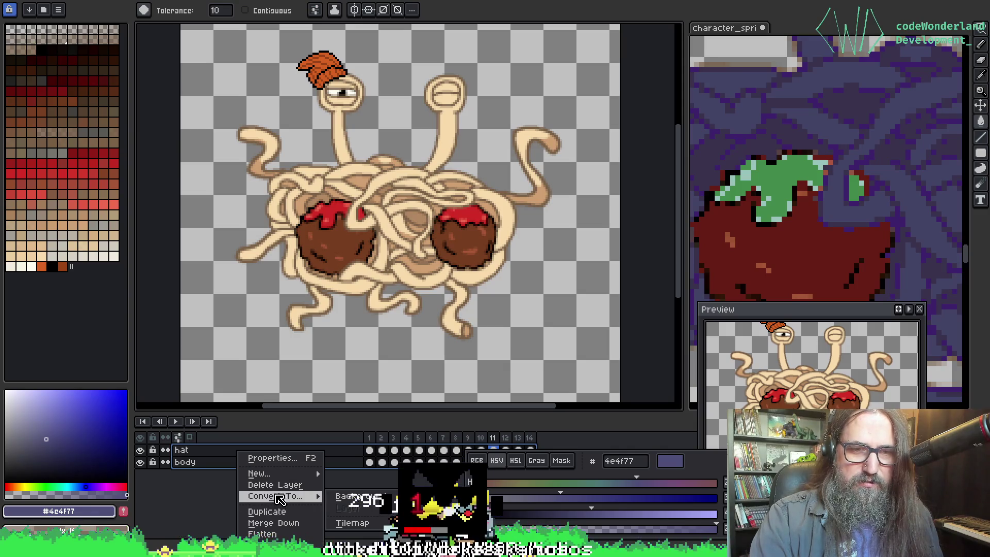
Step: Group the hat and body layers into a new group named BASE and collapse it
click(358, 485)
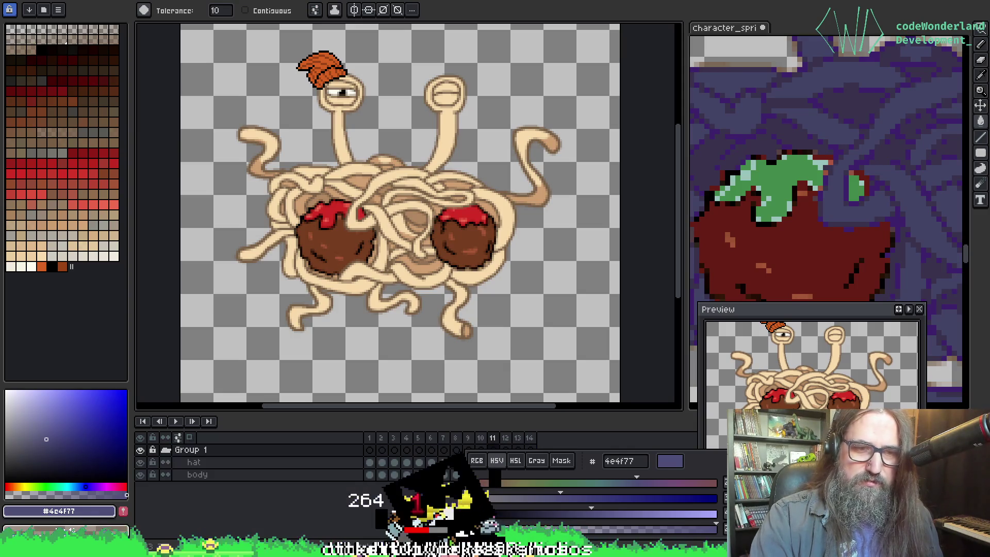
double_click(179, 451)
text(BASE)
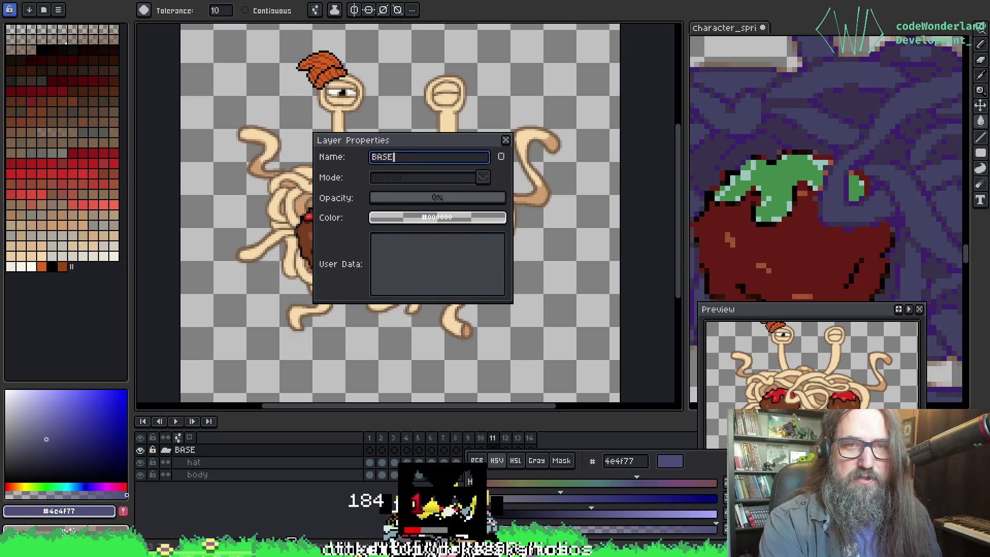
key(Return)
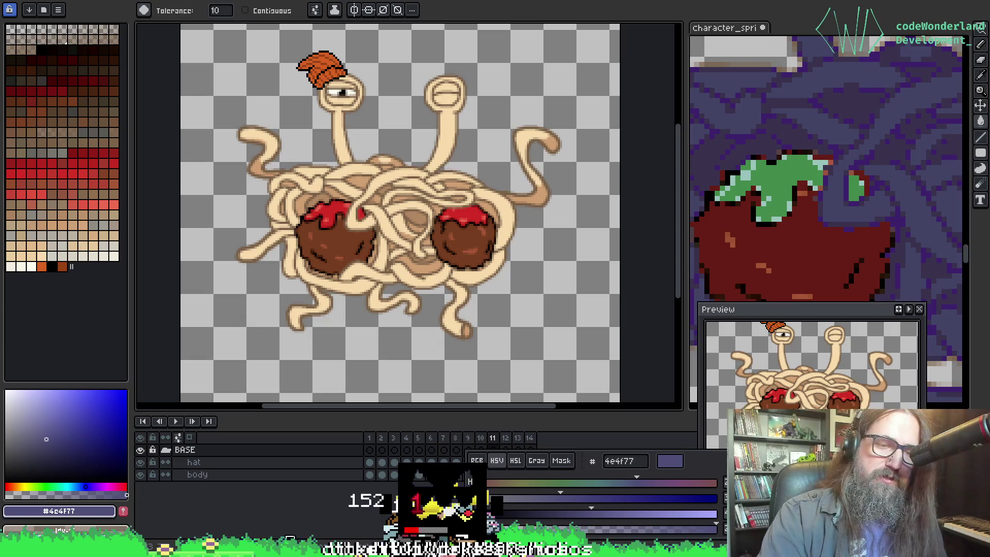
click(166, 450)
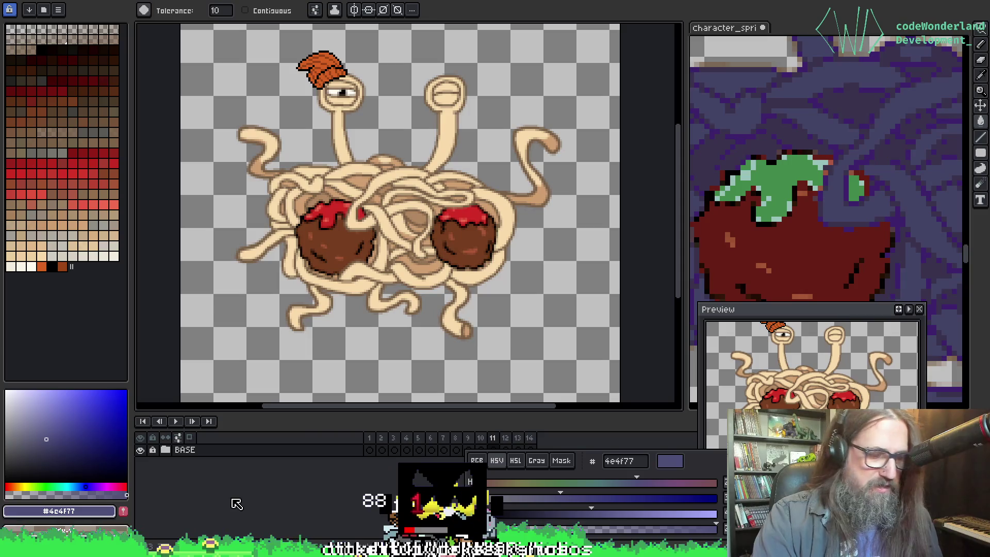
Step: Duplicate the BASE group, rename the copy 'friendly', and select its body layer
click(220, 456)
key(ctrl+d)
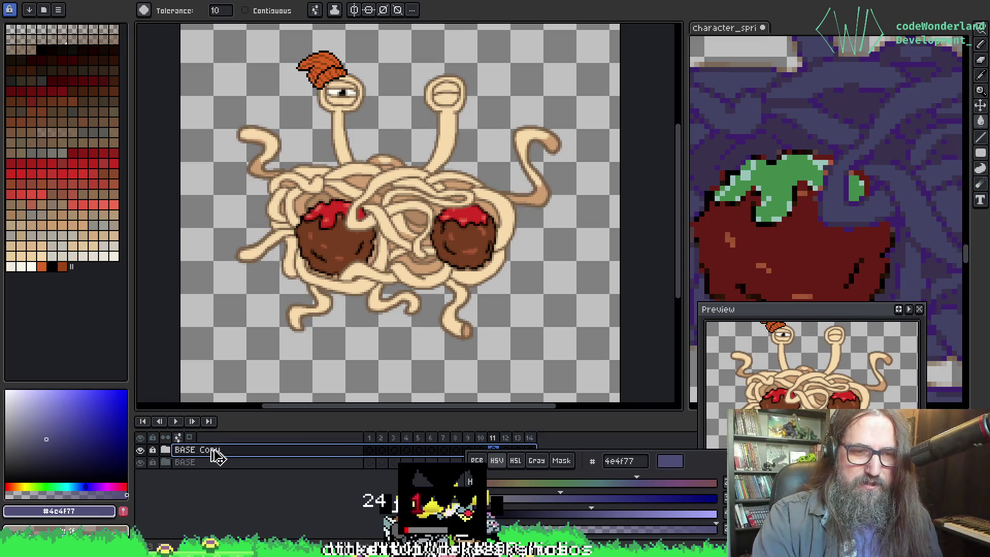
double_click(209, 454)
text(fr)
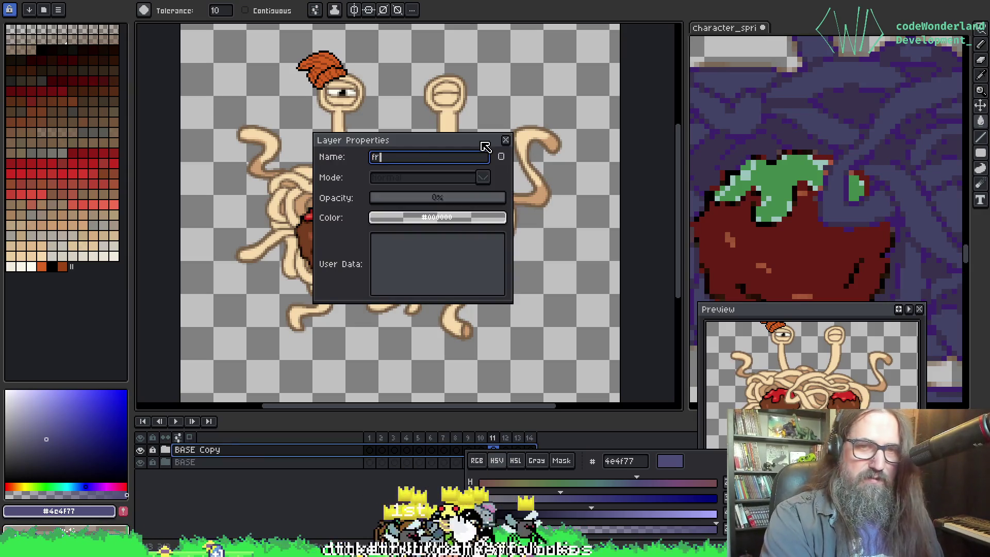
text(iendly)
key(Return)
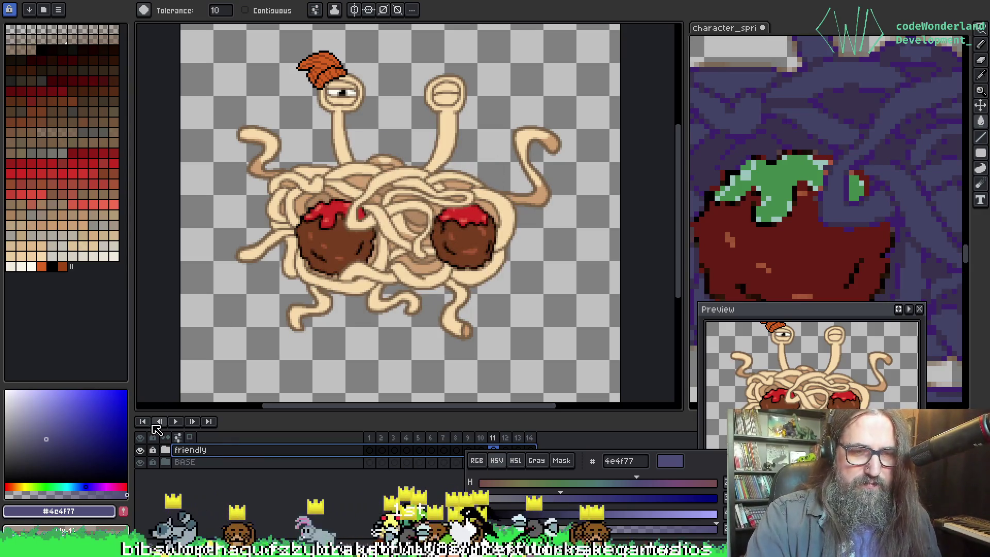
click(165, 450)
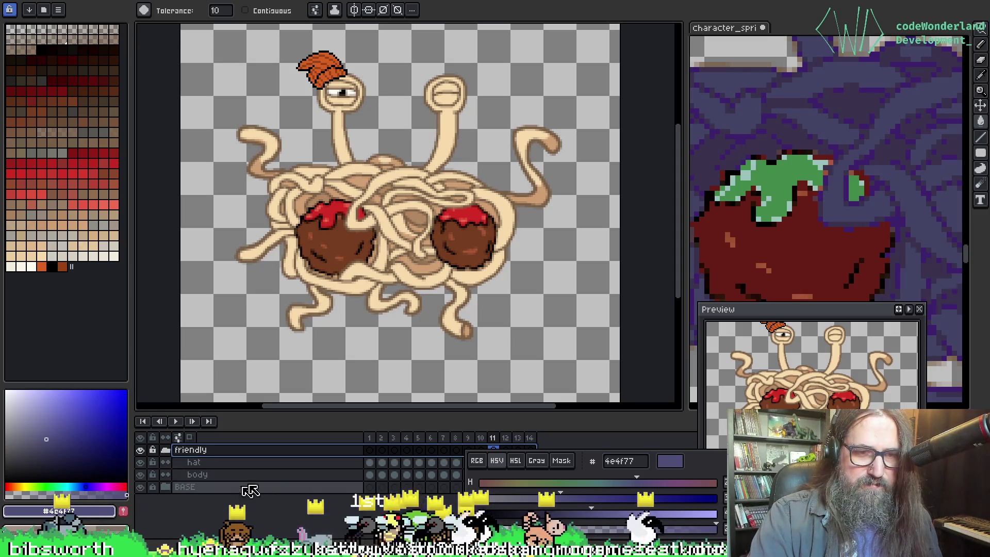
click(240, 474)
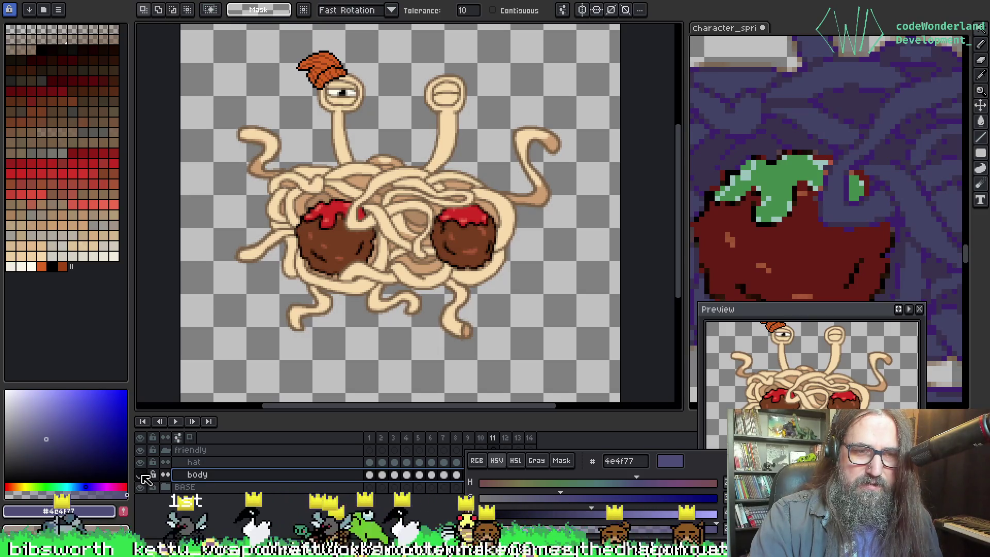
click(140, 475)
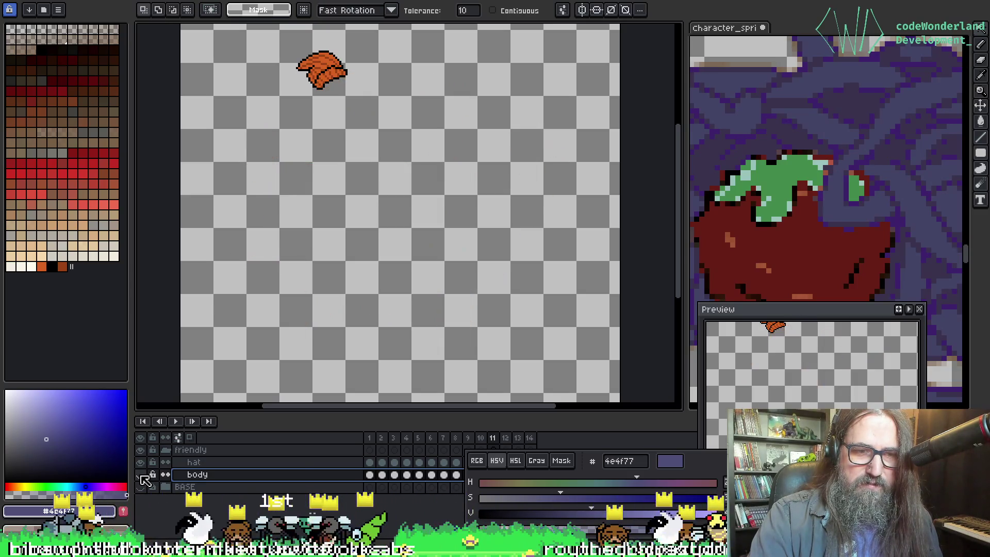
click(141, 475)
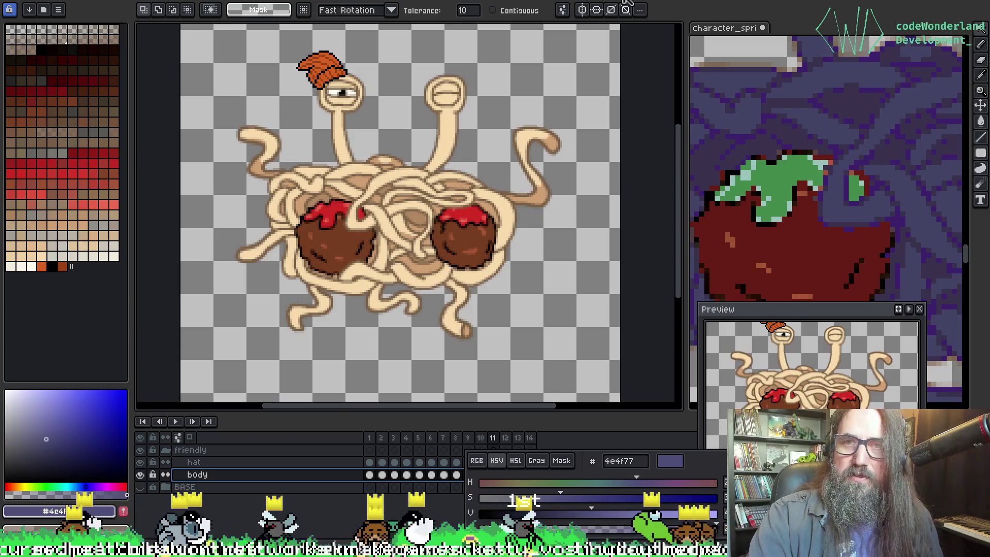
key(ctrl+Tab)
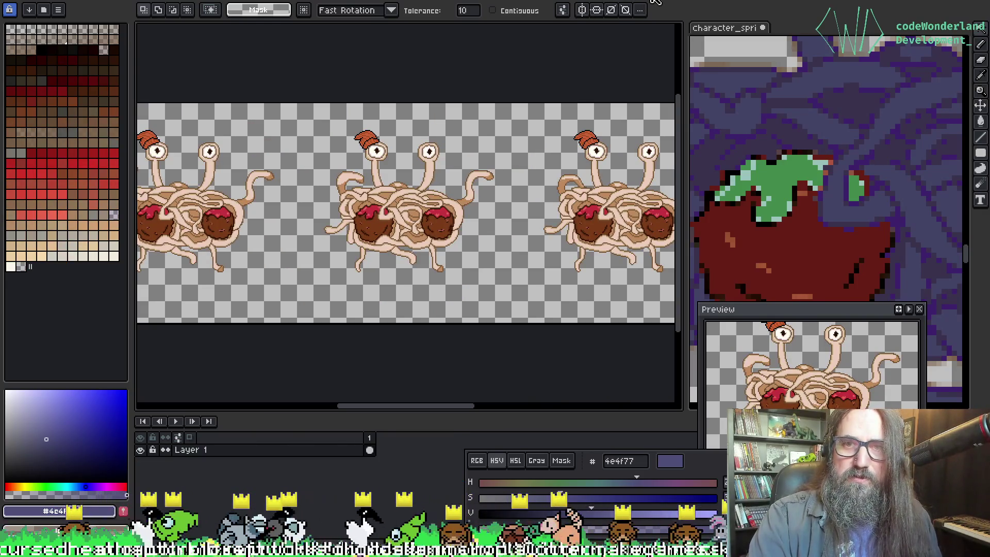
key(ctrl+Tab)
key(ctrl+Tab)
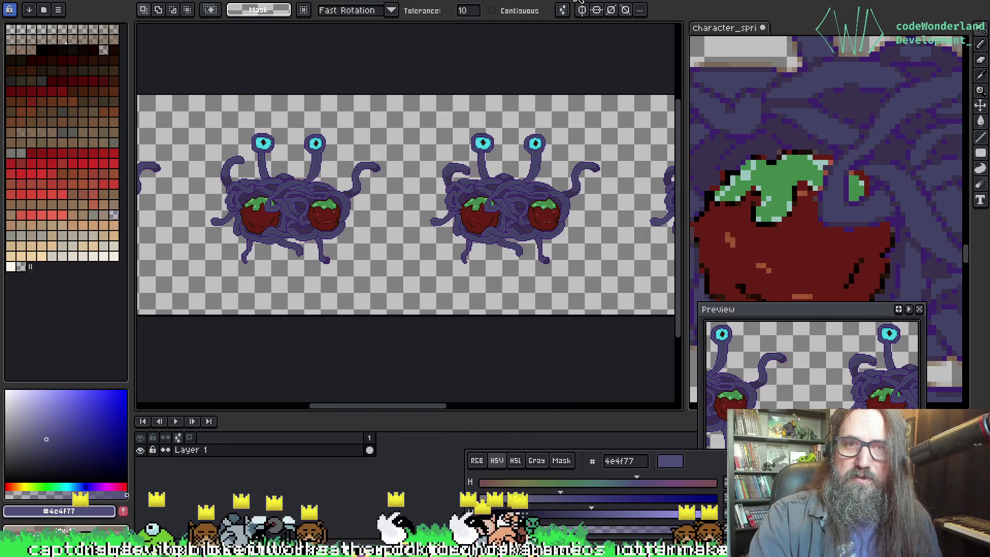
key(ctrl+Tab)
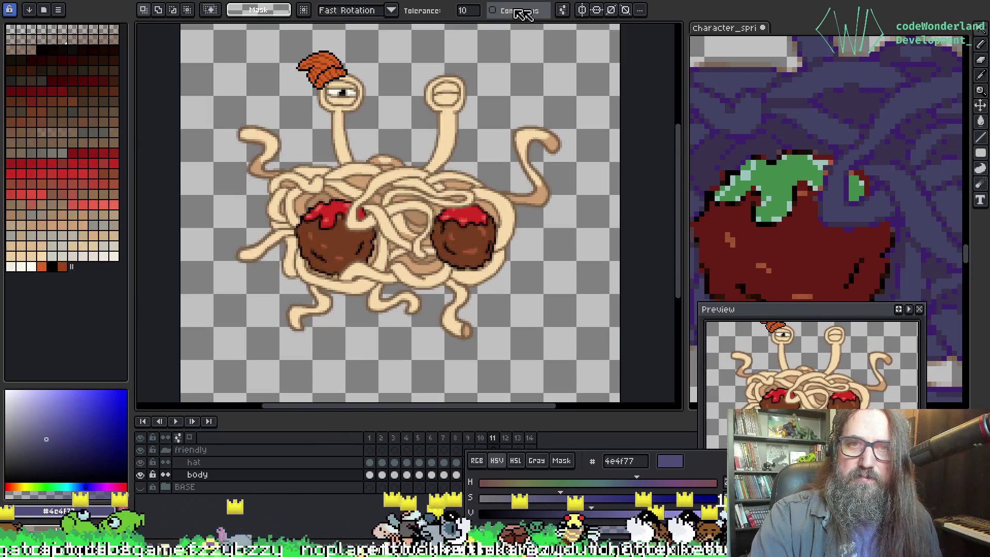
key(ctrl+Tab)
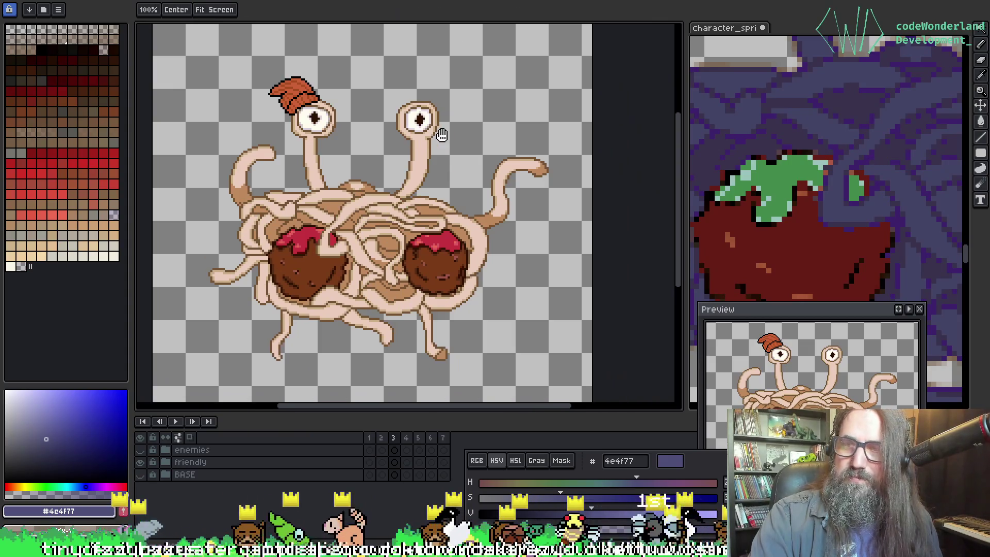
scroll(441, 134, up, 1)
scroll(444, 137, down, 3)
scroll(455, 173, up, 5)
scroll(454, 173, down, 2)
drag(365, 195, 365, 252)
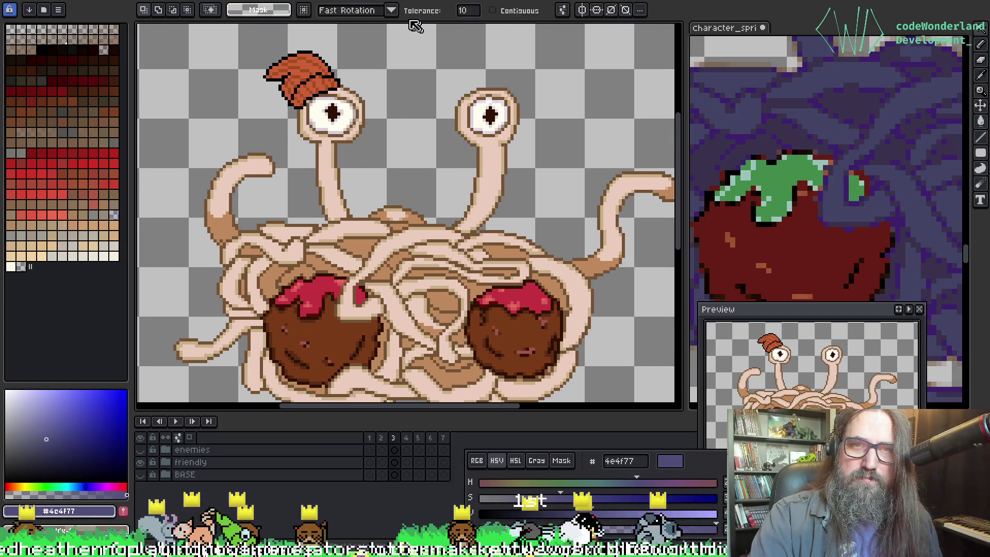
key(ctrl+Tab)
key(ctrl+Tab)
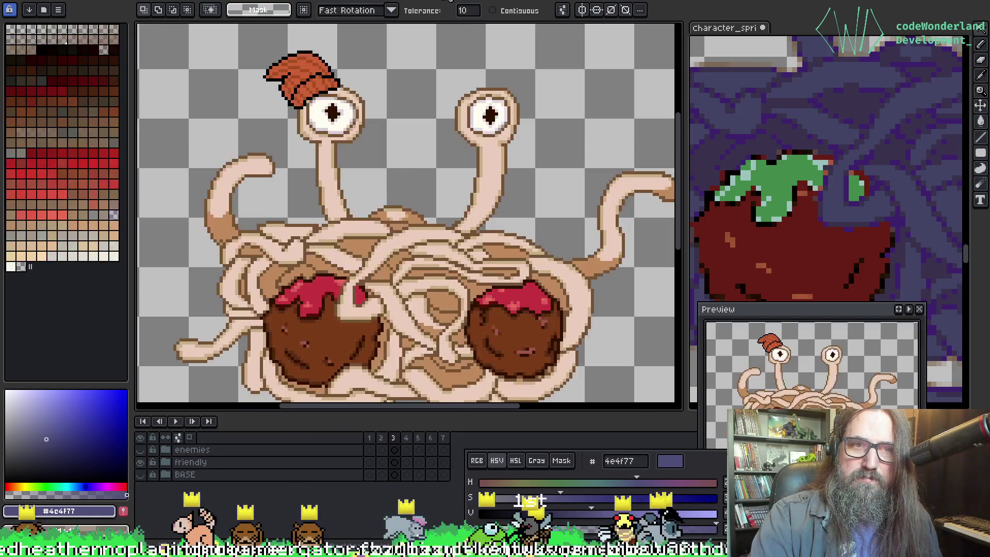
scroll(407, 214, down, 3)
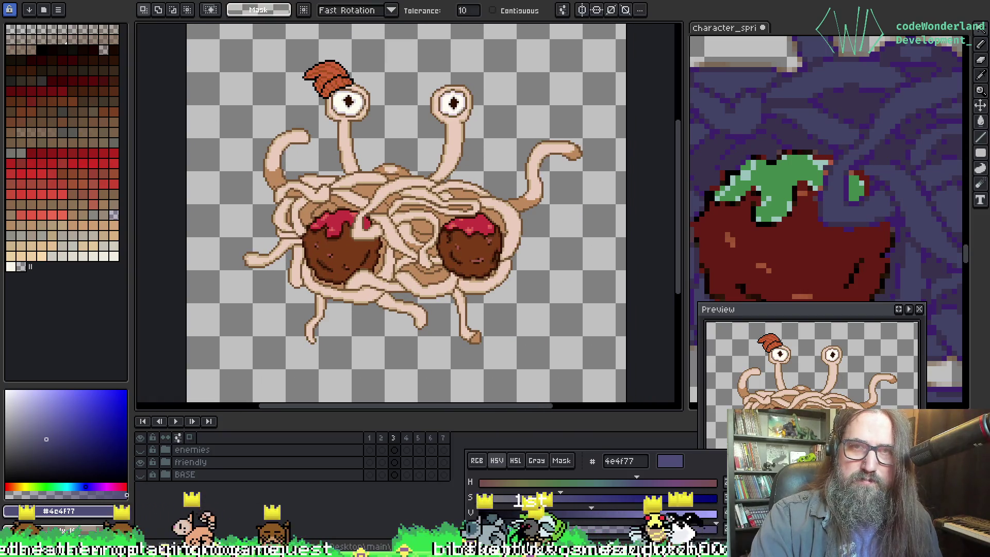
key(ctrl+Tab)
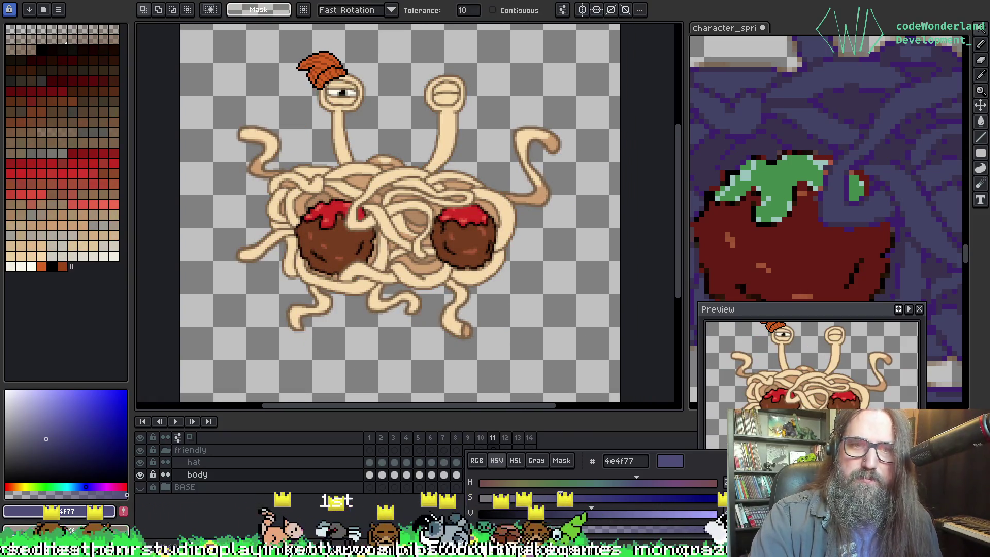
key(ctrl+Tab)
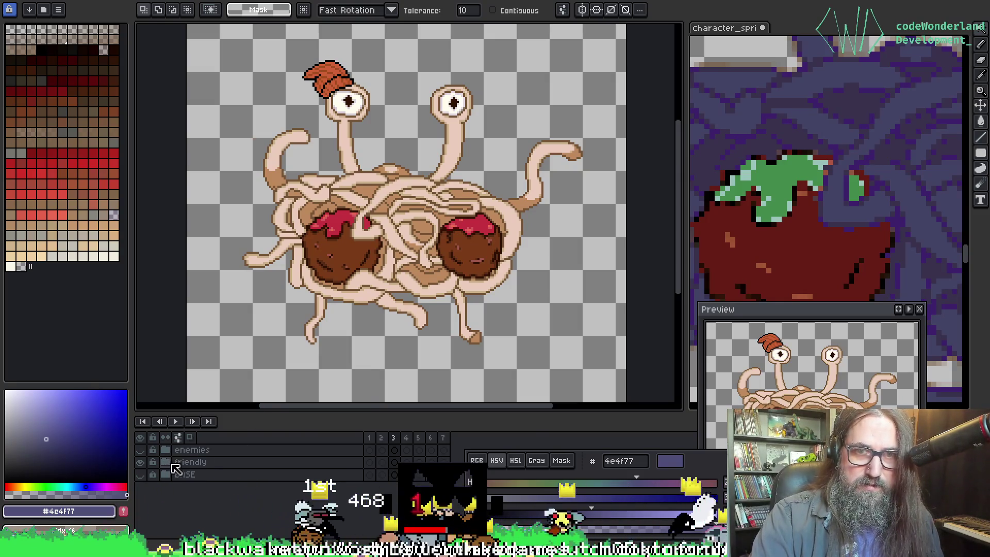
Step: Expand the friendly group and insert a new Layer 1 above the body layer
click(165, 462)
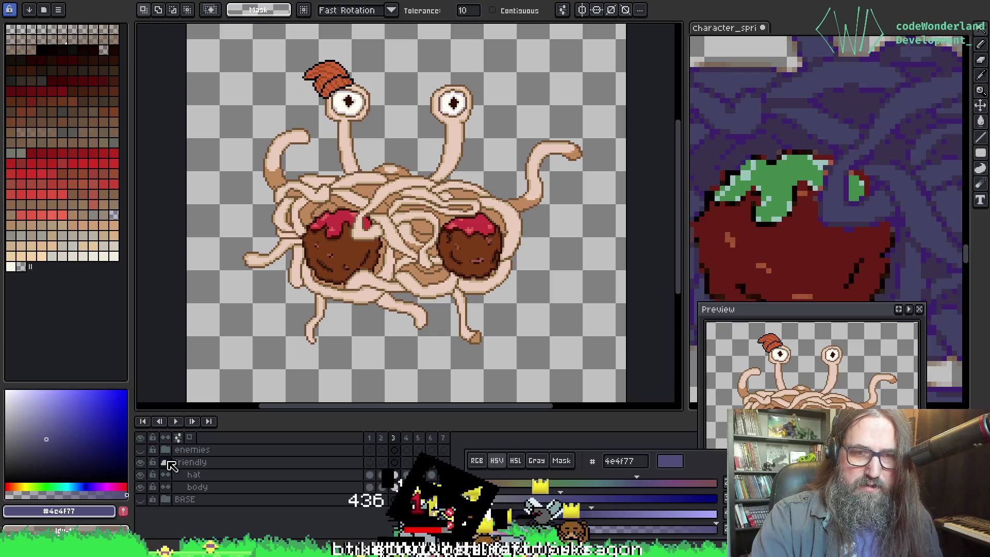
click(443, 475)
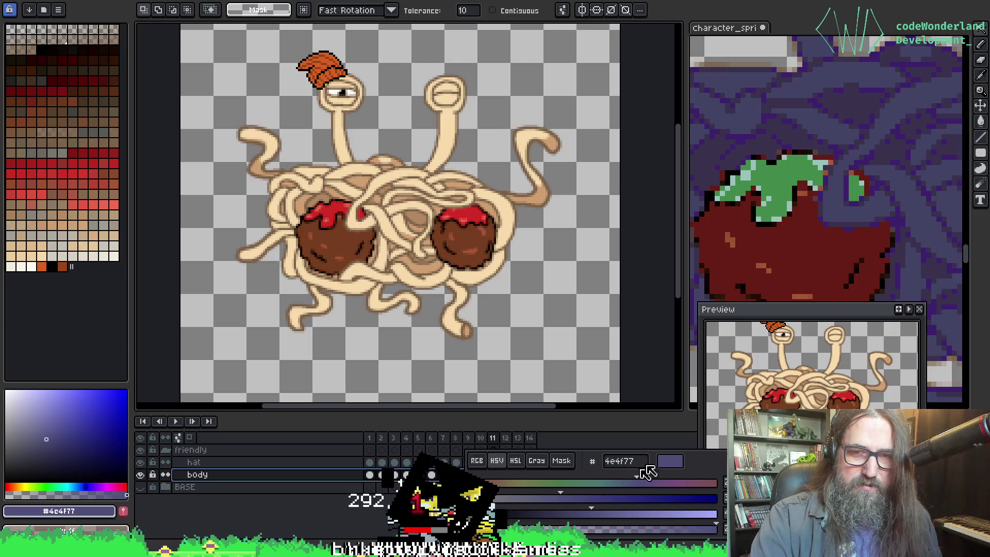
mouse_move(720, 470)
mouse_down()
mouse_move(857, 498)
mouse_move(894, 468)
mouse_up()
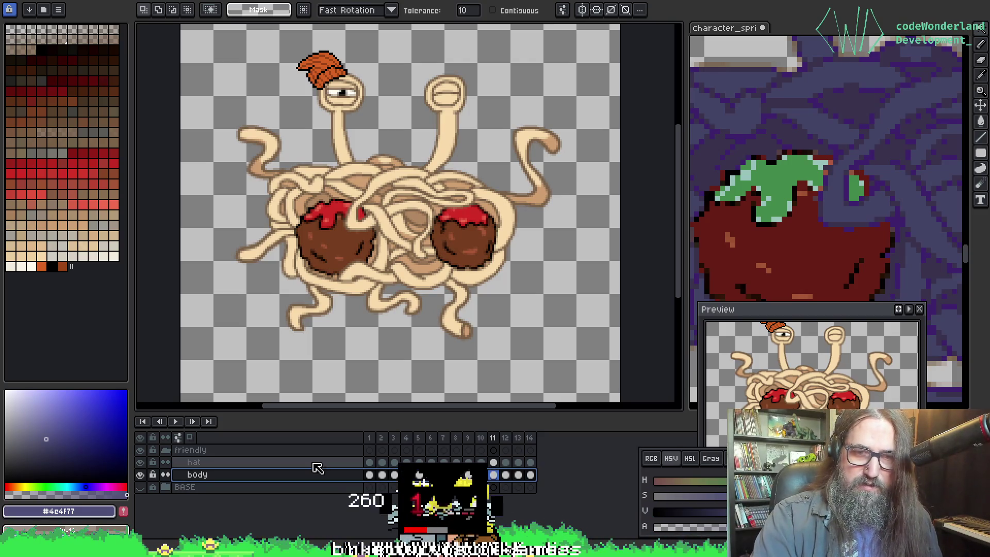
click(369, 478)
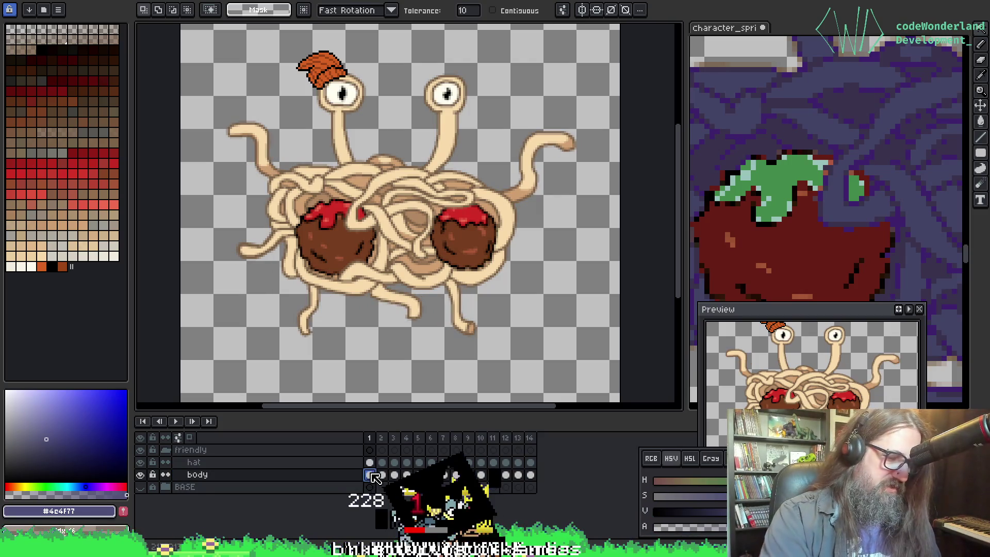
key(shift+n)
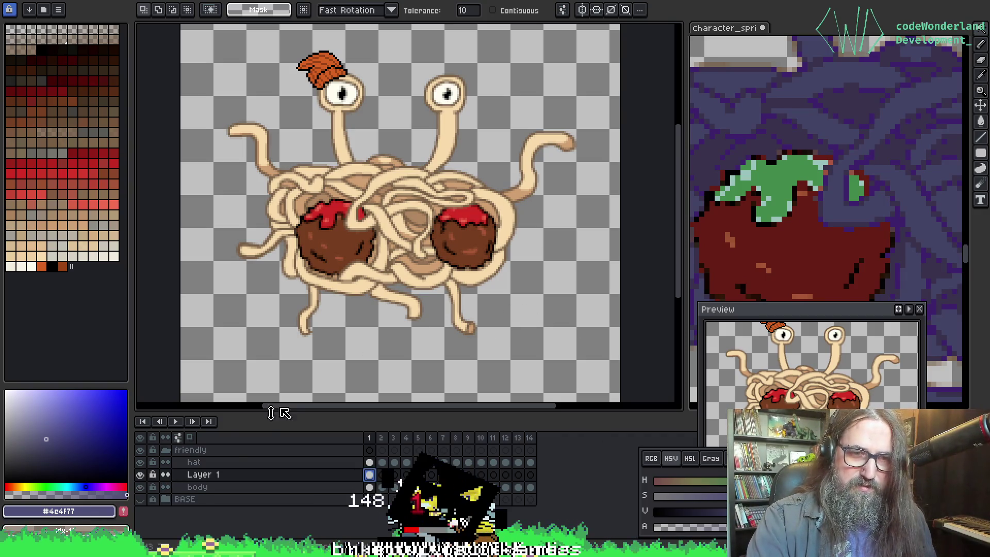
Step: Compare Layer 1 against the other sprite version by switching documents and toggling layer visibility
click(381, 477)
click(369, 475)
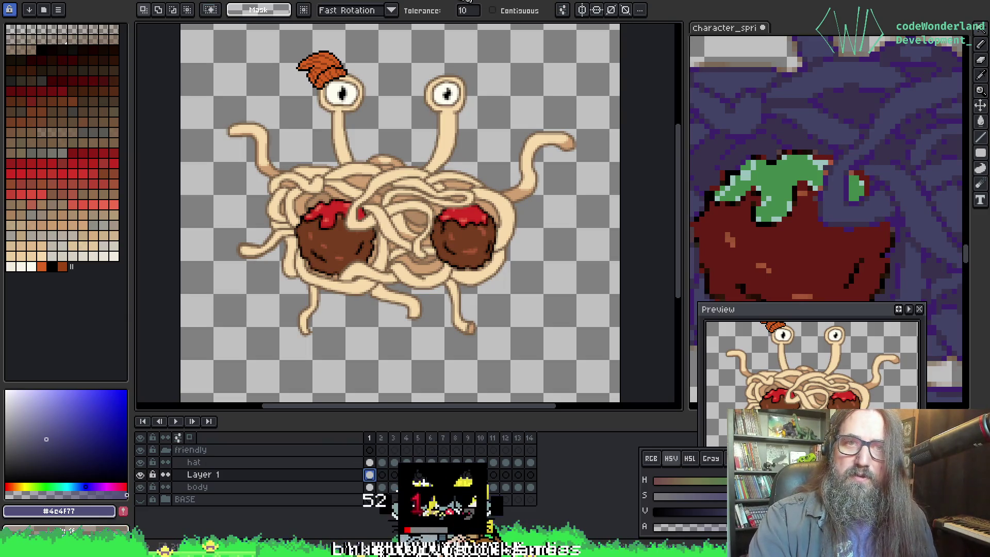
key(ctrl+Tab)
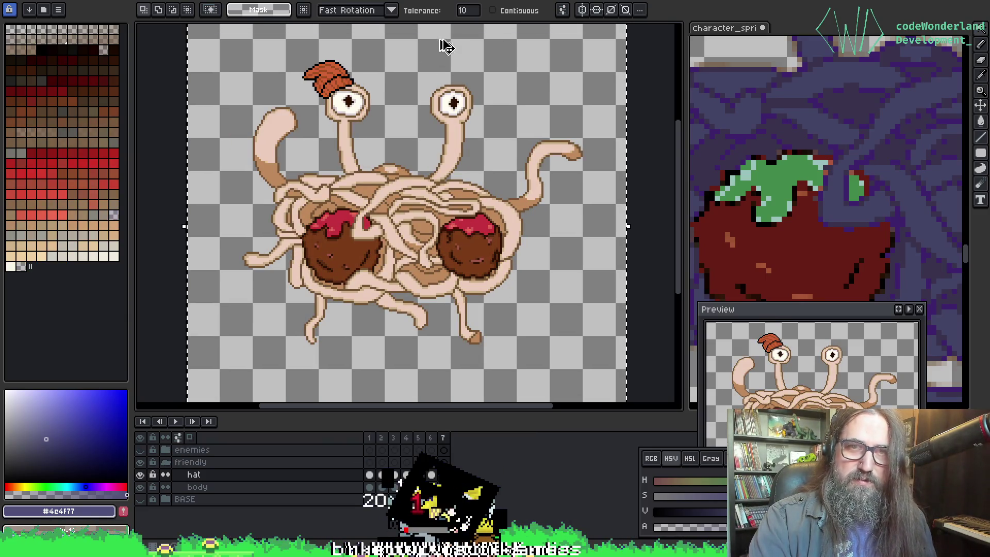
key(ctrl+Tab)
key(ctrl+t)
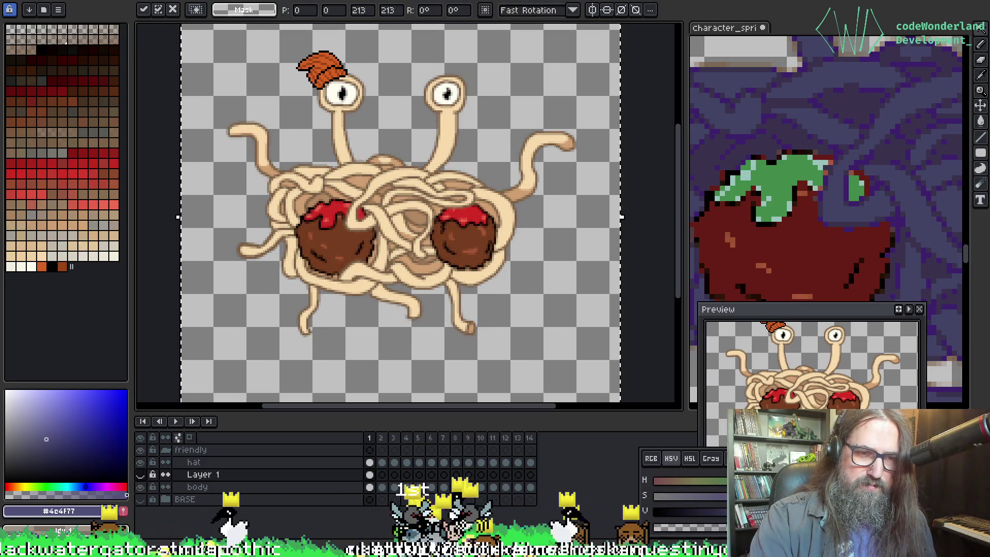
key(w)
click(140, 450)
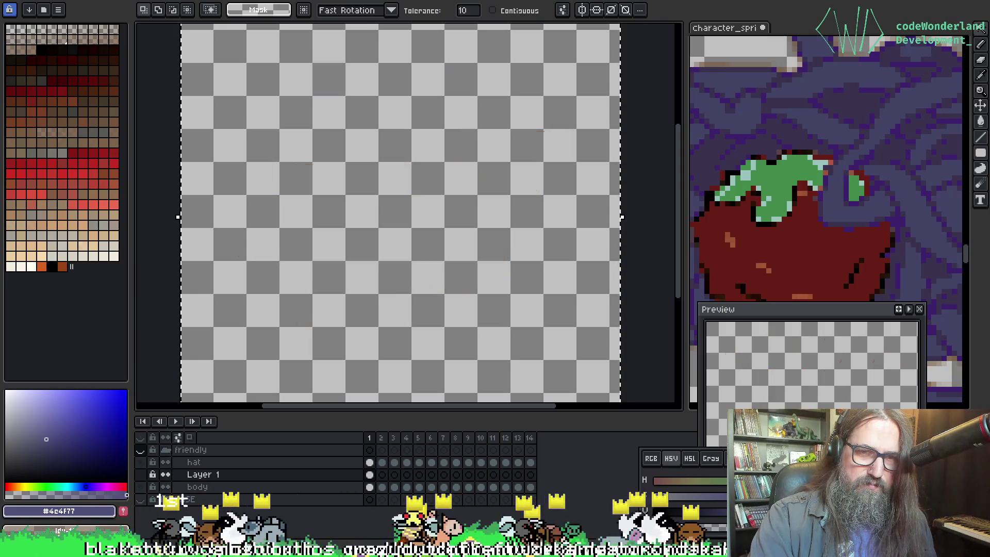
click(139, 450)
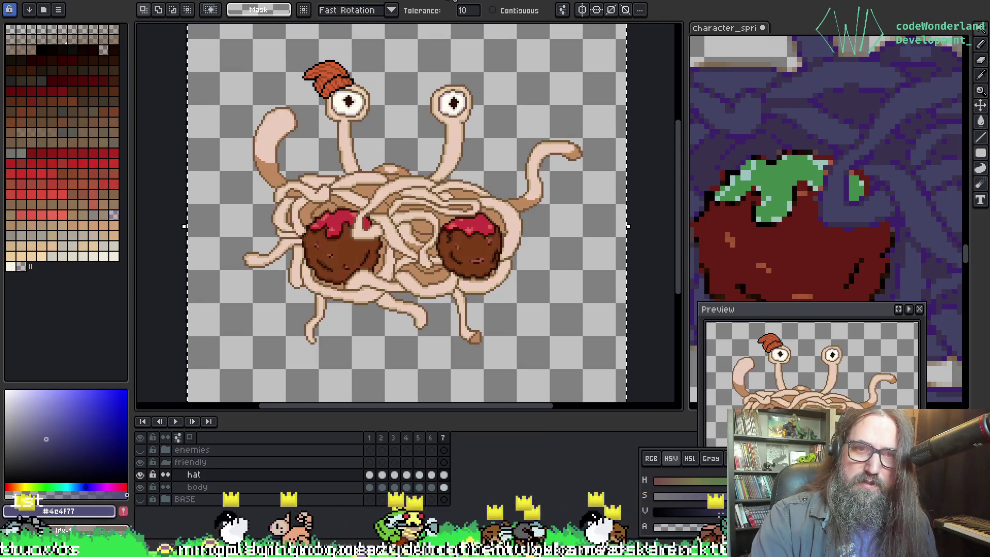
click(141, 475)
click(140, 475)
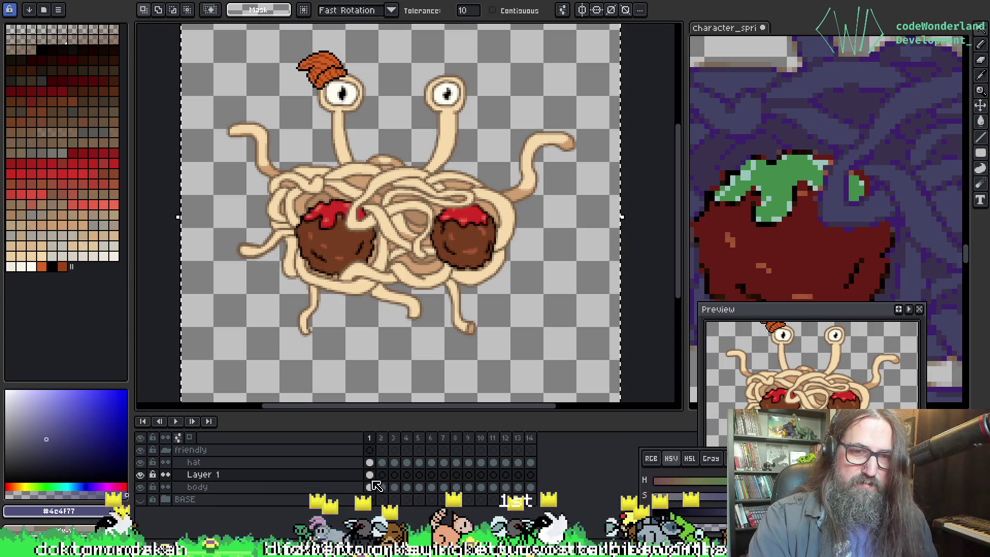
Step: Select Layer 1's first frame, then hide Layer 1's spaghetti overlay
click(370, 474)
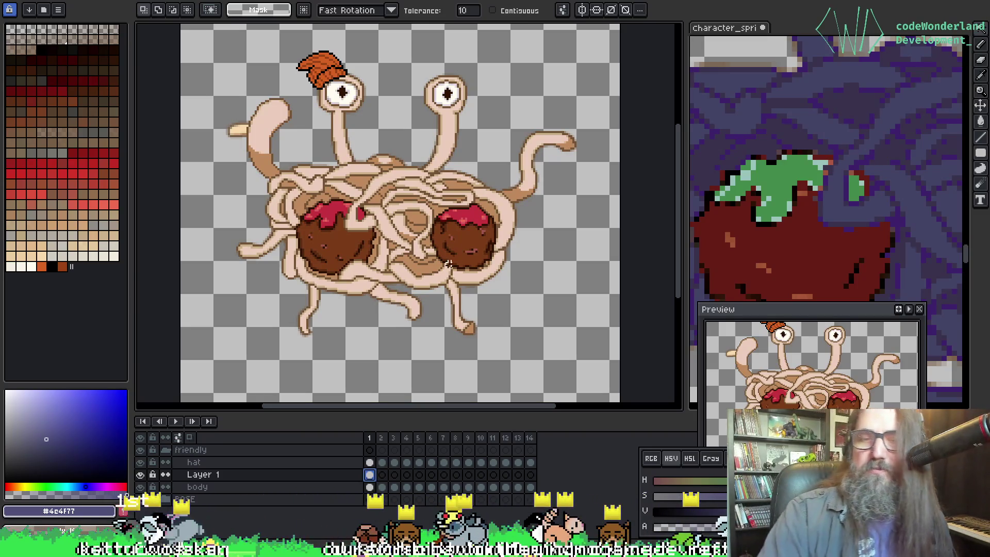
scroll(411, 196, up, 2)
scroll(392, 196, down, 2)
drag(361, 196, 385, 175)
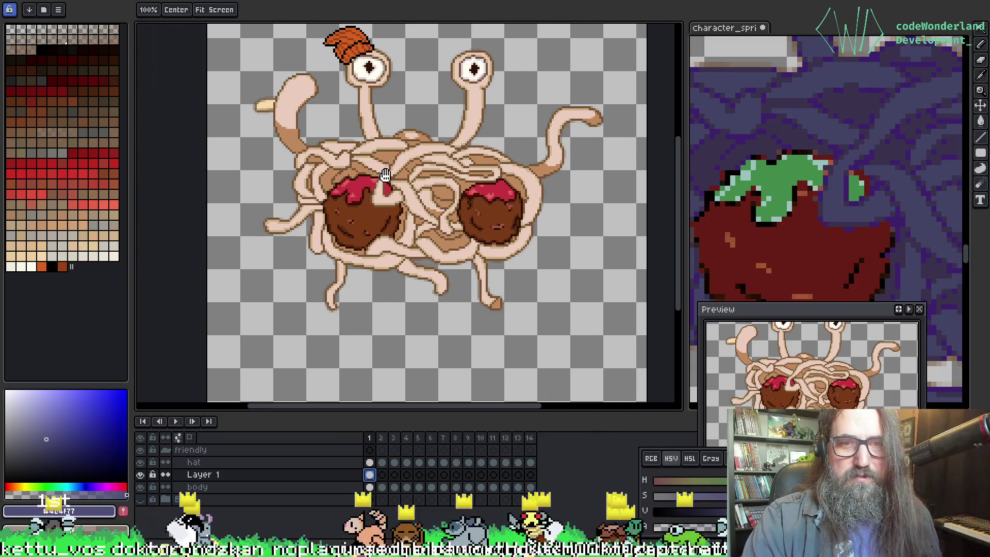
key(space)
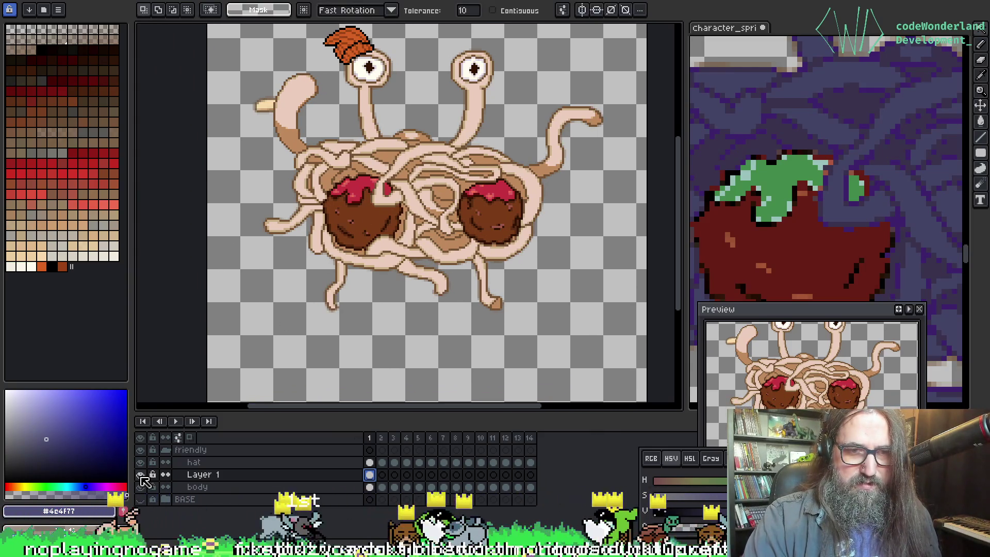
click(141, 475)
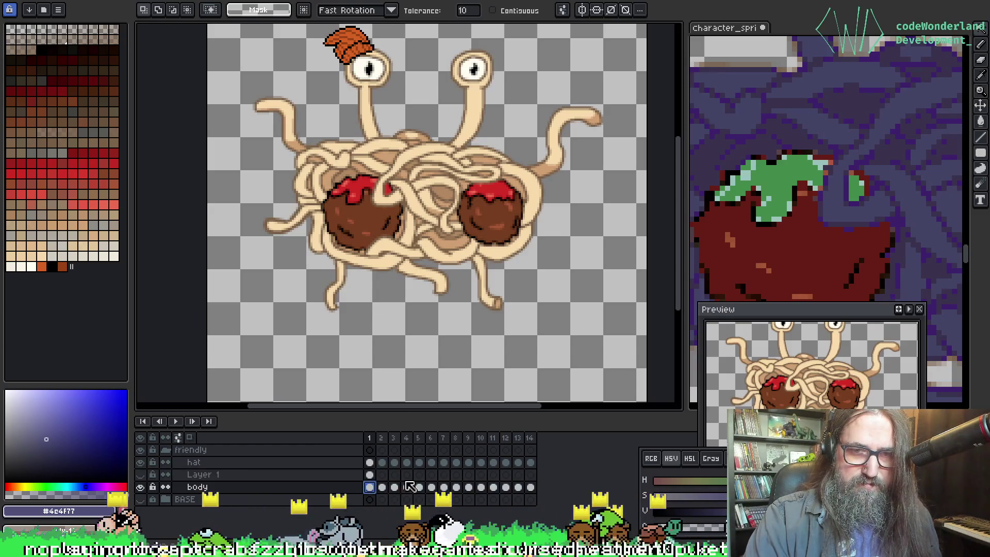
Step: Step through body frames 2, 3 and 5 and play the animation to review it
click(383, 488)
scroll(303, 243, up, 2)
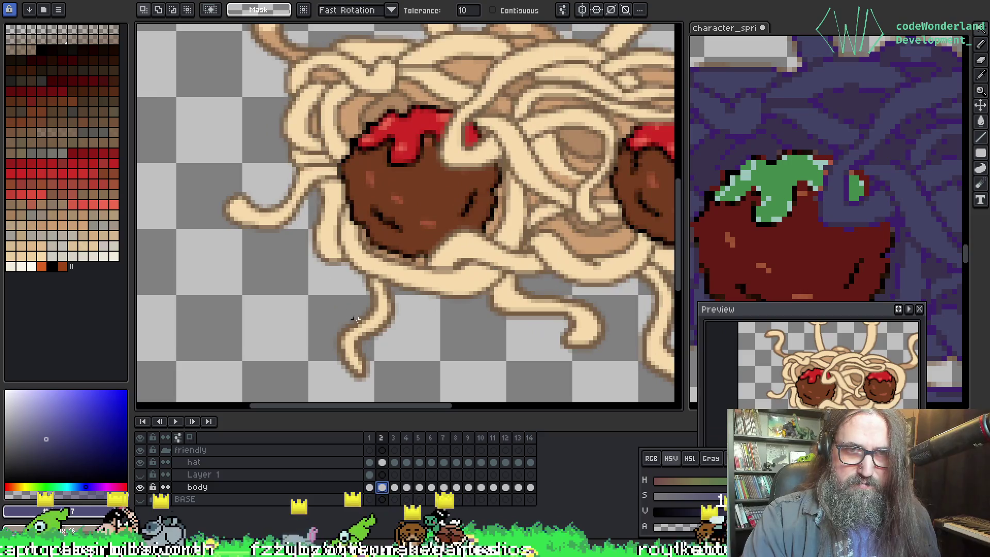
click(395, 487)
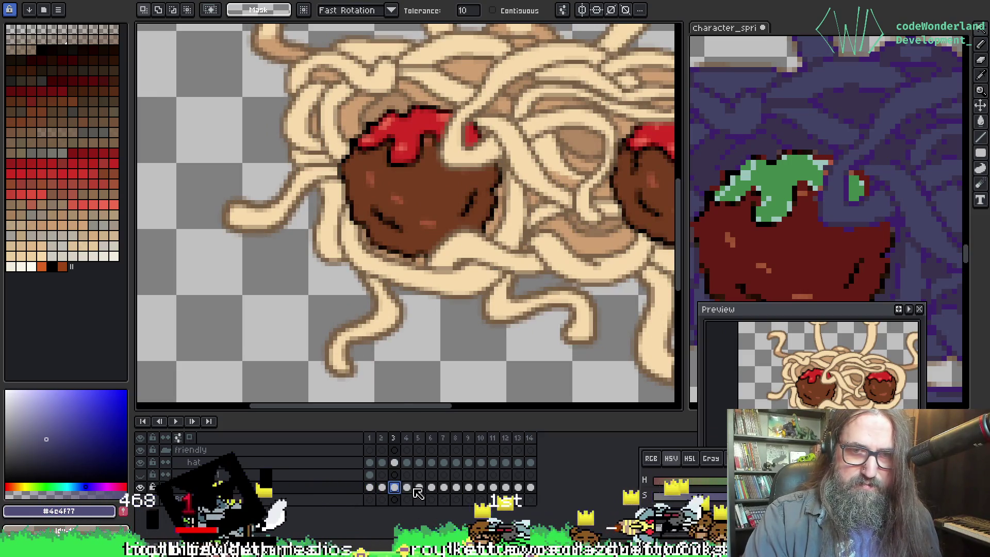
click(420, 488)
mouse_move(518, 318)
mouse_down()
mouse_move(226, 316)
mouse_move(376, 283)
mouse_up()
scroll(376, 284, down, 1)
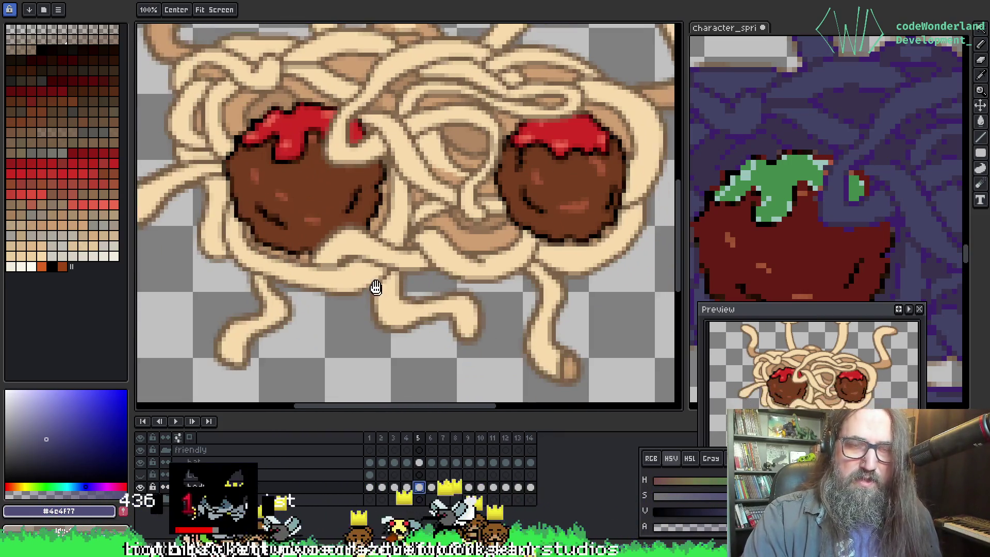
scroll(376, 226, up, 2)
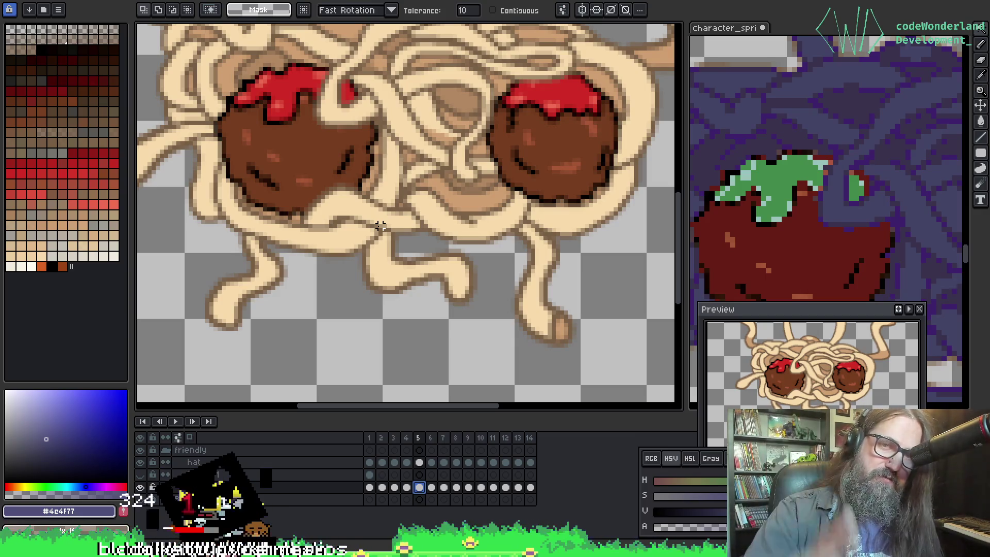
scroll(381, 225, down, 2)
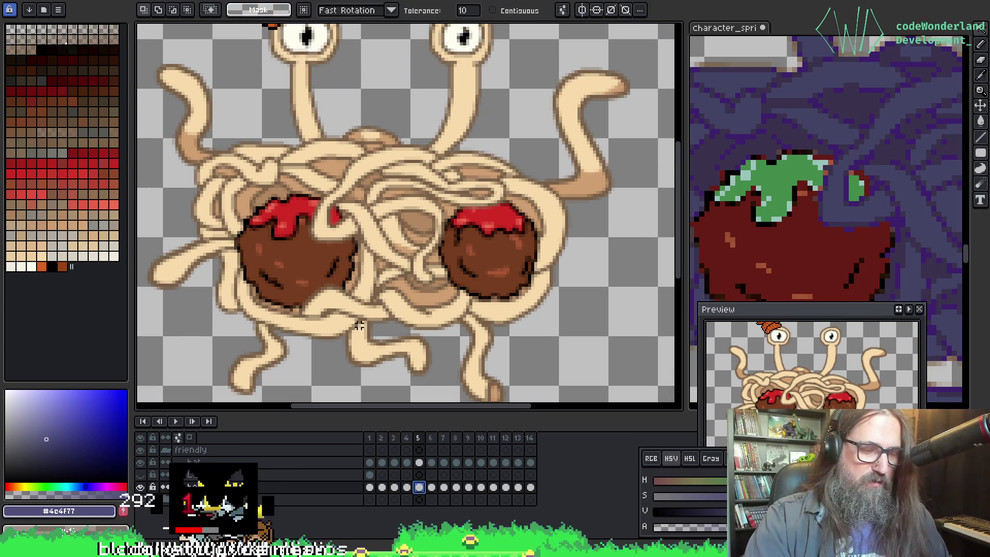
key(Return)
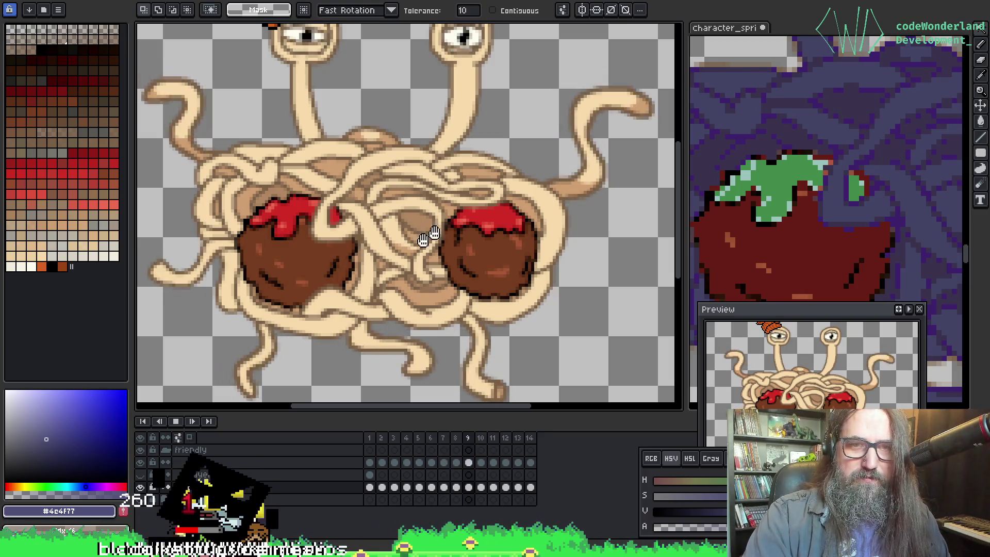
key(Return)
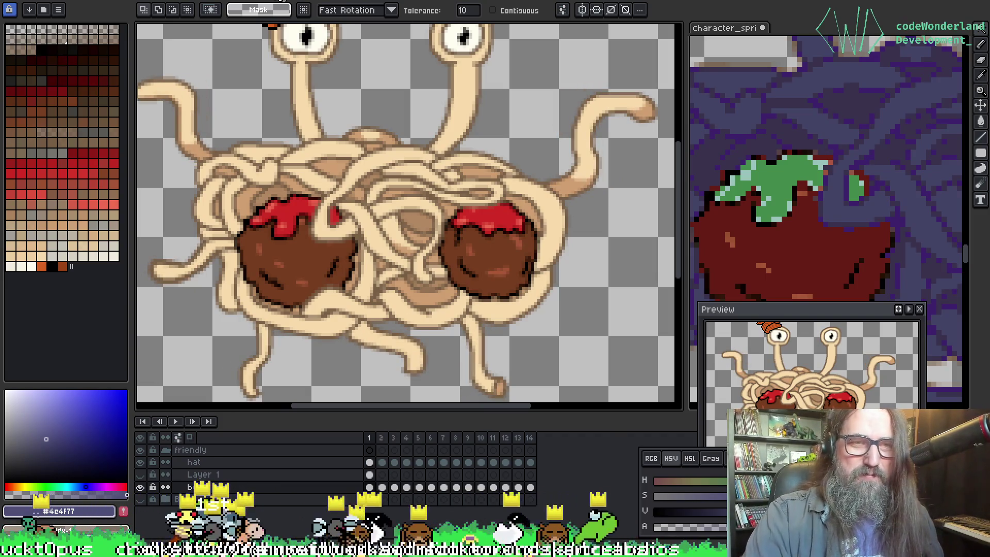
scroll(314, 251, up, 5)
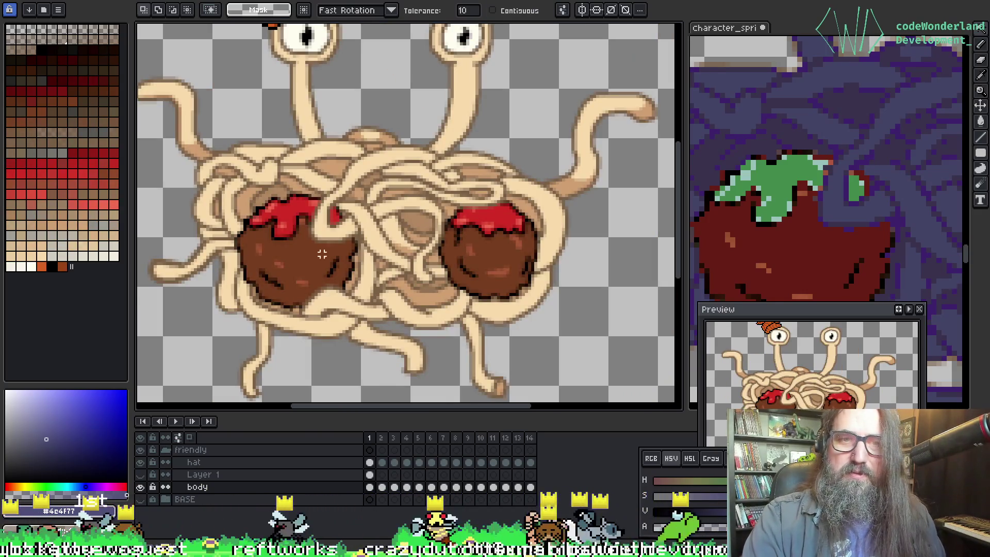
Step: Try outlining the left noodle edge in white with the pencil, then undo the line
scroll(322, 254, up, 6)
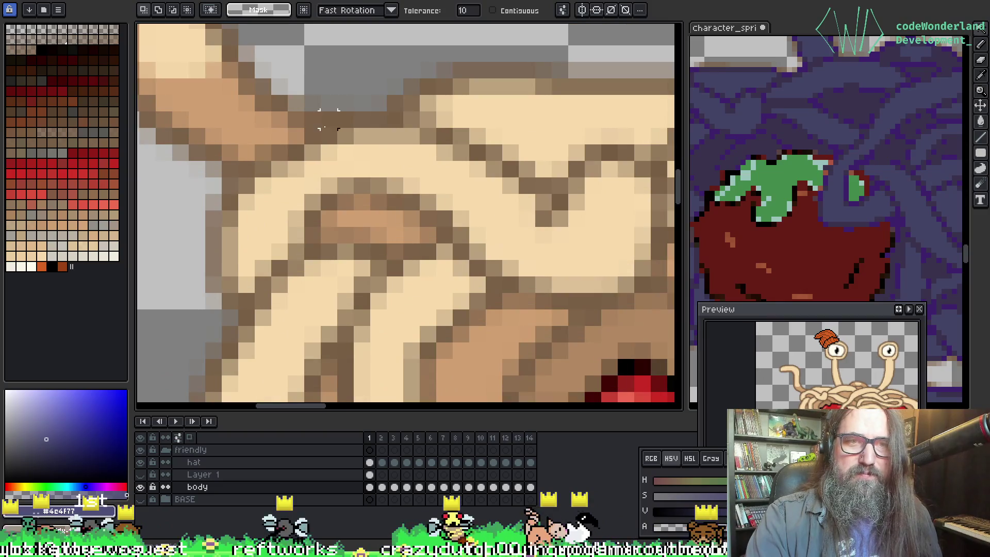
click(312, 120)
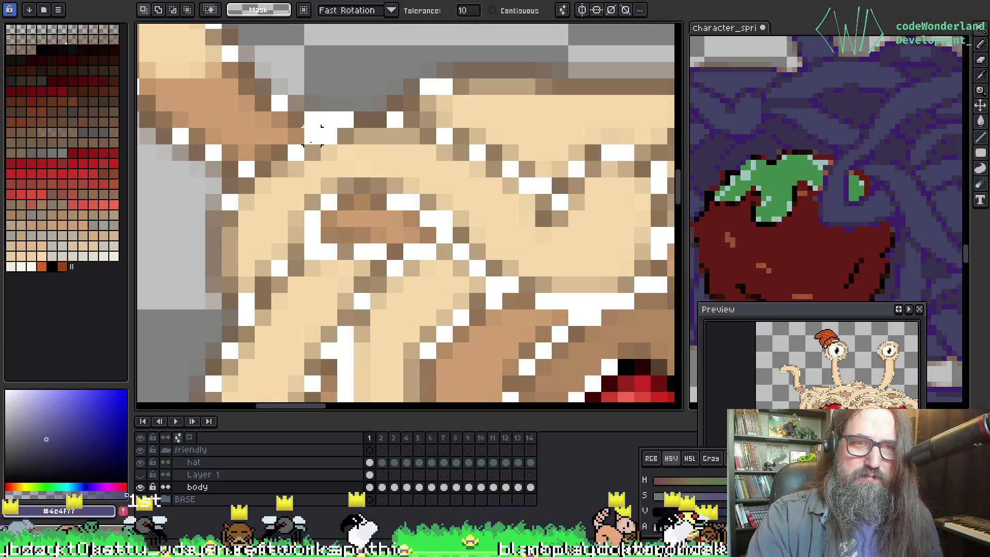
key(ctrl+shift+a)
key(r)
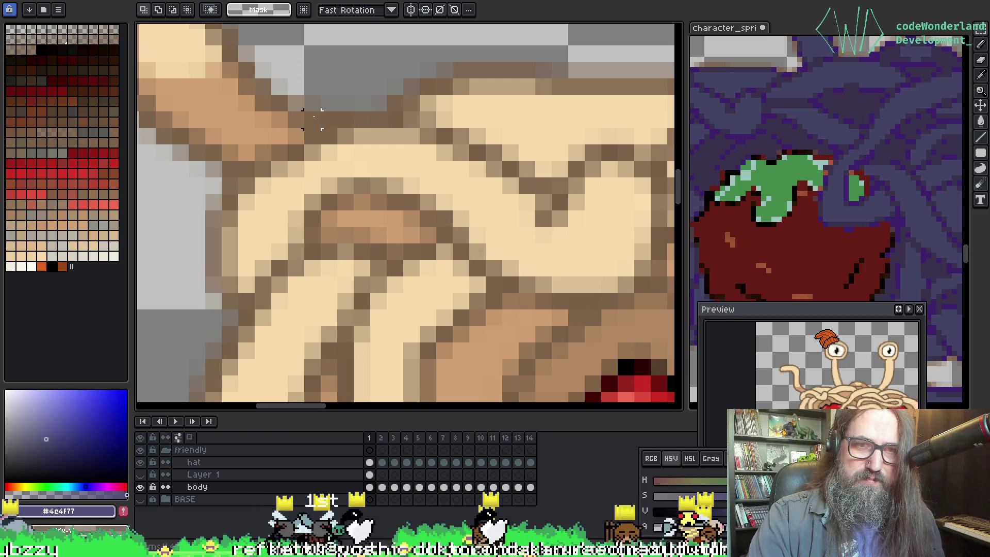
drag(309, 117, 276, 160)
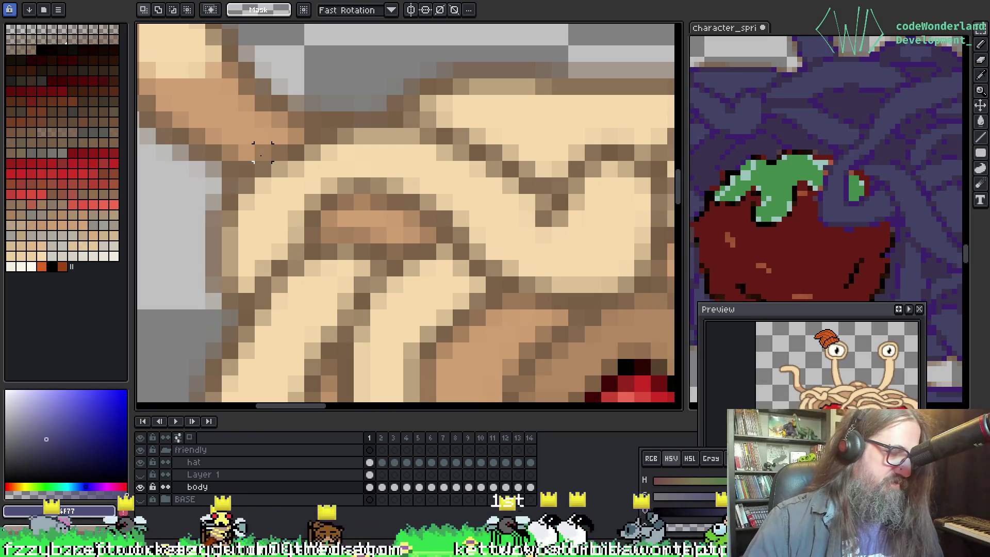
key(b)
mouse_move(379, 120)
mouse_down()
mouse_move(324, 120)
mouse_move(296, 152)
mouse_move(247, 170)
mouse_move(213, 203)
mouse_move(213, 270)
mouse_move(206, 168)
mouse_up()
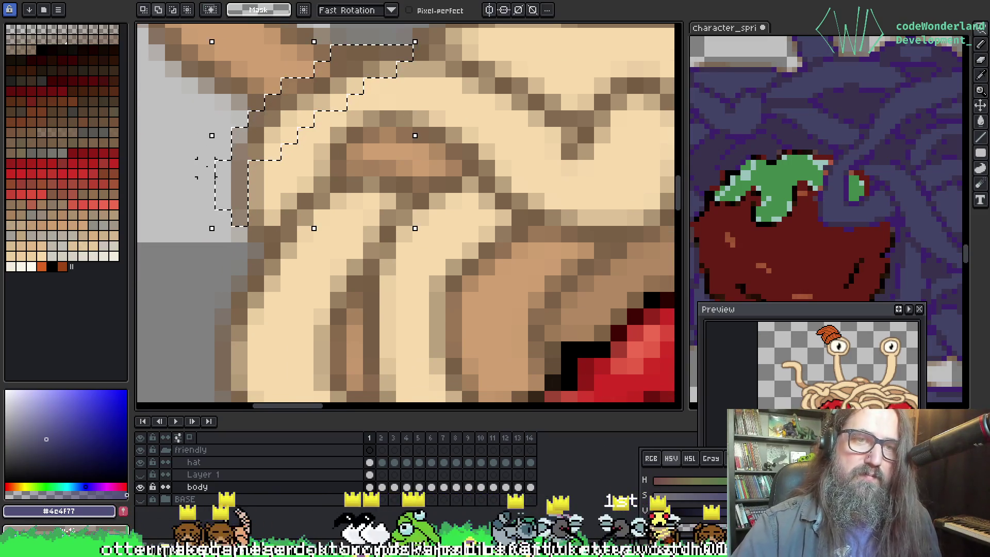
mouse_move(282, 215)
mouse_down()
mouse_move(282, 148)
mouse_move(221, 265)
mouse_up()
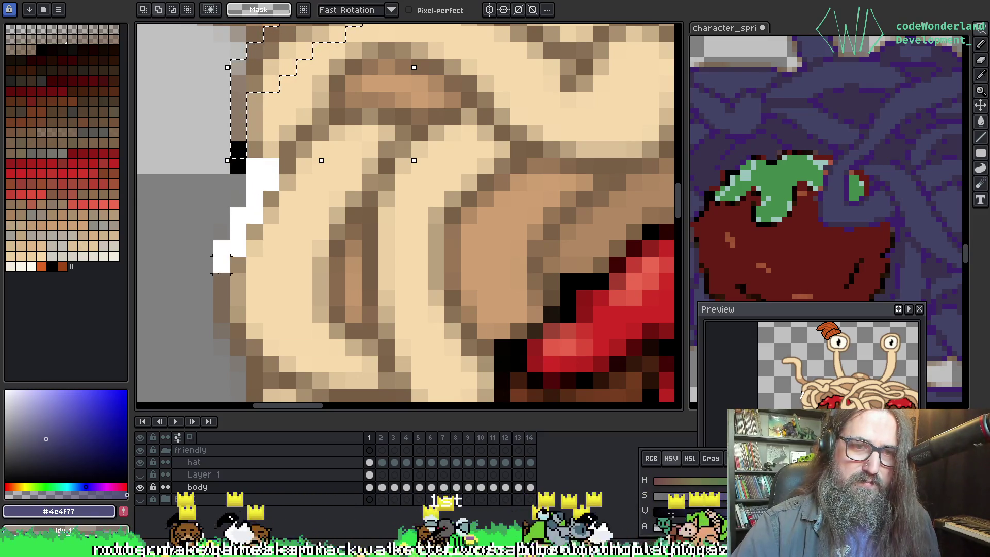
key(ctrl+z)
Step: Draw a test white stroke down the spaghetti's left edge, then undo it and the selection
drag(243, 310, 238, 148)
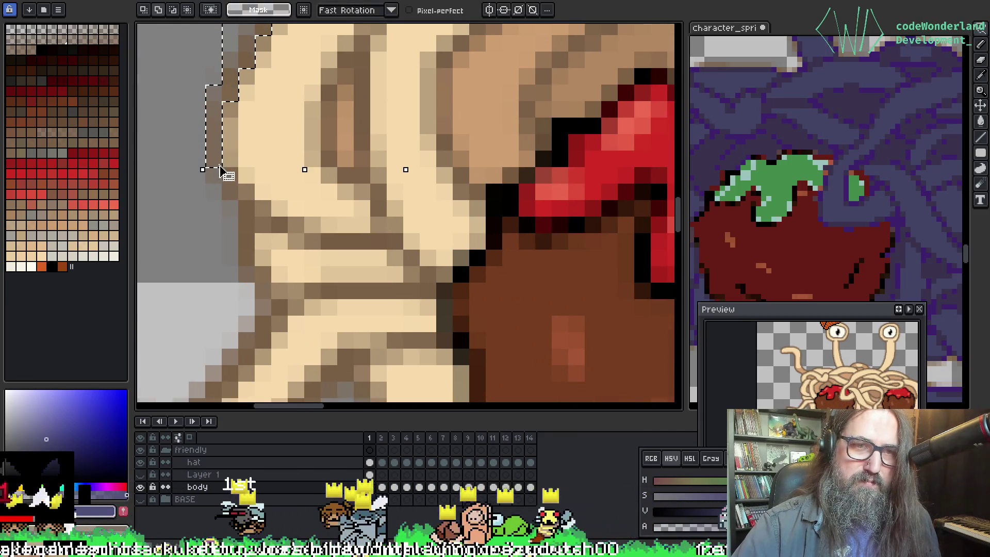
scroll(207, 156, down, 2)
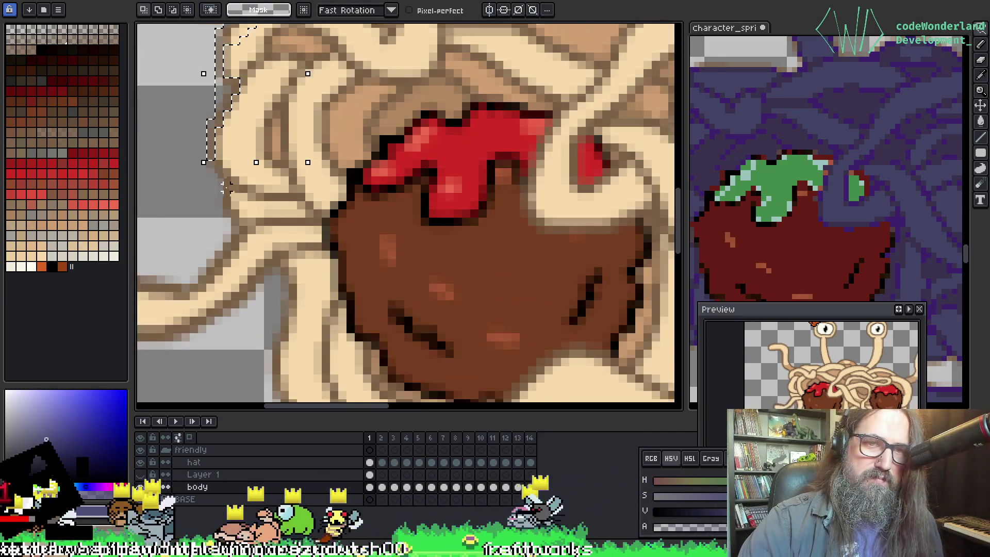
scroll(227, 187, down, 5)
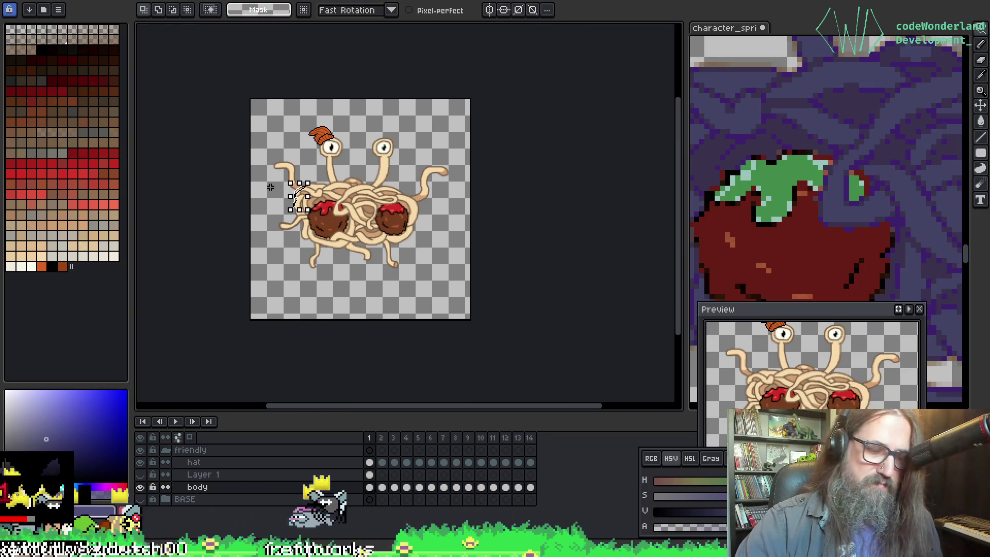
scroll(264, 200, up, 5)
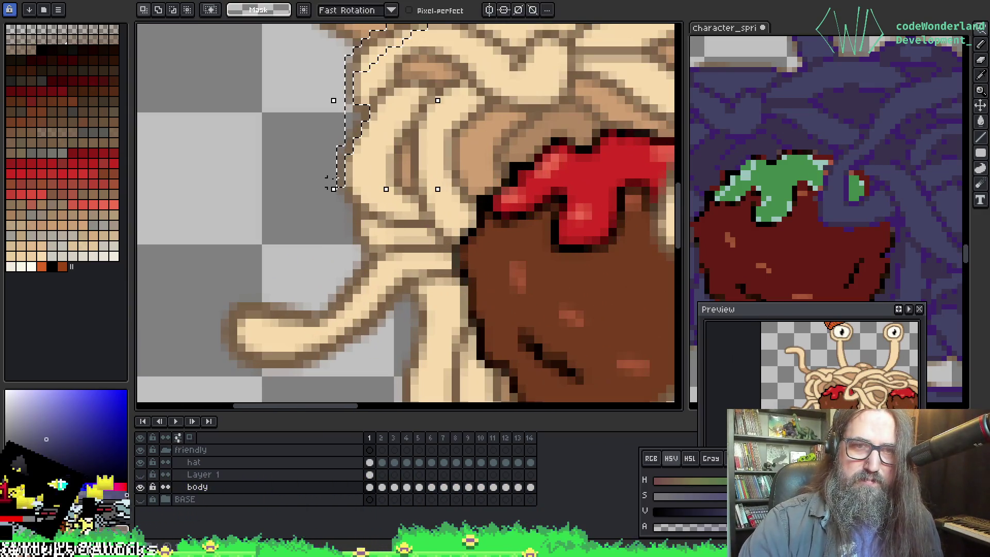
mouse_move(334, 180)
mouse_down()
mouse_move(294, 62)
mouse_move(253, 80)
mouse_move(254, 98)
mouse_up()
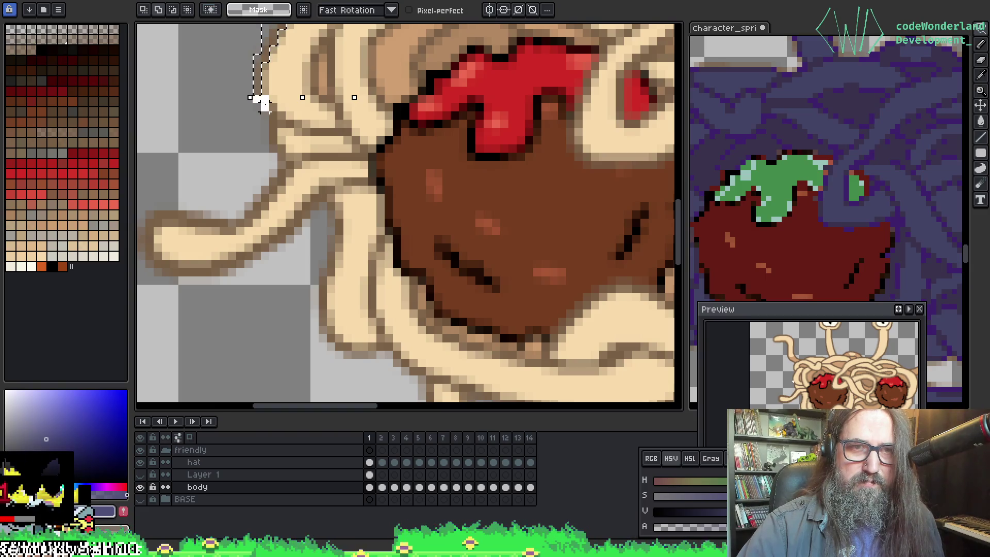
drag(273, 132, 278, 147)
key(ctrl+z)
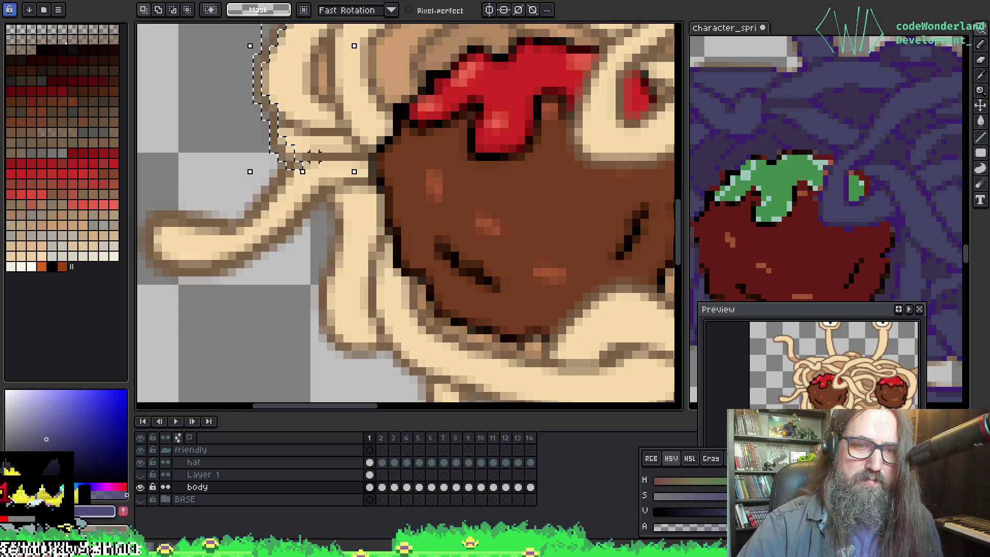
key(ctrl+z)
Step: Show Layer 1, make it the working layer, and save the sprite
key(g)
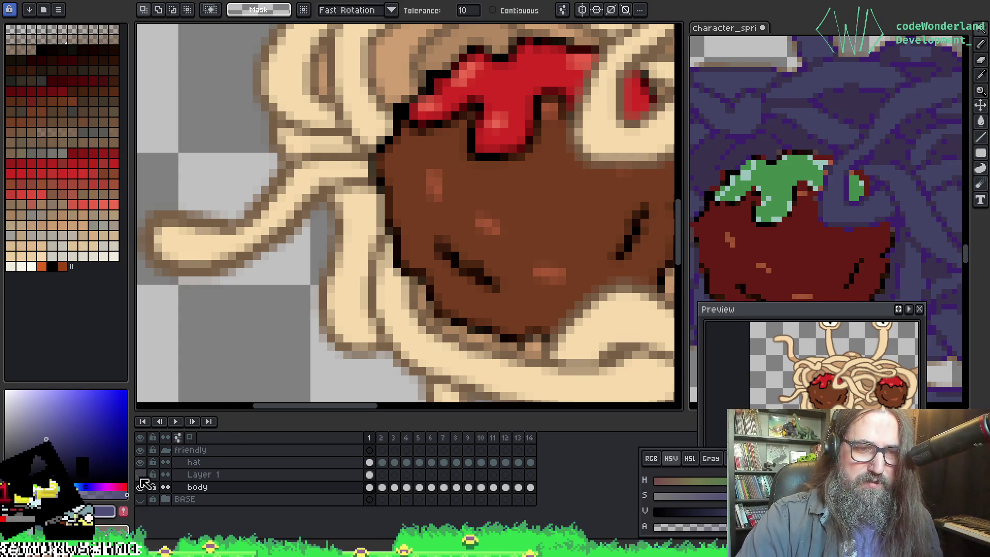
click(140, 475)
click(331, 479)
key(ctrl+s)
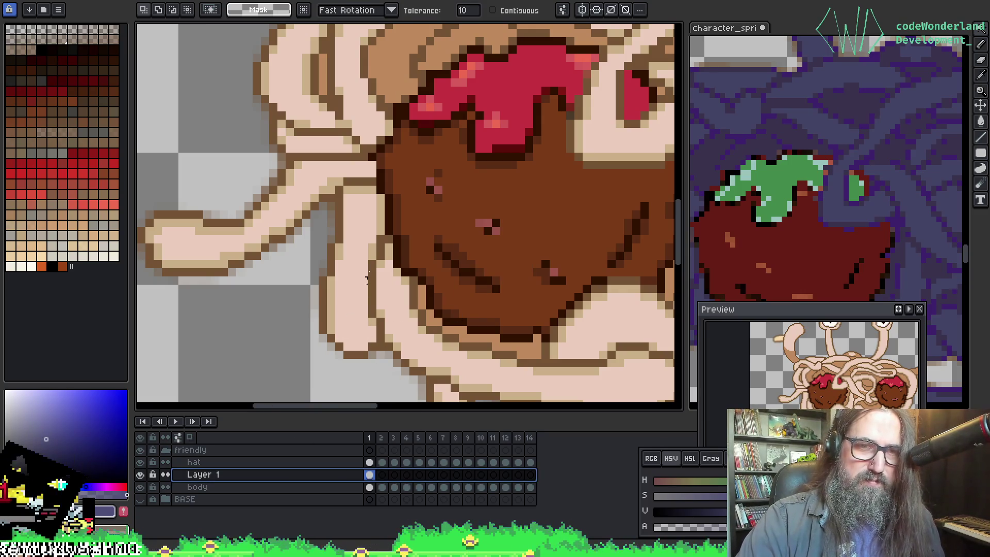
Step: Test-fill the empty background twice to check the outline for gaps, undoing each fill
click(282, 375)
key(ctrl+z)
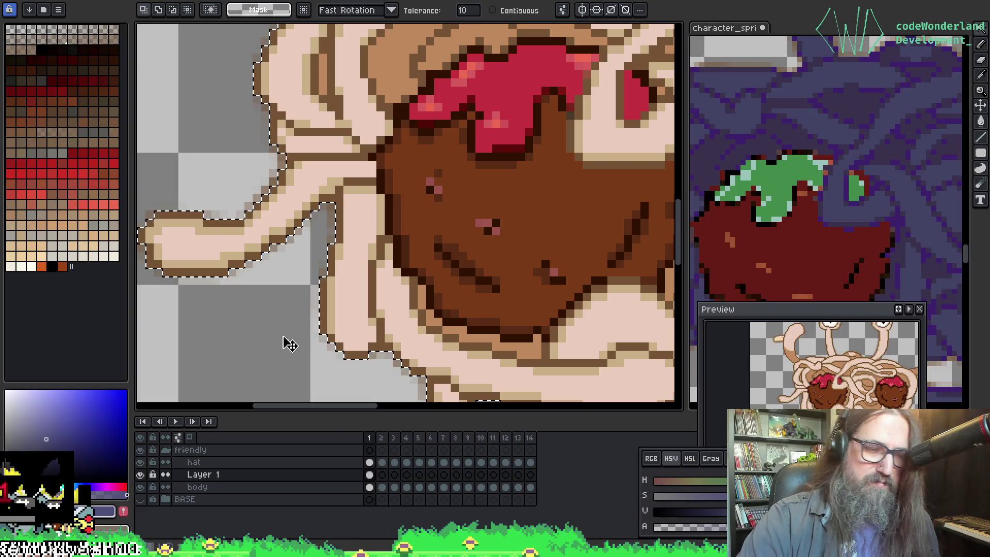
scroll(356, 178, down, 2)
scroll(361, 134, down, 1)
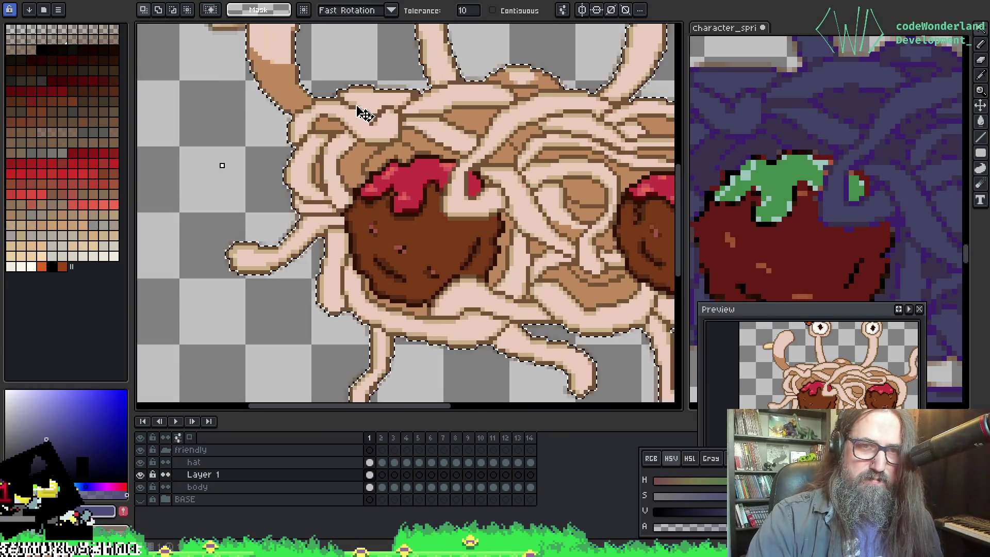
scroll(283, 168, up, 4)
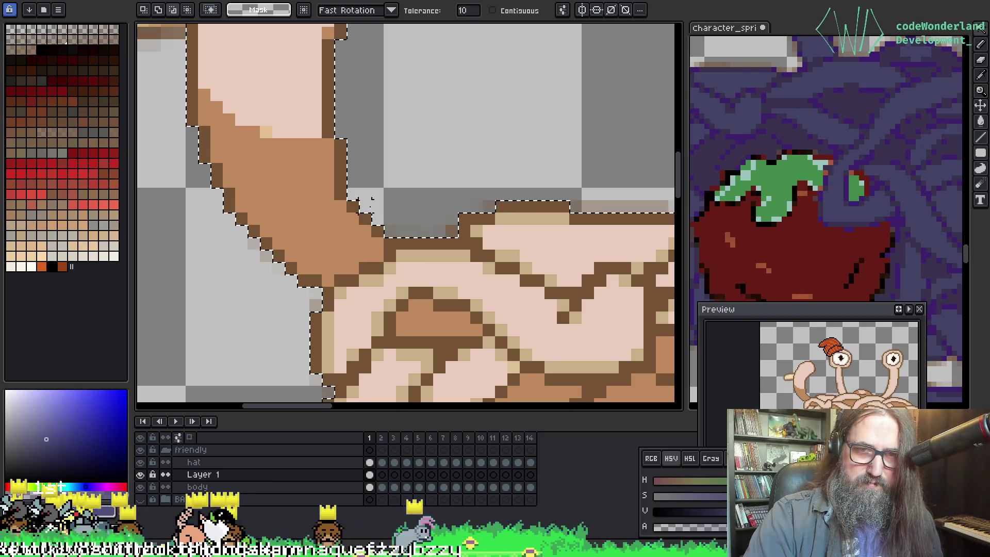
click(377, 206)
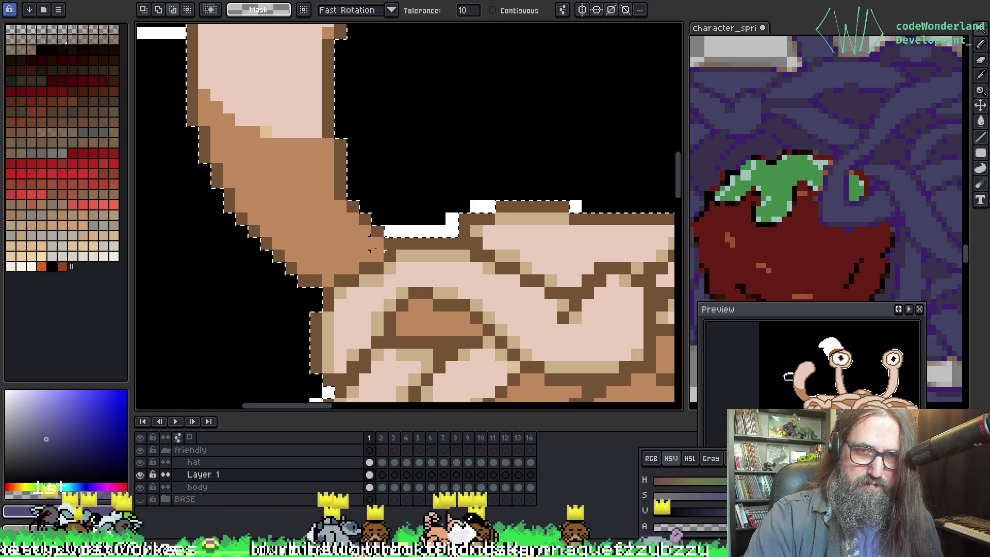
key(ctrl+z)
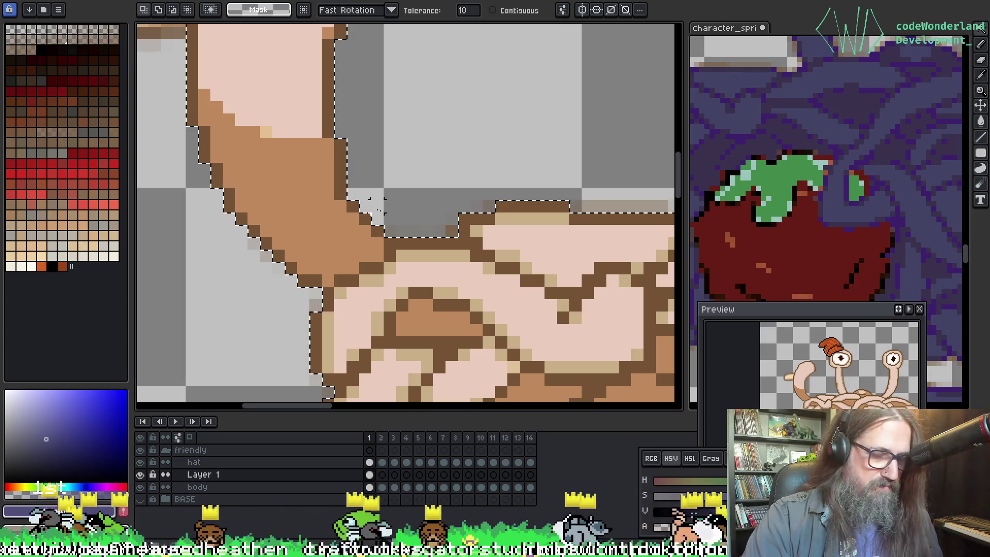
Step: Lasso stray arm-edge pixels out of the selection and view both eyestalks and meatballs
key(m)
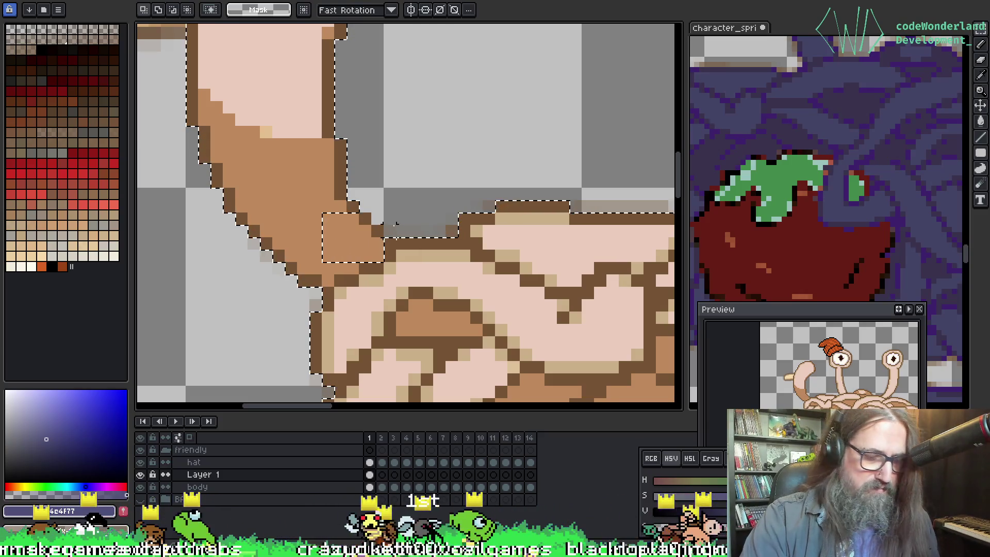
key(b)
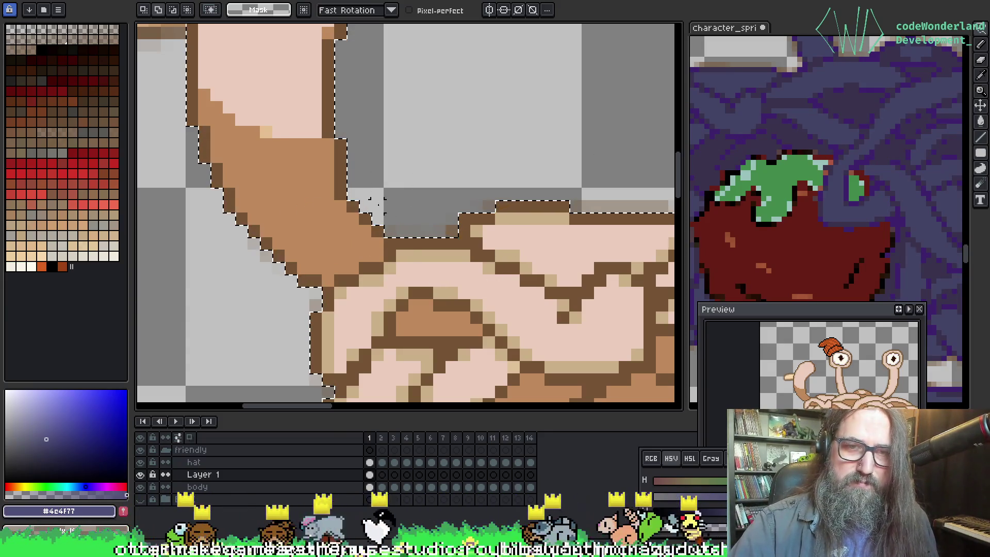
mouse_move(377, 254)
mouse_down()
mouse_move(347, 257)
mouse_move(334, 273)
mouse_up()
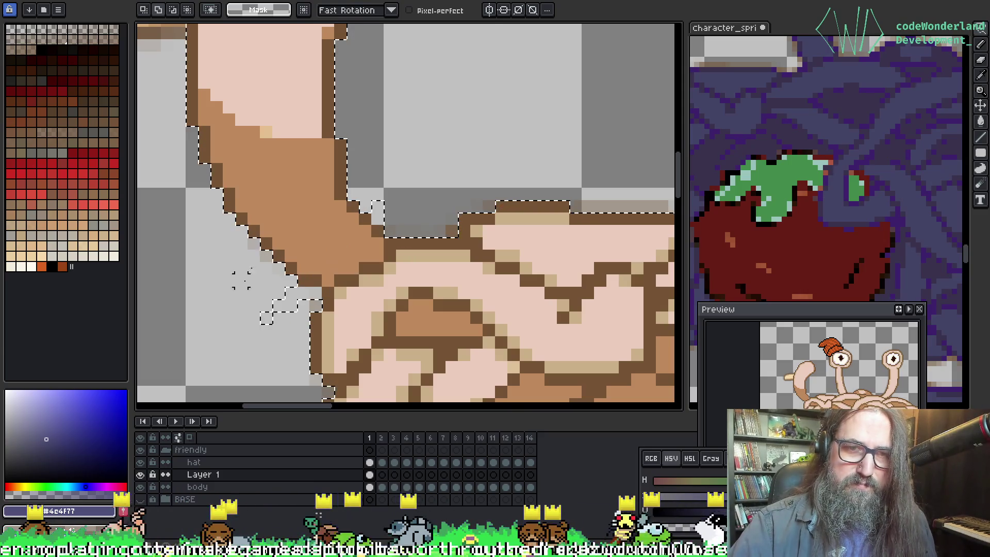
click(381, 230)
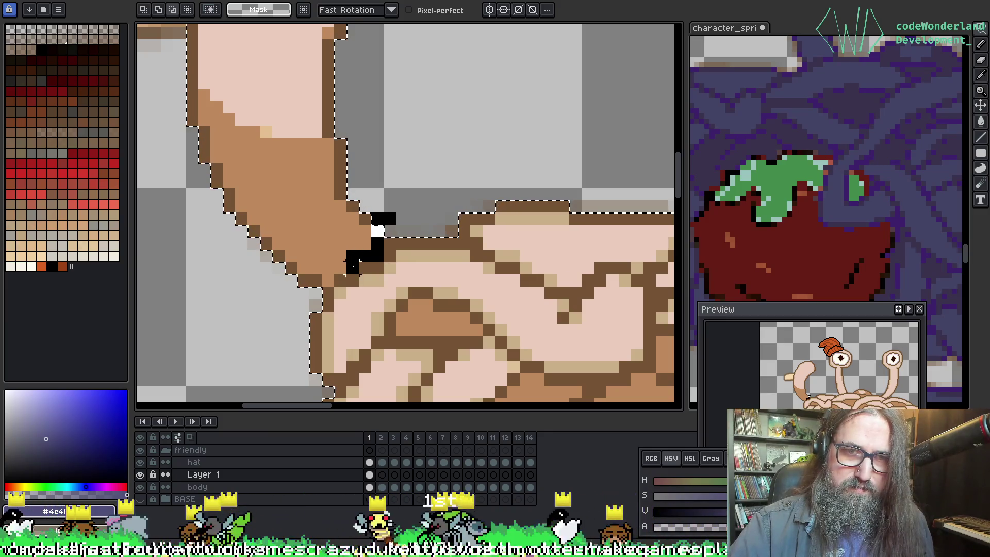
mouse_move(222, 281)
mouse_down()
mouse_move(165, 176)
mouse_move(240, 92)
mouse_move(328, 83)
mouse_move(402, 180)
mouse_up()
mouse_move(345, 124)
mouse_down()
mouse_move(345, 144)
mouse_move(420, 298)
mouse_up()
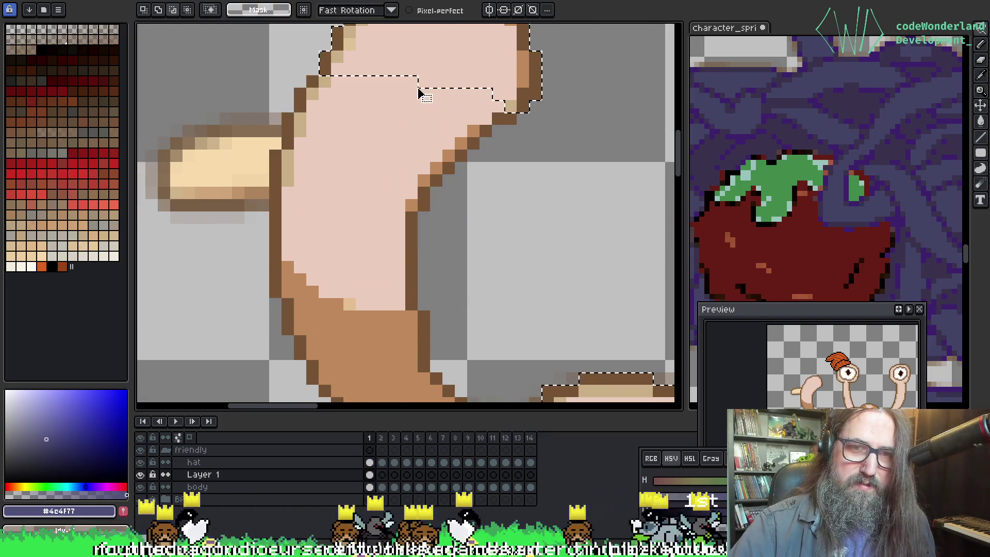
drag(420, 88, 342, 316)
scroll(330, 113, down, 4)
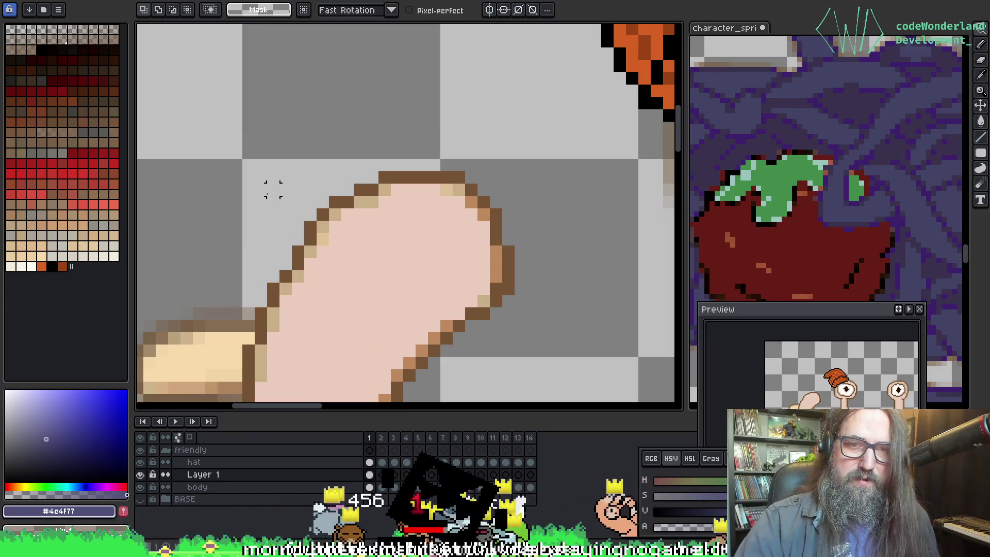
scroll(283, 155, up, 3)
scroll(263, 167, down, 2)
mouse_move(297, 251)
mouse_down()
mouse_move(297, 130)
mouse_move(200, 196)
mouse_move(290, 210)
mouse_up()
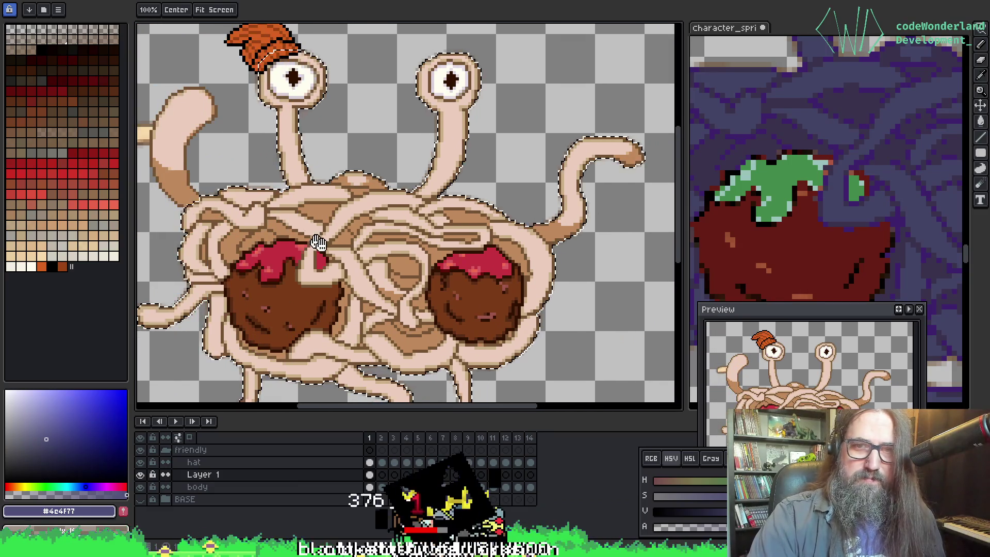
Step: Pan and zoom around the canvas until the whole spaghetti sprite is in view
key(v)
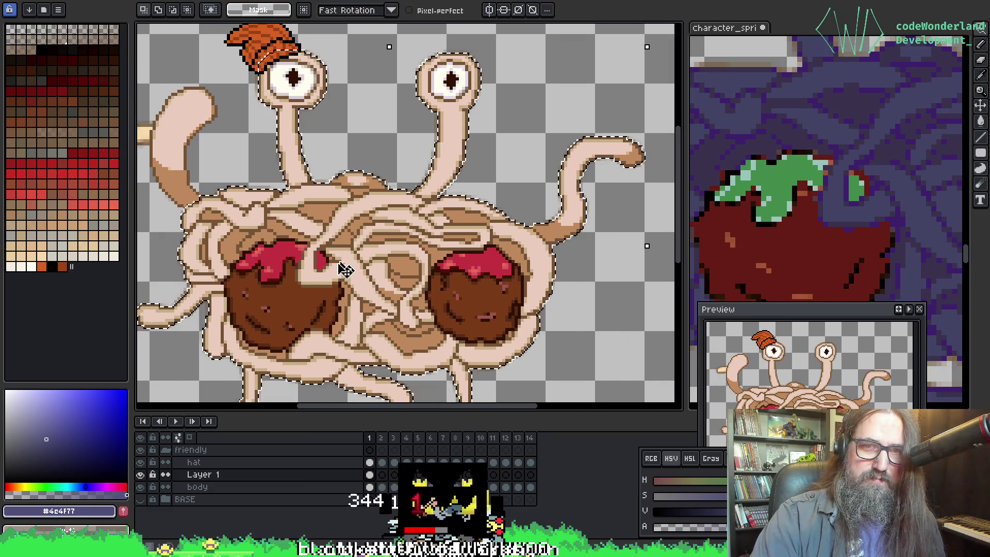
key(p)
mouse_move(531, 265)
mouse_down()
mouse_move(354, 250)
mouse_move(397, 190)
mouse_move(500, 169)
mouse_move(433, 162)
mouse_up()
key(v)
scroll(379, 241, up, 3)
mouse_move(379, 241)
mouse_down()
mouse_move(312, 218)
mouse_move(314, 186)
mouse_up()
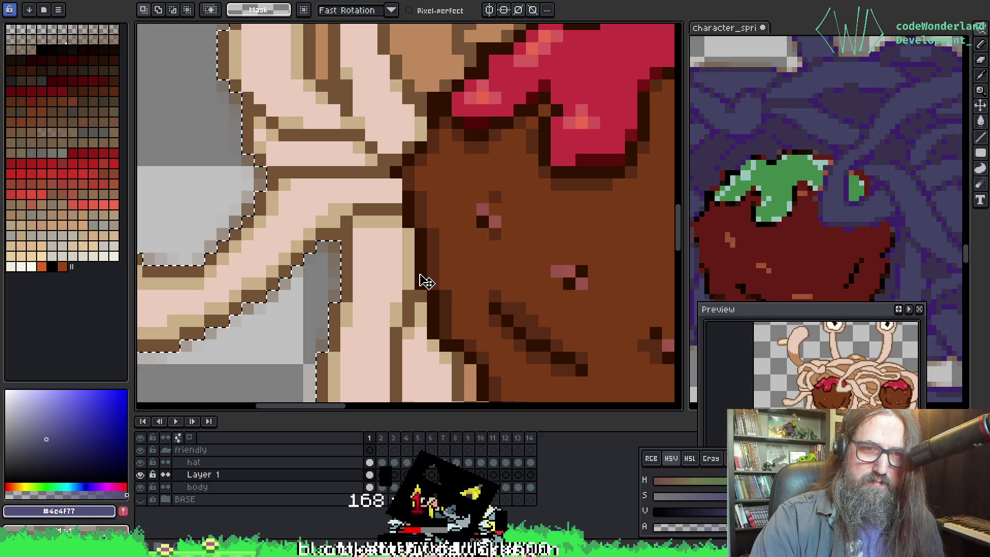
scroll(426, 281, down, 2)
scroll(443, 281, down, 2)
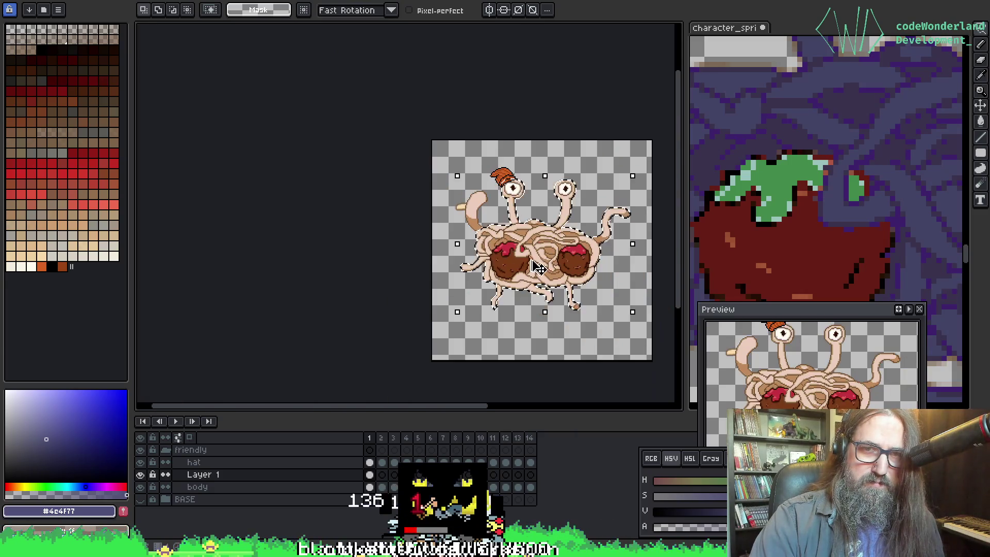
drag(535, 243, 389, 243)
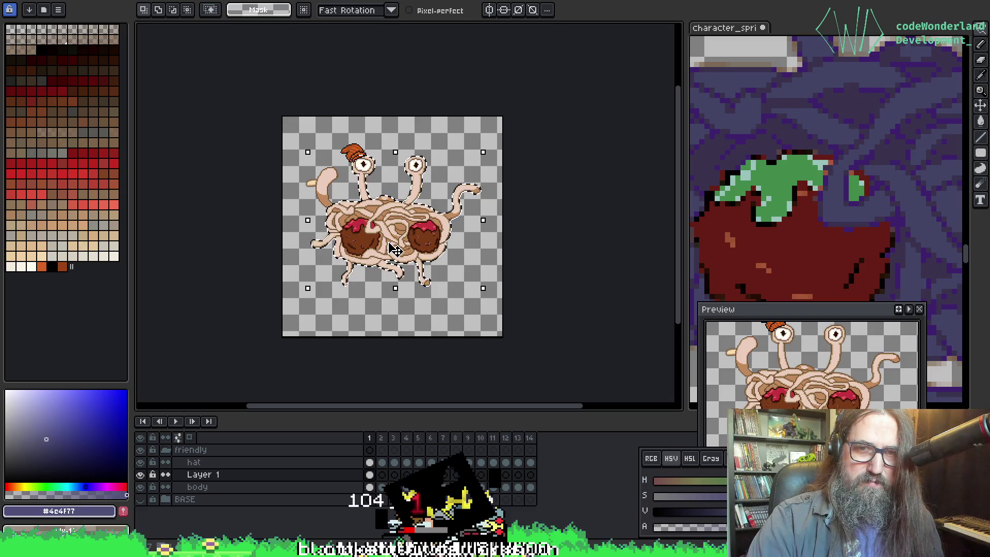
Step: Make the body layer active and hide then show Layer 1 to compare them
click(370, 488)
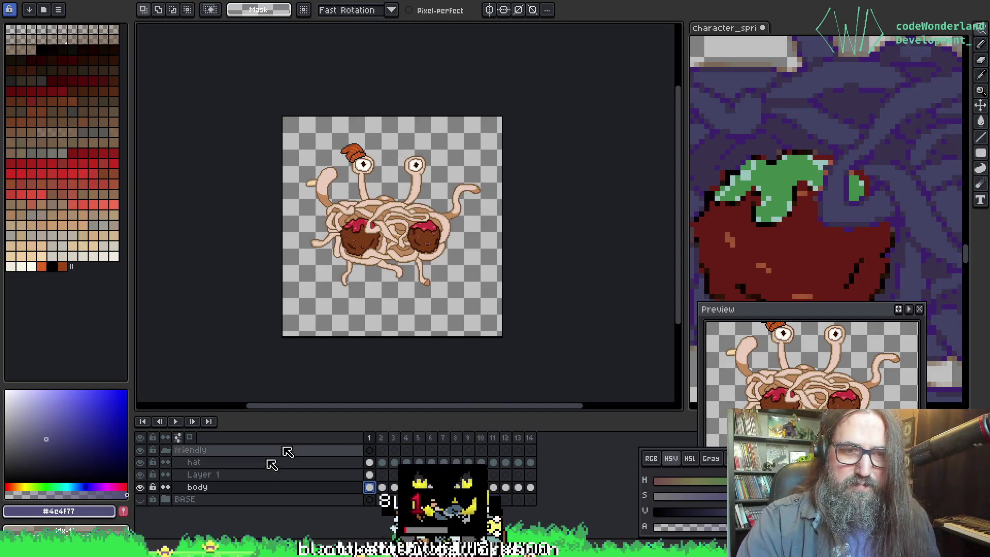
click(141, 476)
click(142, 475)
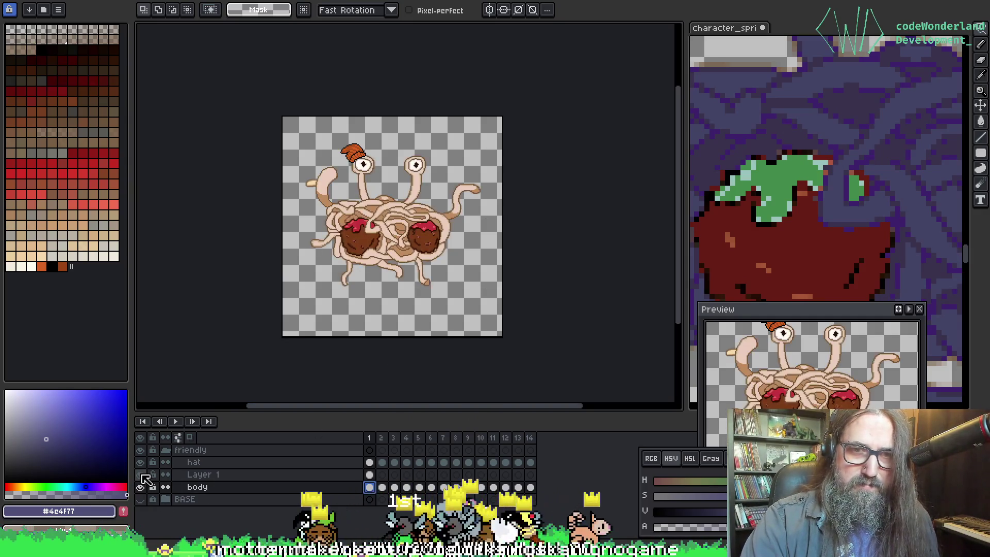
Step: Zoom in on the left meatball and undo the accidental rotation of the creature
scroll(309, 168, up, 3)
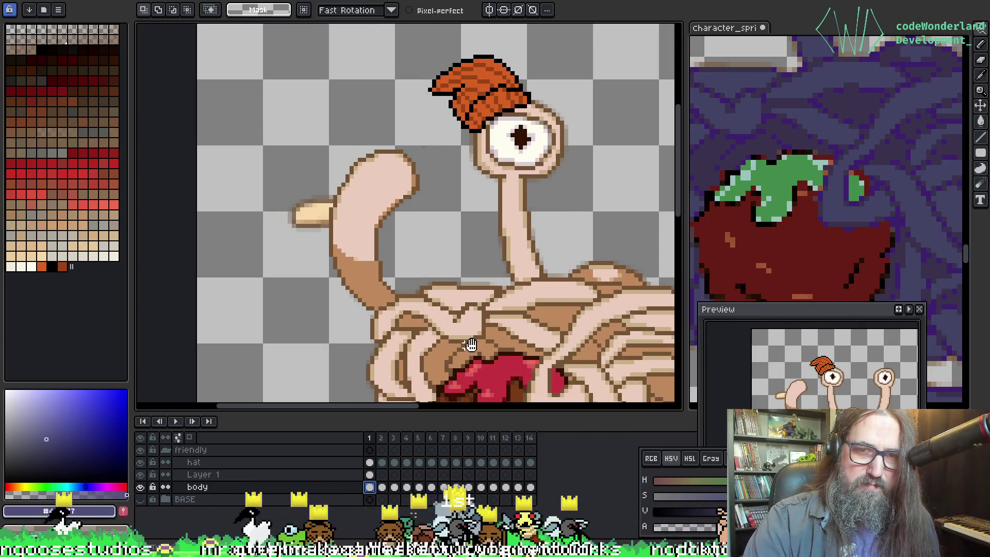
drag(471, 346, 424, 116)
ctrl+click(203, 475)
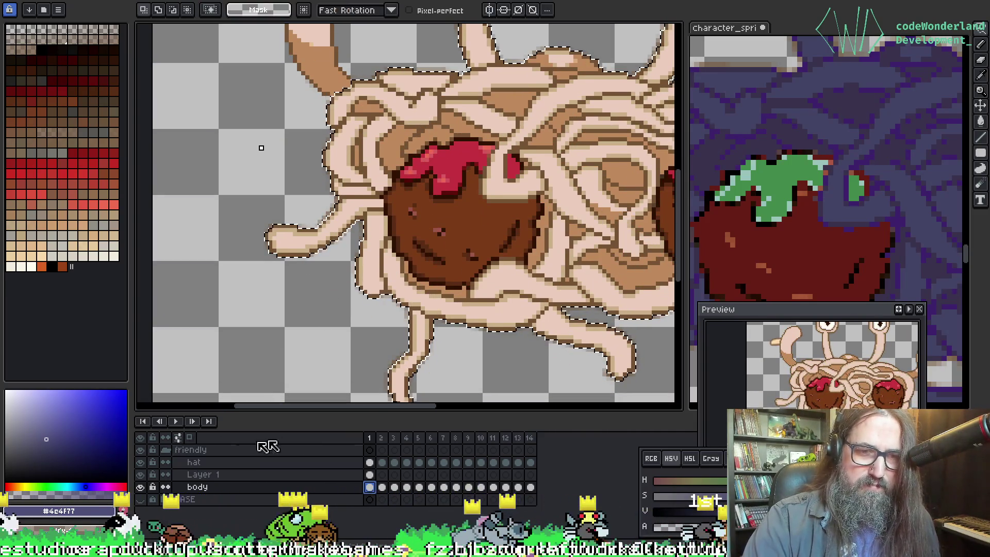
drag(307, 324, 327, 273)
key(ctrl+z)
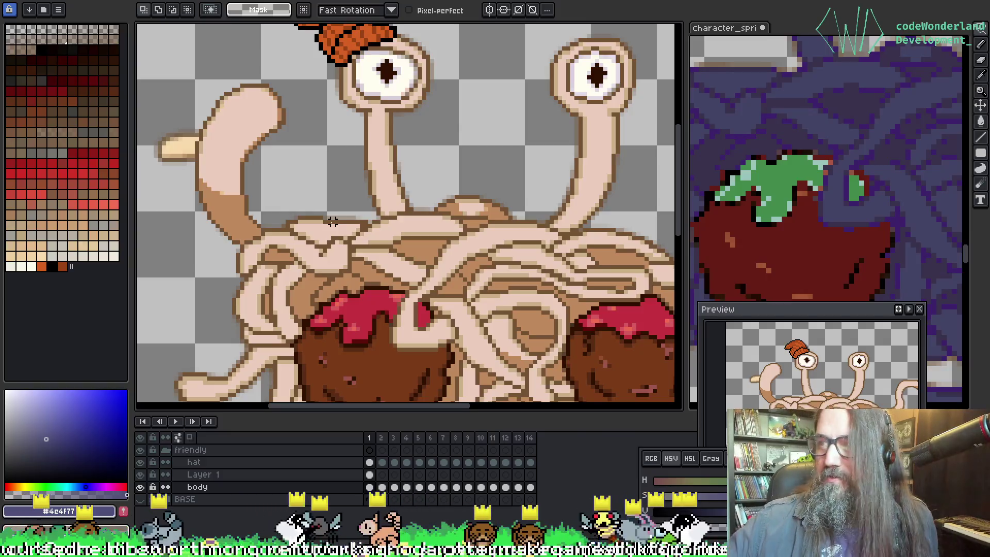
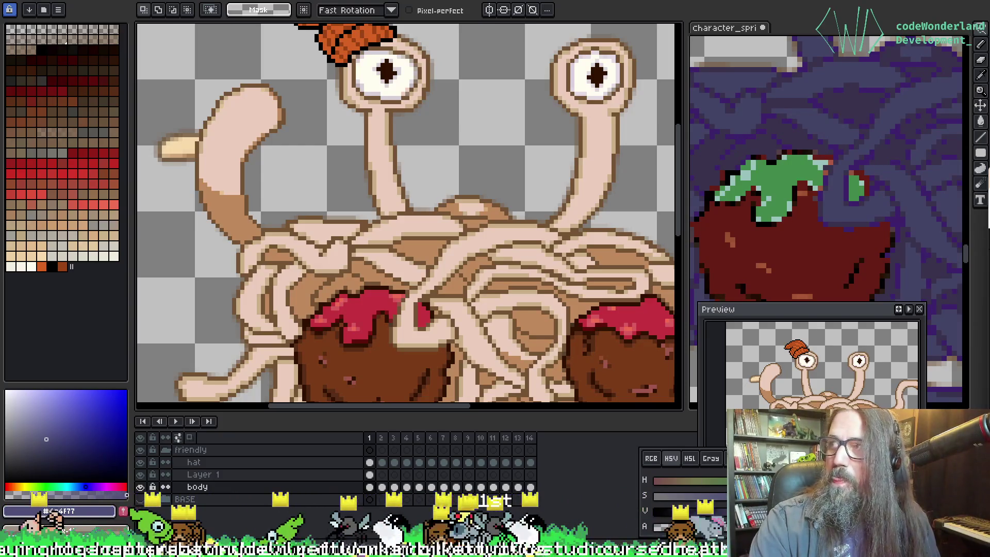
Step: Toggle the body and Layer 1 visibility repeatedly to compare the pink retouch with the yellow original
scroll(338, 302, down, 3)
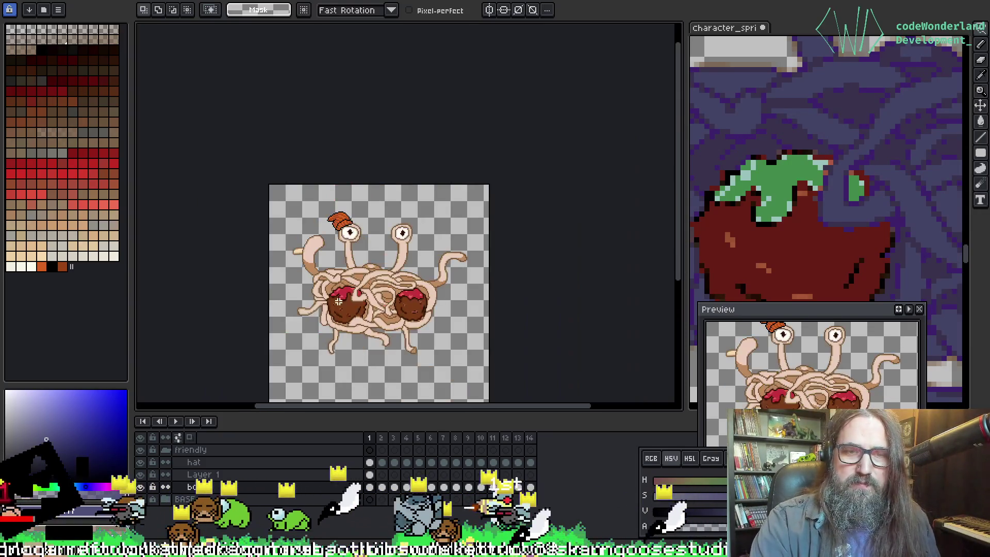
scroll(338, 302, up, 3)
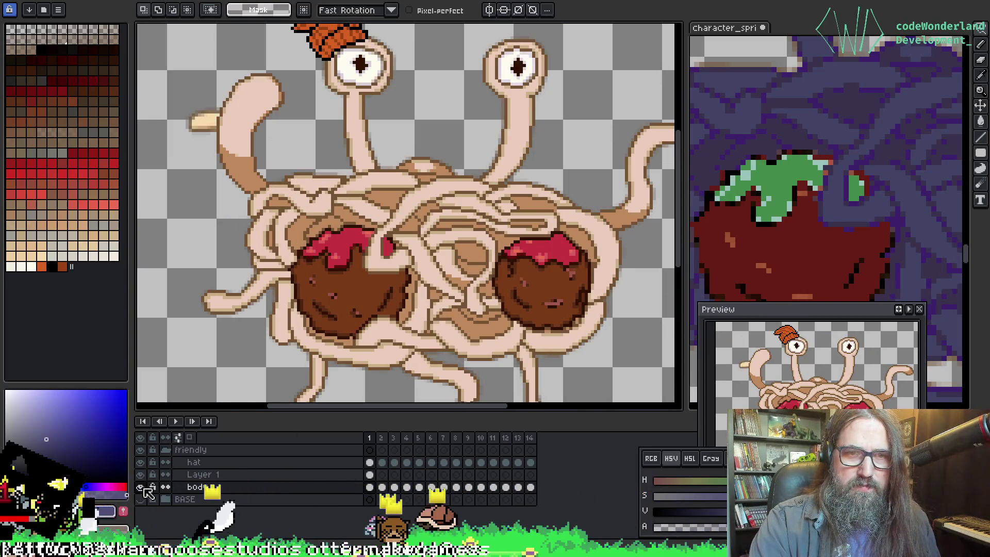
click(141, 474)
click(140, 487)
click(141, 487)
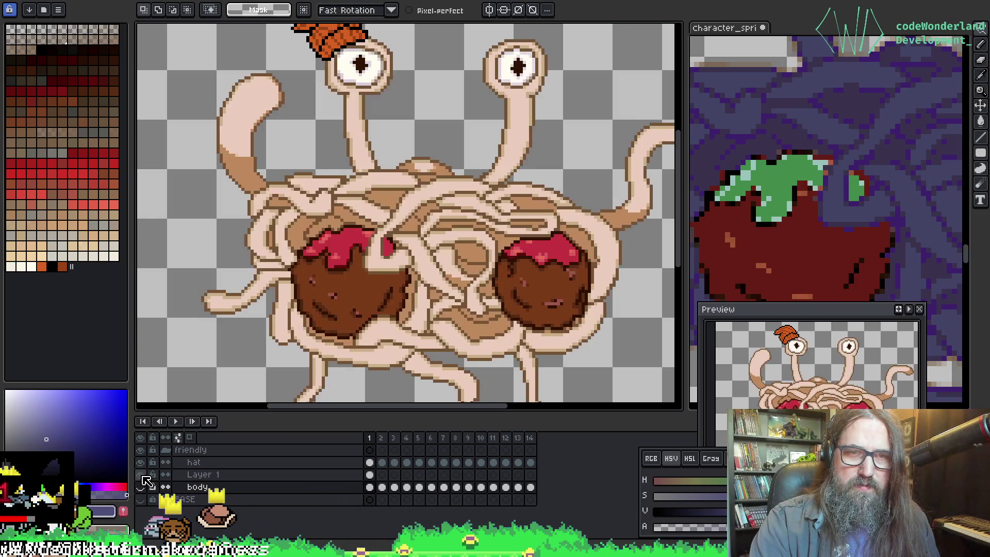
click(143, 485)
click(143, 485)
click(142, 485)
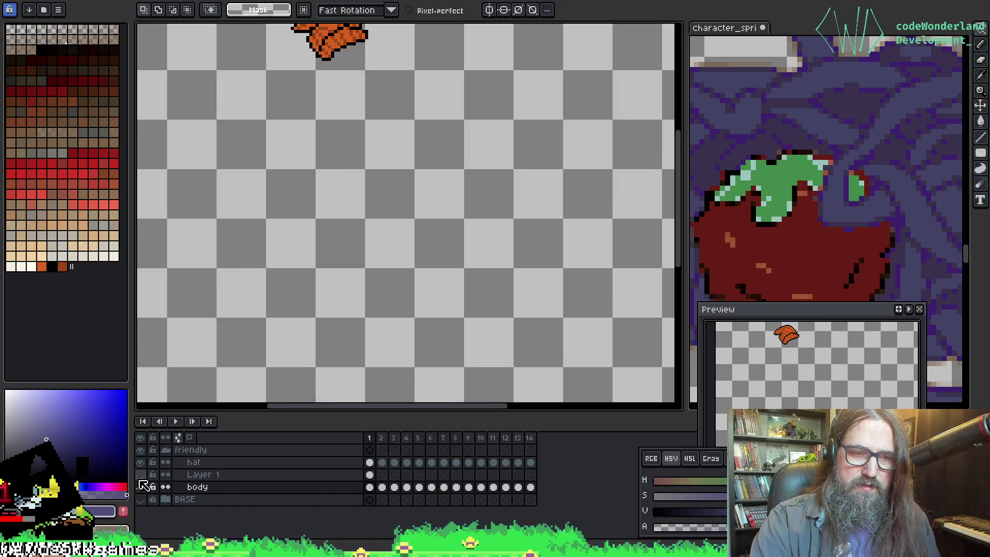
click(142, 485)
click(140, 474)
click(140, 487)
Step: Select Layer 1, hide the pink retouch to show the smooth yellow spaghetti, and advance to frame 4
click(369, 474)
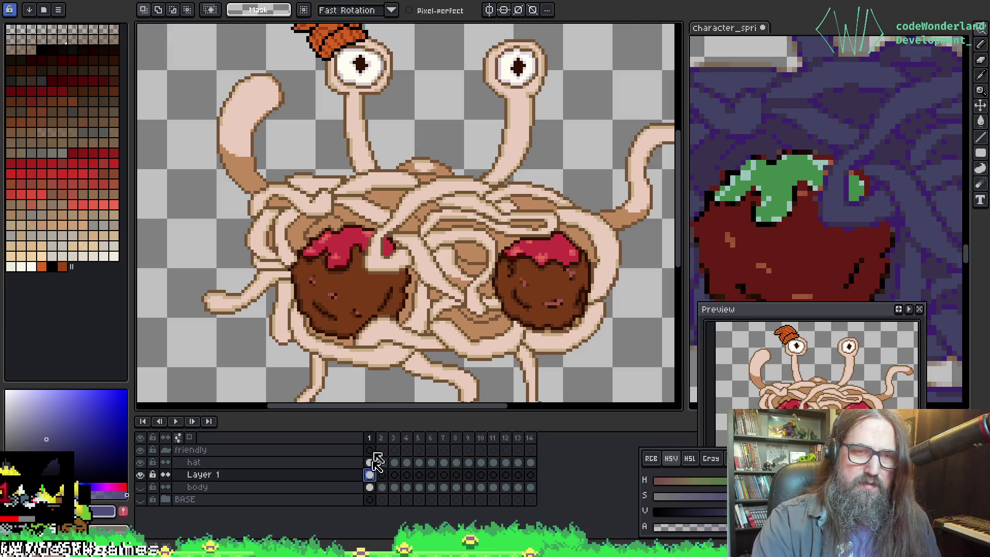
key(w)
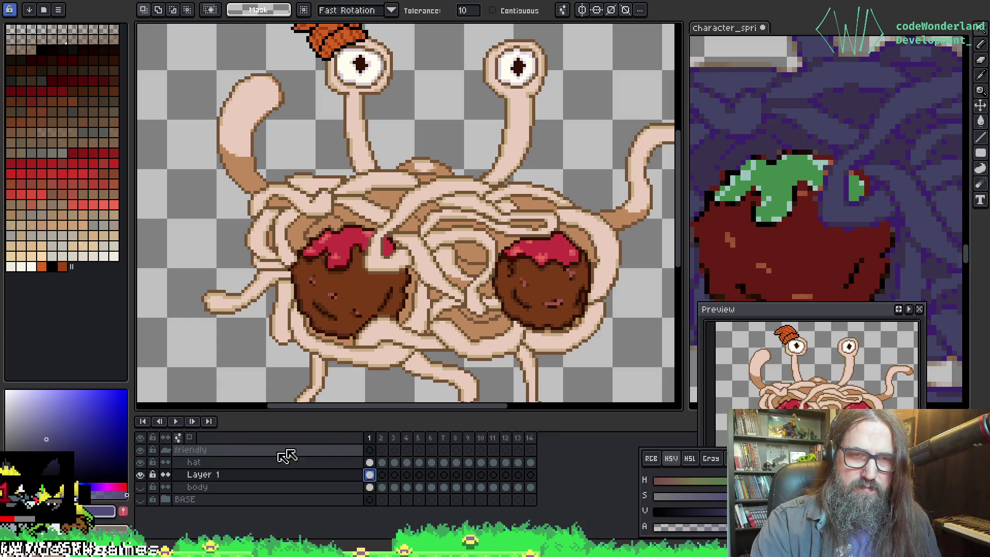
click(142, 475)
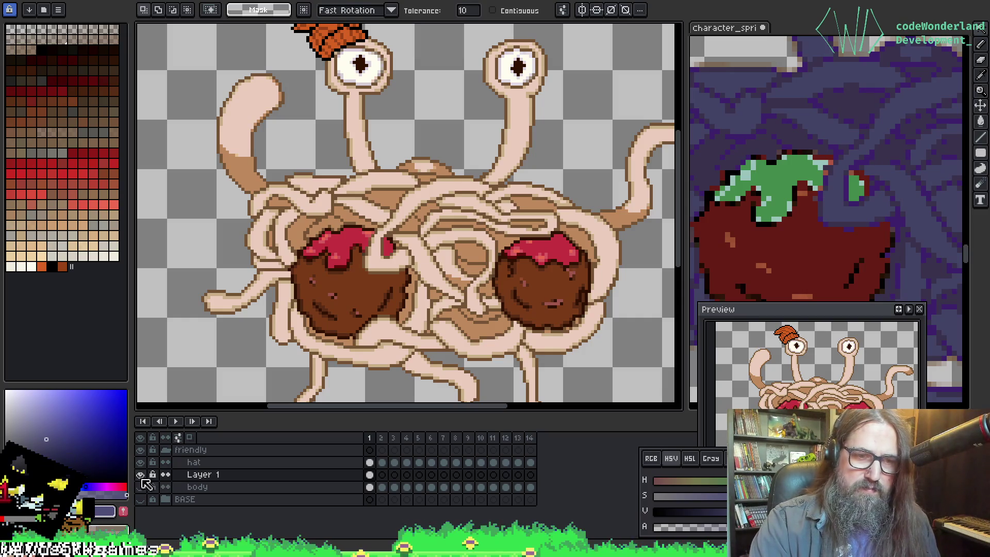
click(141, 474)
click(140, 487)
scroll(524, 296, down, 3)
scroll(524, 296, up, 1)
key(Right)
key(Right)
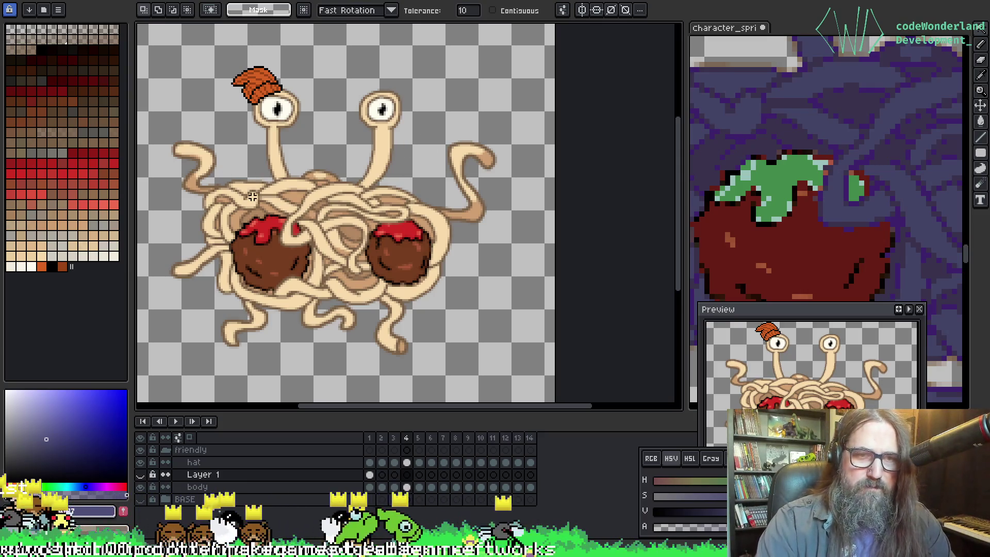
Step: Return to frame 1 on Layer 1 and make the pink retouched spaghetti visible again
scroll(229, 200, up, 1)
scroll(228, 200, up, 3)
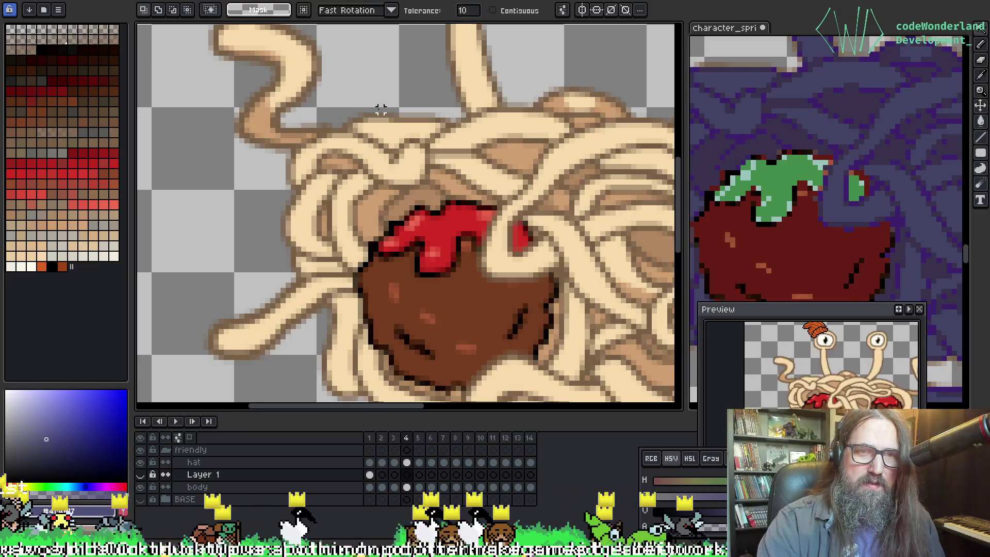
key(b)
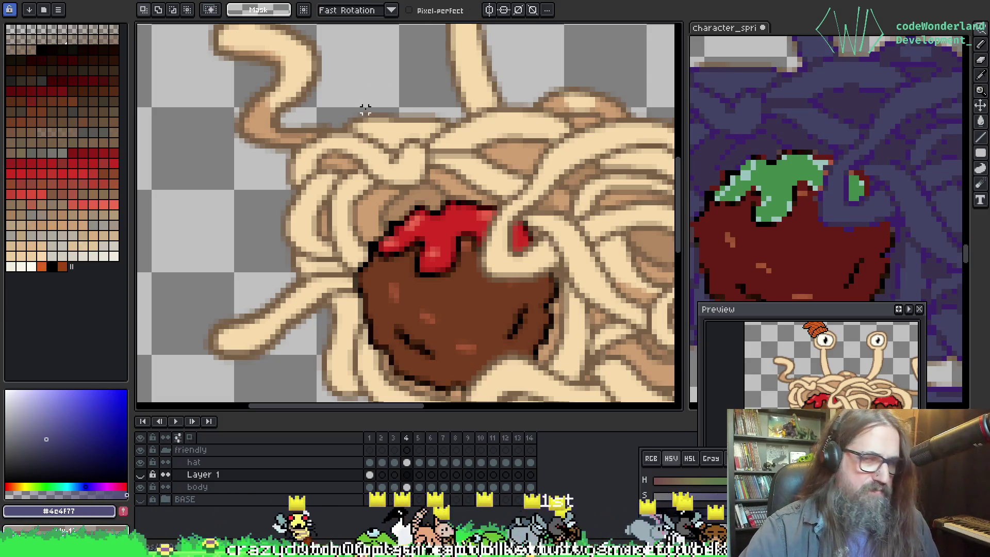
scroll(376, 67, down, 1)
drag(320, 397, 232, 313)
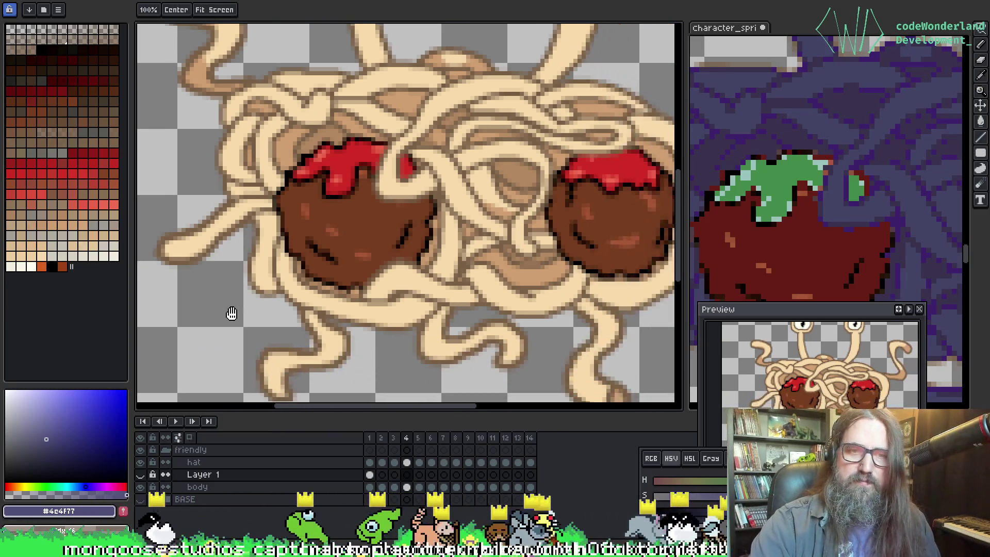
scroll(229, 315, down, 1)
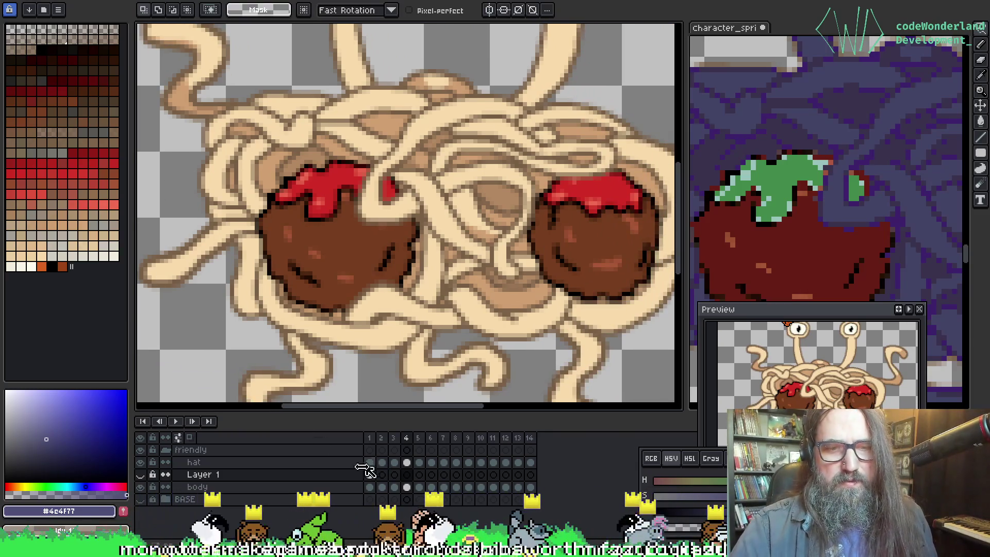
click(371, 475)
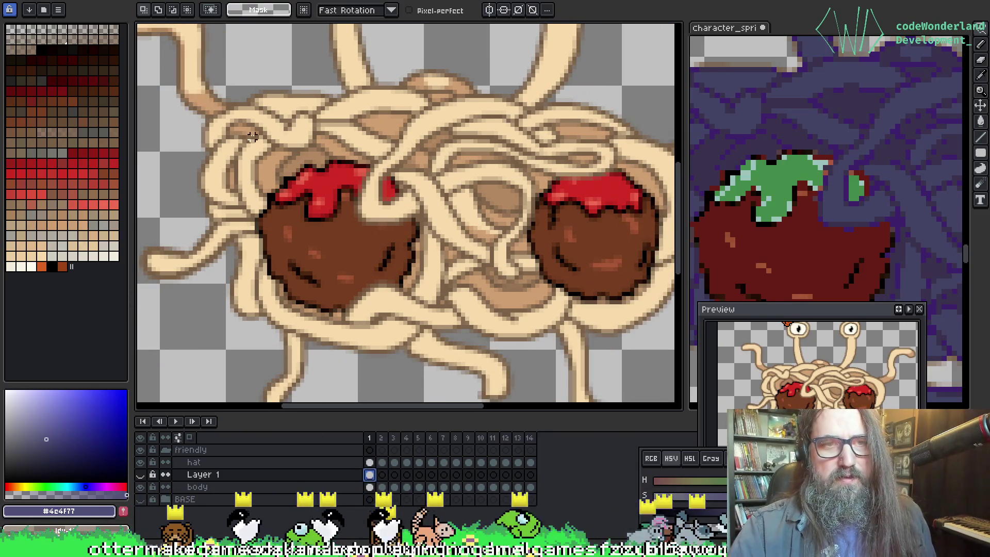
click(141, 475)
mouse_move(281, 137)
mouse_down()
mouse_move(332, 210)
mouse_move(528, 317)
mouse_up()
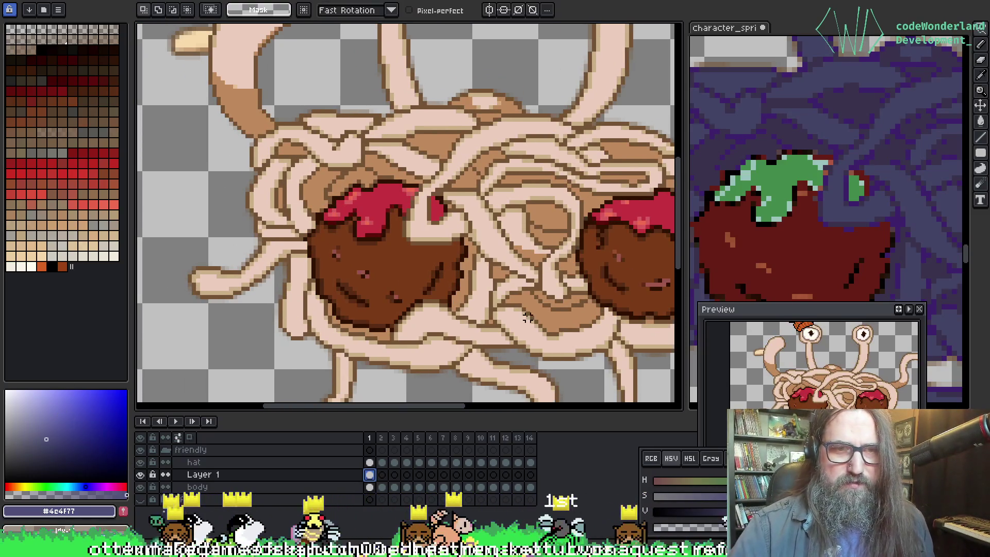
Step: Test a Magic Wand selection of the spaghetti, deselect, and switch to the Pencil on frame 1
key(w)
click(277, 361)
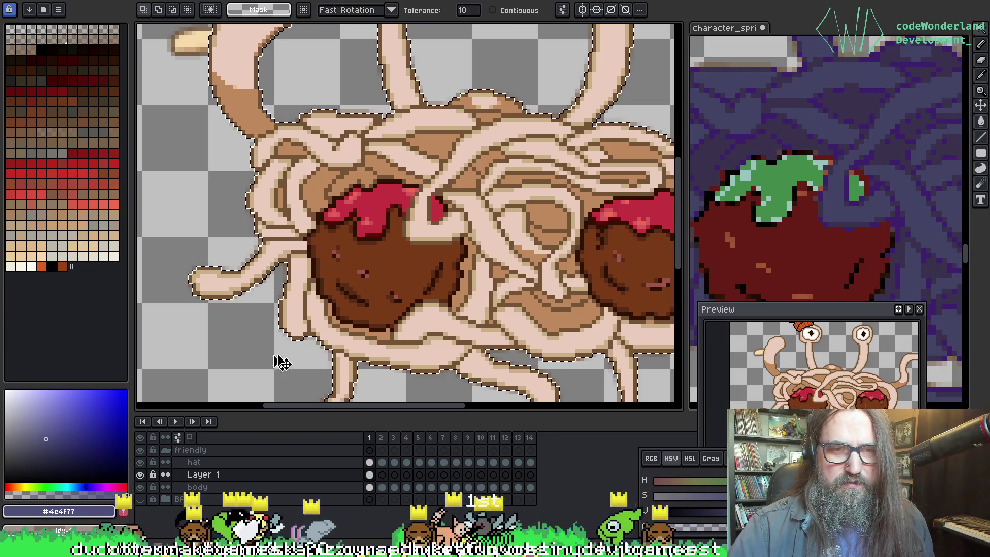
click(382, 487)
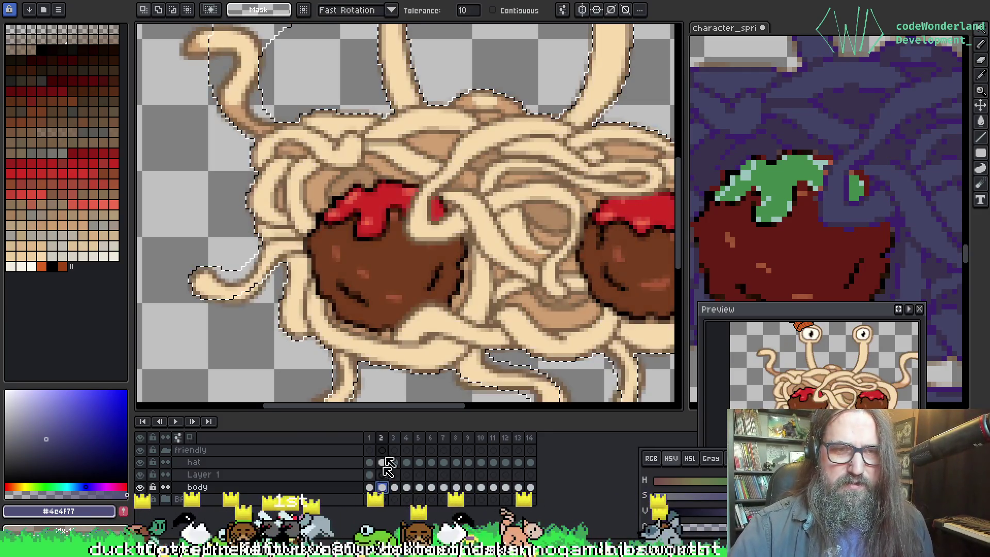
key(space)
mouse_move(421, 270)
mouse_down()
mouse_move(420, 367)
mouse_move(423, 308)
mouse_up()
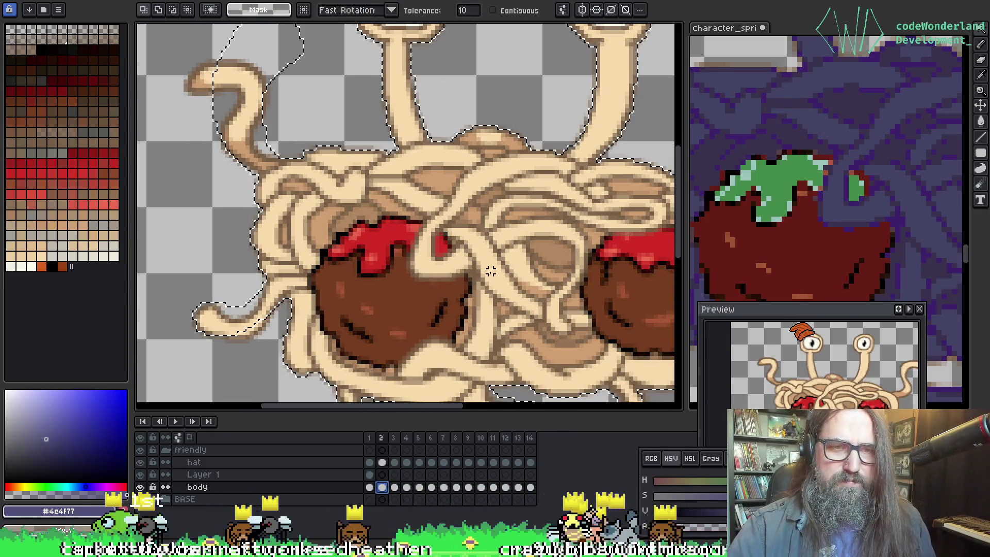
key(ctrl+d)
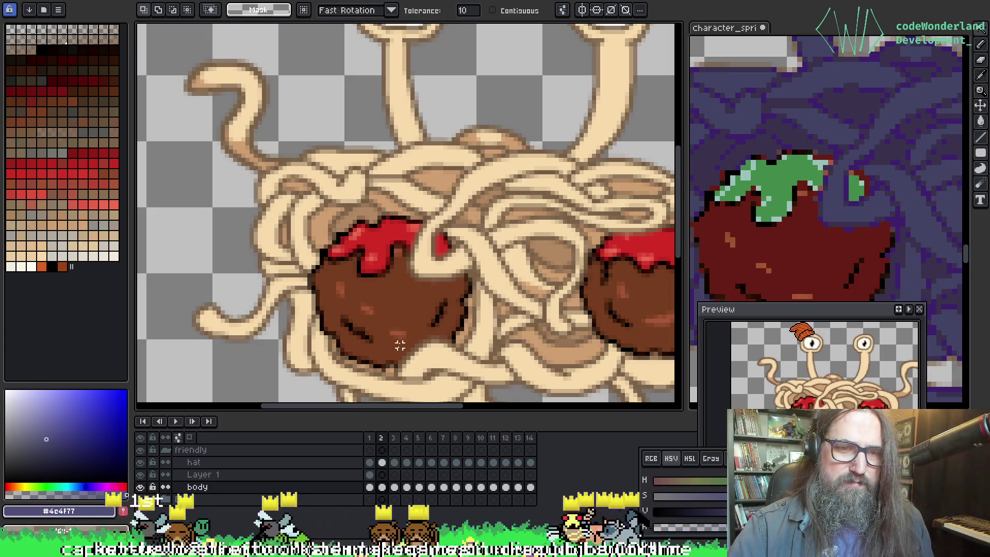
key(Left)
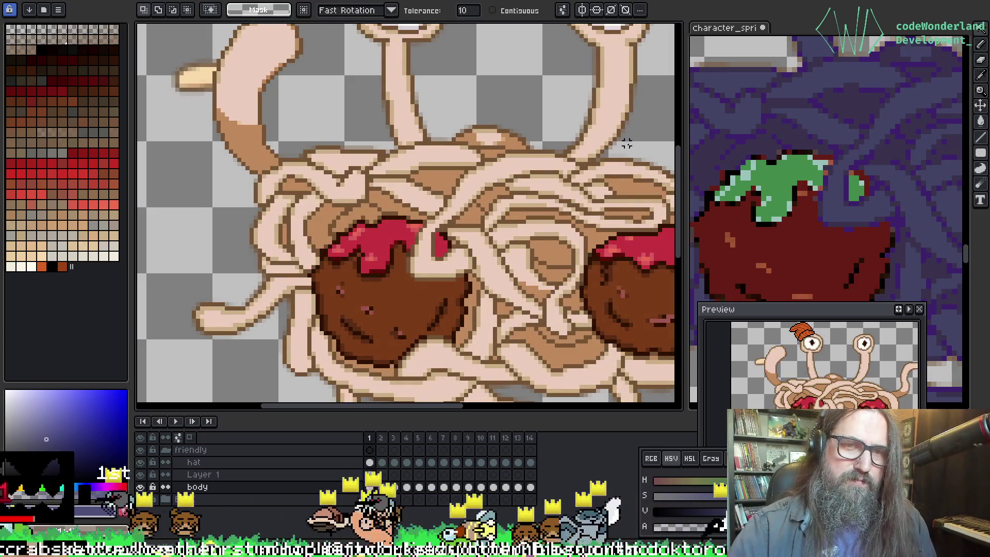
mouse_move(531, 170)
mouse_down()
mouse_move(327, 172)
mouse_move(360, 199)
mouse_move(342, 188)
mouse_move(390, 203)
mouse_move(380, 204)
mouse_up()
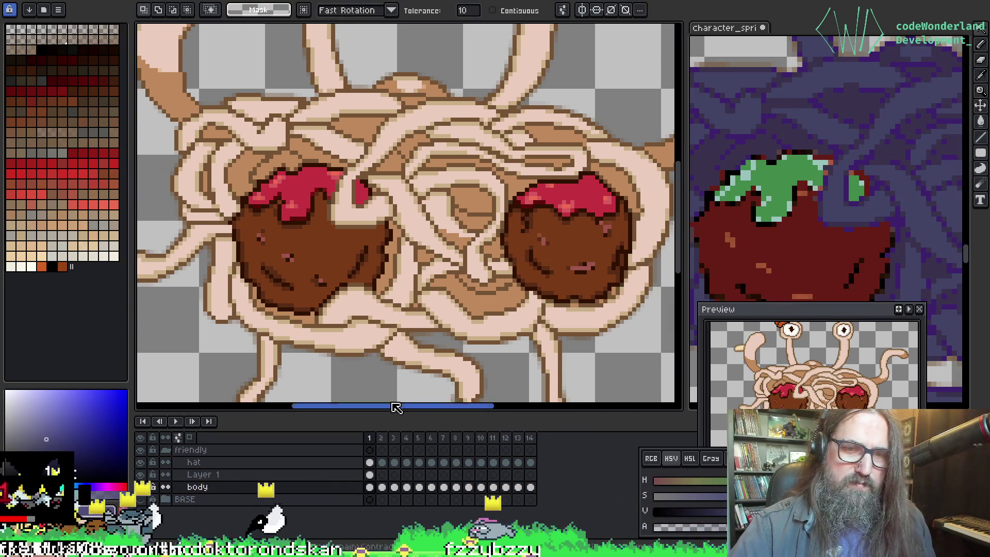
drag(275, 232, 376, 281)
key(b)
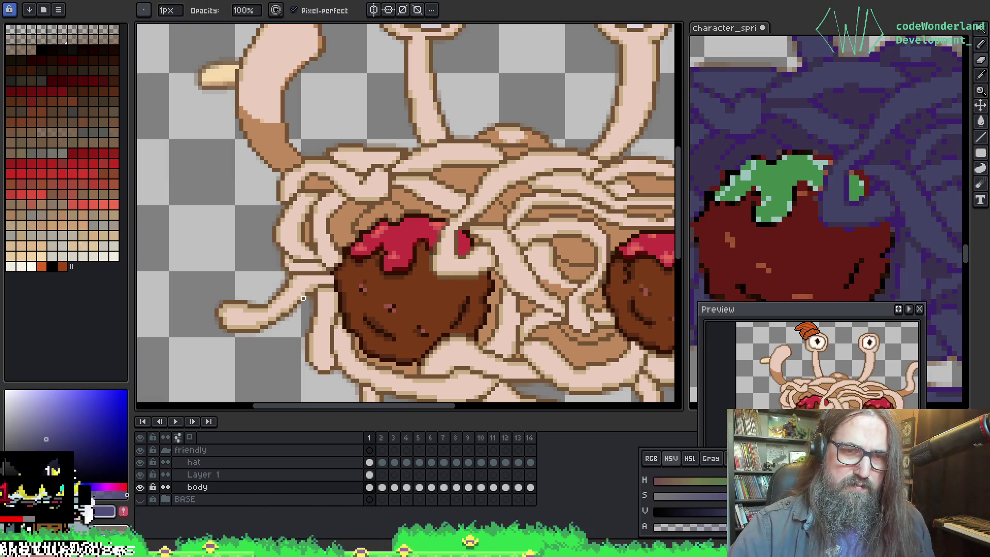
Step: On Layer 1, select the pale upper-left tentacle with a Contiguous Magic Wand and drag it down-left
click(371, 474)
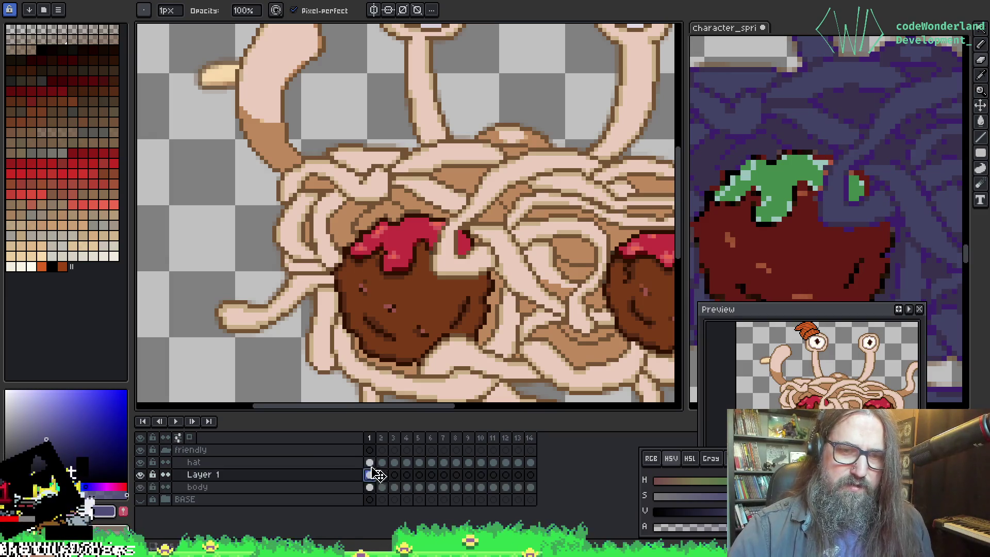
drag(258, 134, 294, 196)
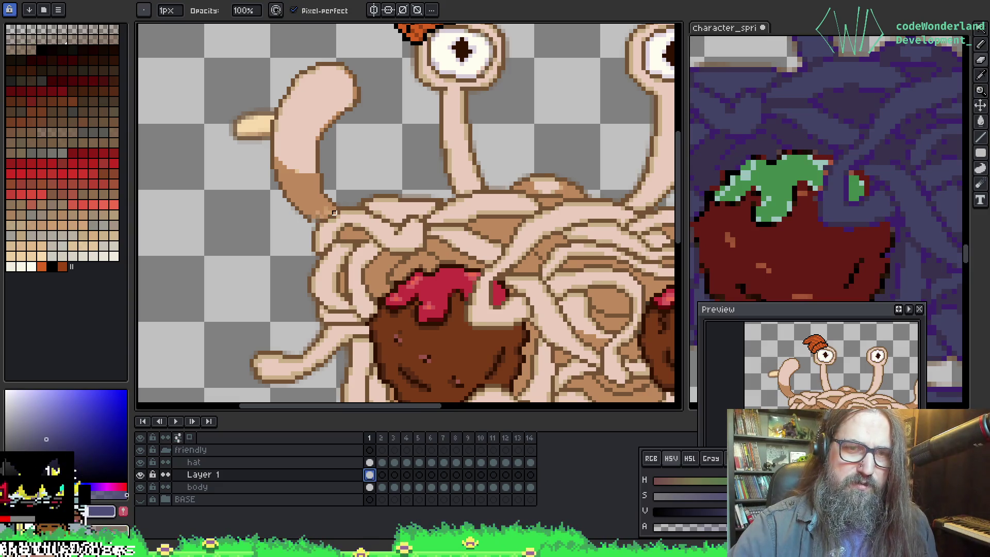
key(m)
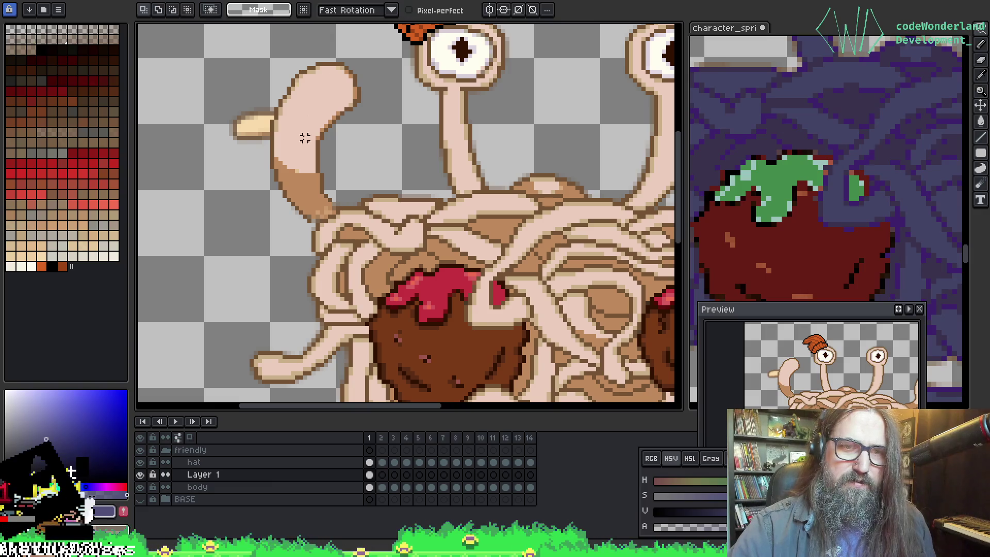
drag(306, 77, 320, 90)
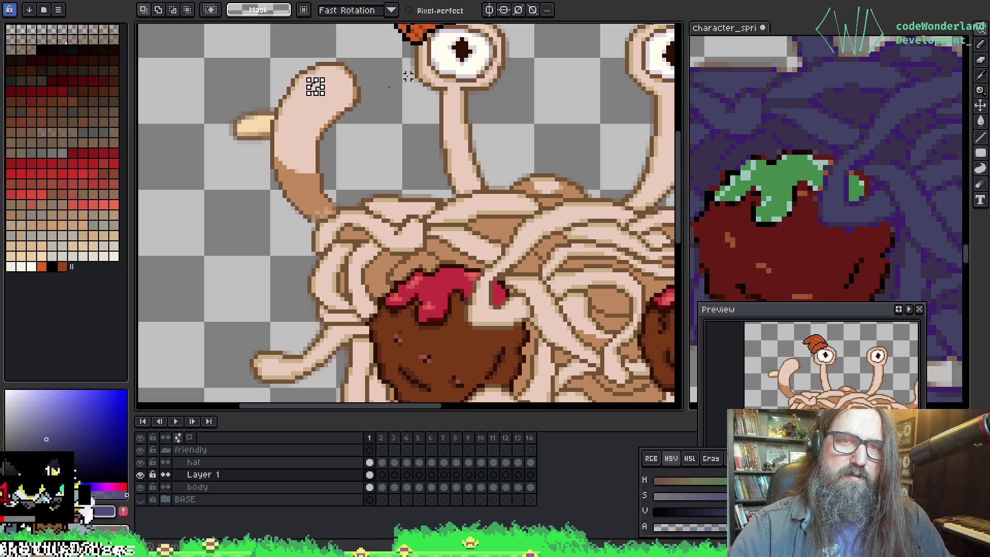
key(w)
click(319, 106)
key(ctrl+d)
click(492, 11)
click(301, 97)
drag(315, 112, 326, 171)
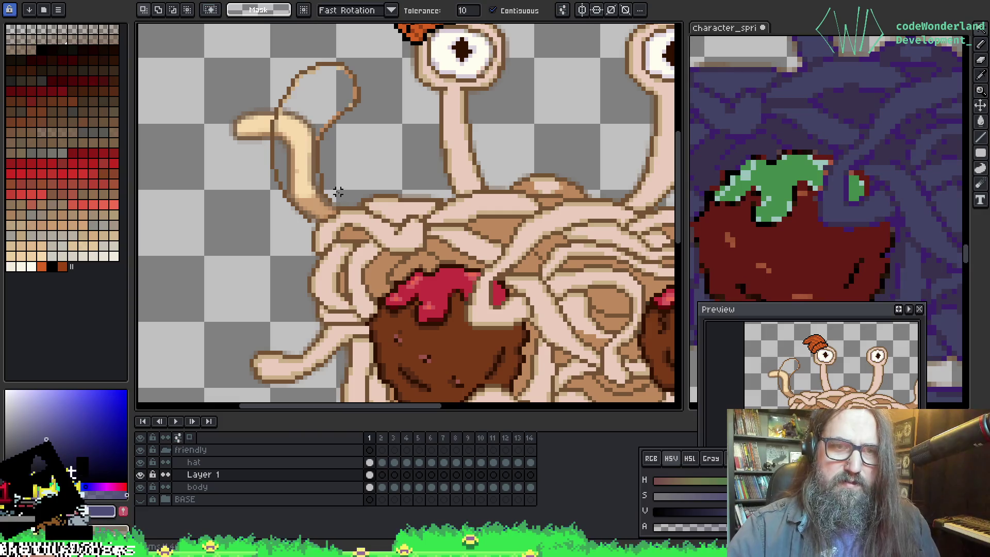
Step: Box the leftover tentacle outline with the Rectangular Marquee and delete those pixels
key(m)
mouse_move(239, 48)
mouse_down()
mouse_move(358, 110)
mouse_move(384, 174)
mouse_up()
key(Delete)
mouse_move(239, 137)
mouse_down()
mouse_move(310, 210)
mouse_move(332, 203)
mouse_up()
click(290, 160)
drag(255, 178, 308, 226)
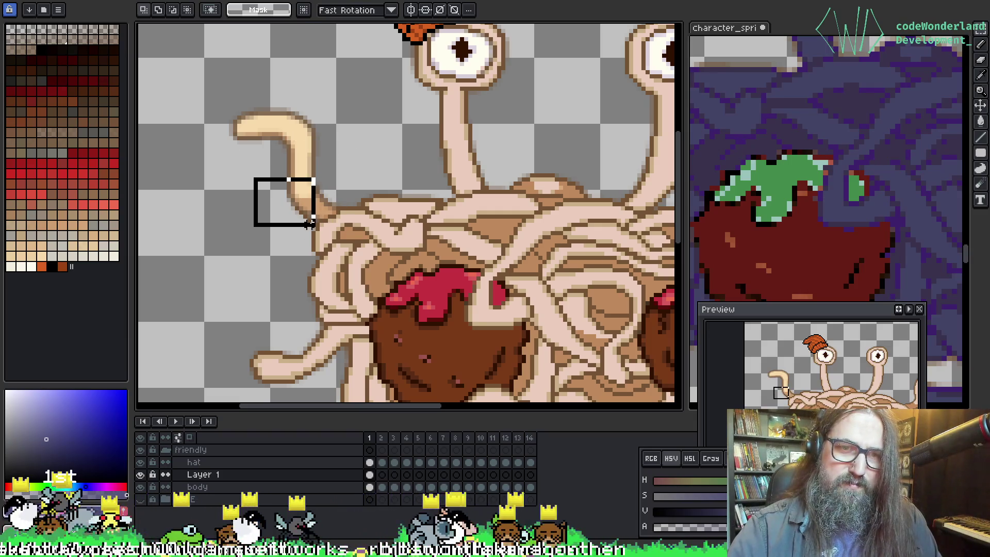
click(400, 146)
scroll(391, 141, down, 3)
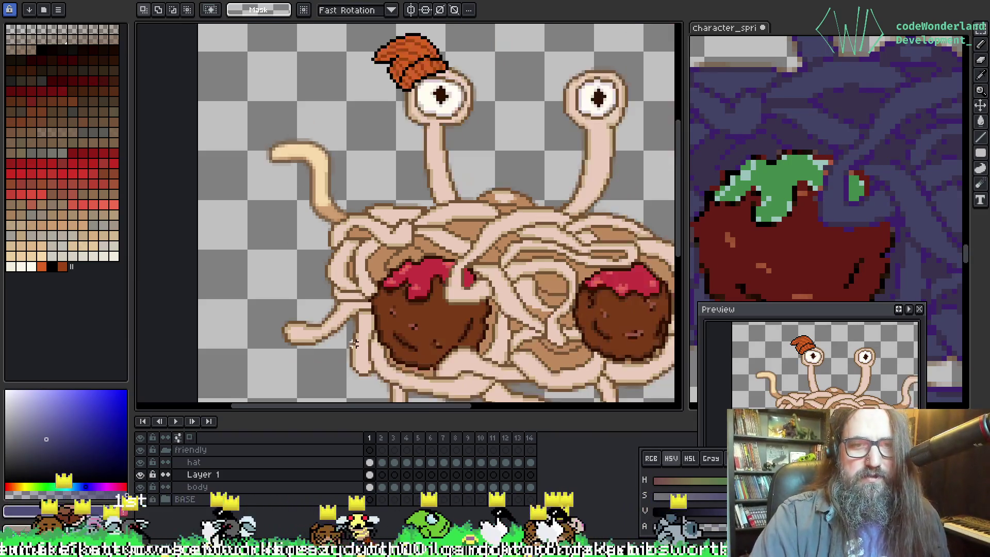
Step: Reshape the left noodle tip by transforming a Rectangular Marquee selection
scroll(419, 136, up, 5)
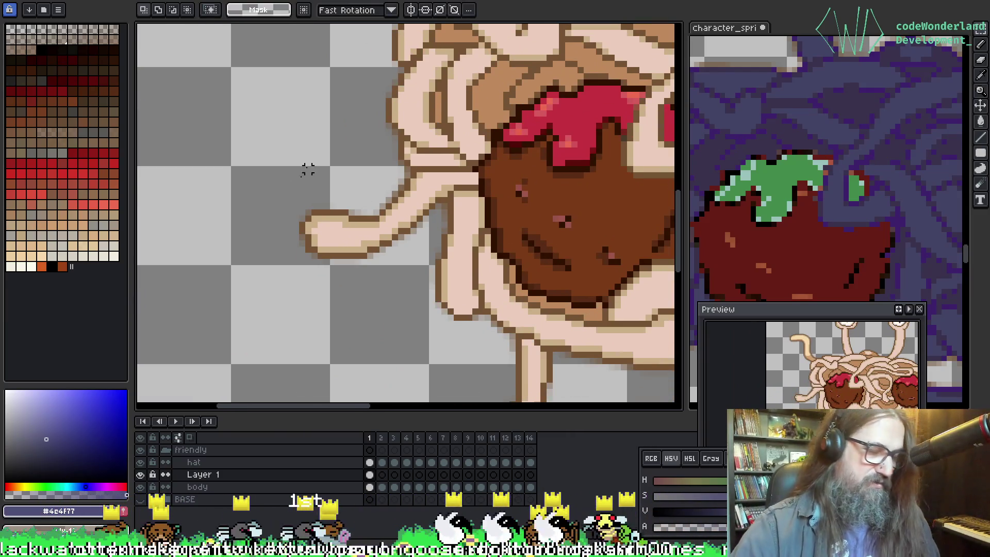
mouse_move(253, 152)
mouse_down()
mouse_move(369, 289)
mouse_move(382, 280)
mouse_up()
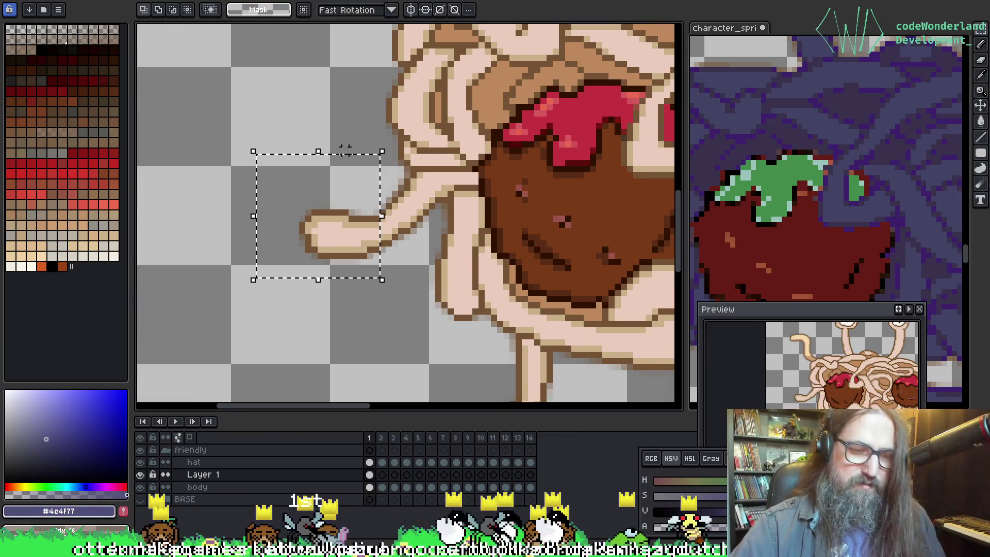
click(412, 181)
drag(356, 192, 431, 261)
mouse_move(434, 191)
mouse_down()
mouse_move(439, 206)
mouse_move(331, 214)
mouse_up()
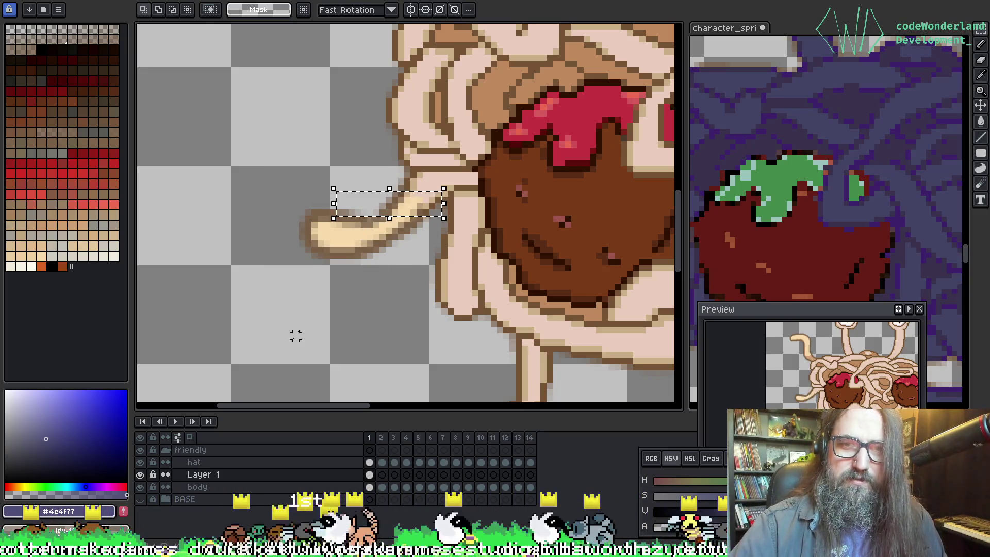
click(294, 336)
mouse_move(448, 211)
mouse_down()
mouse_move(398, 189)
mouse_move(364, 243)
mouse_up()
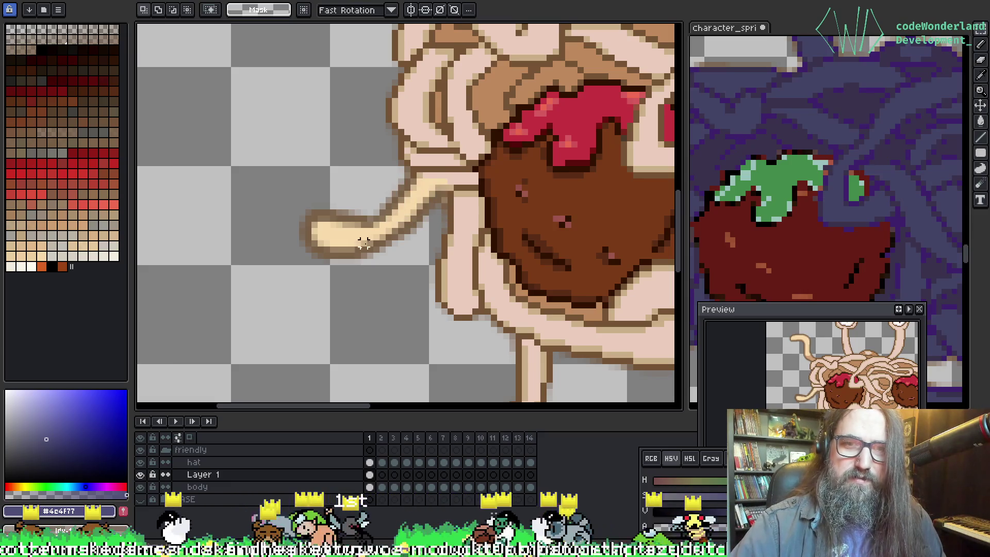
Step: Select the whole lower noodle strand, recolour it a lighter tan, and compare against the adjacent frame
drag(545, 274, 303, 172)
mouse_move(303, 135)
mouse_down()
mouse_move(320, 233)
mouse_move(287, 277)
mouse_move(273, 274)
mouse_up()
mouse_move(400, 303)
mouse_down()
mouse_move(259, 148)
mouse_move(341, 208)
mouse_up()
click(369, 298)
mouse_move(386, 290)
mouse_down()
mouse_move(349, 210)
mouse_move(260, 151)
mouse_move(260, 139)
mouse_up()
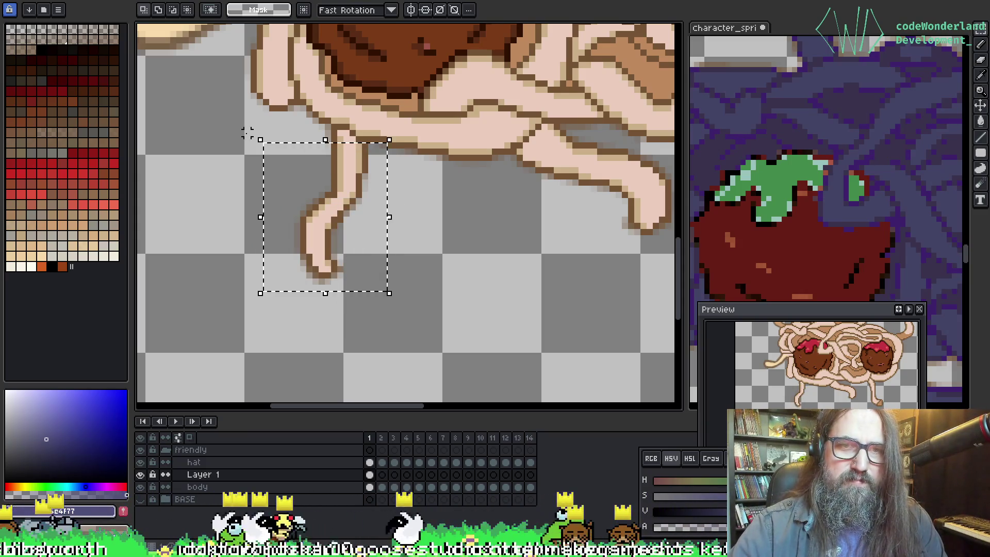
click(341, 176)
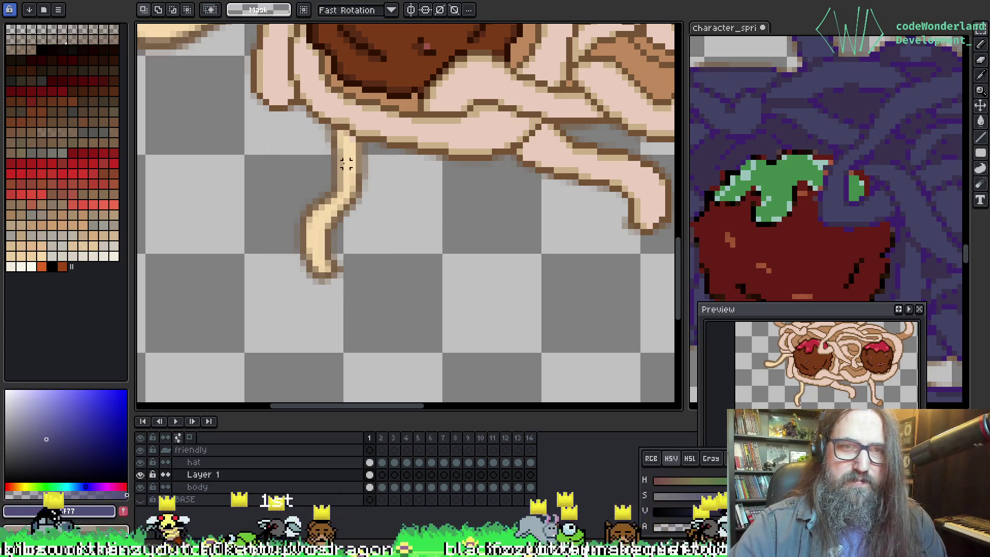
key(period)
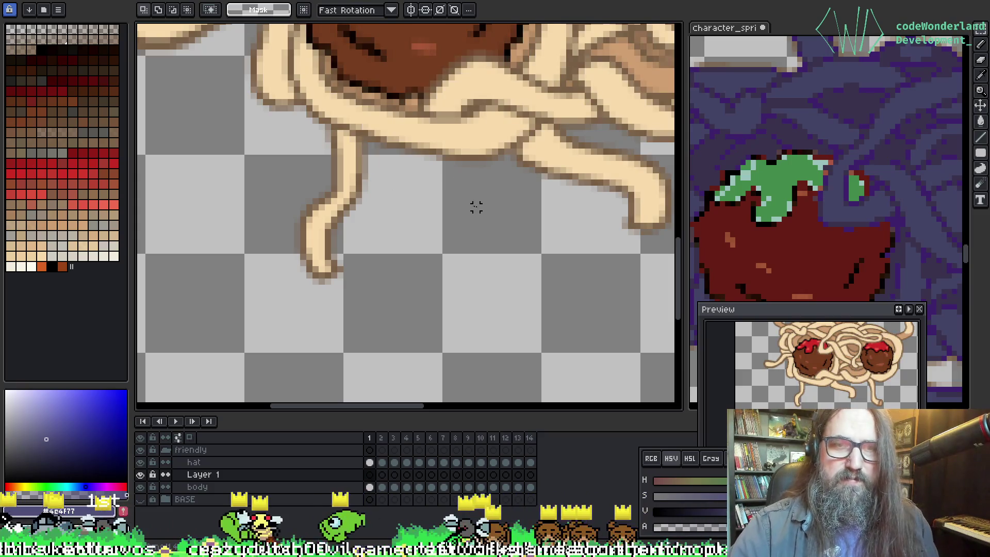
key(comma)
Step: Outline the lower middle noodle and sample the brown outline colour #755334
key(b)
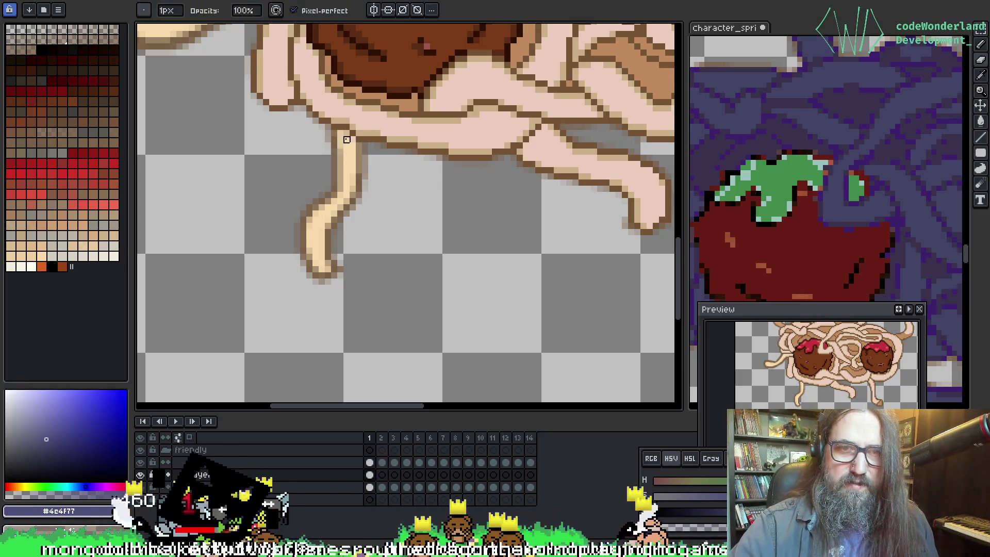
key(q)
scroll(361, 132, right, 5)
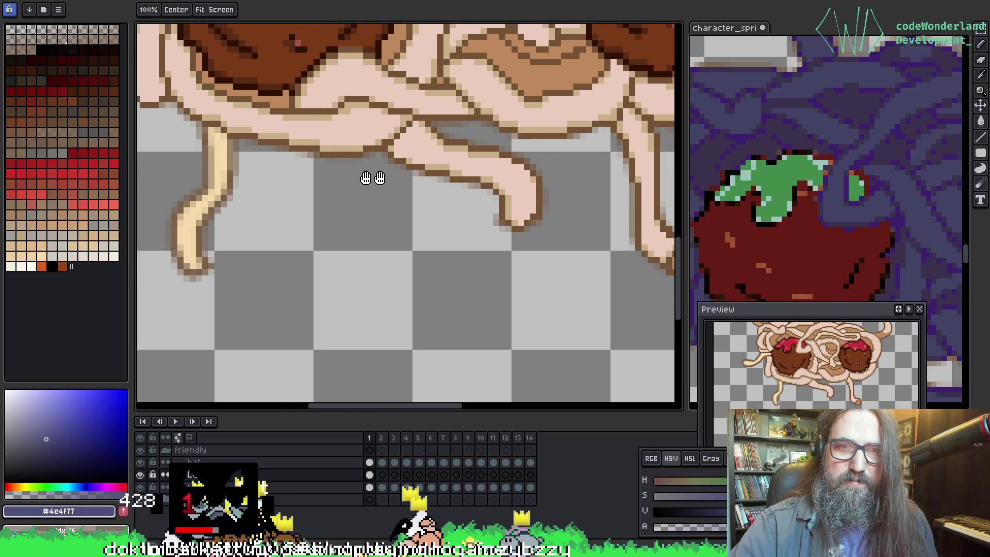
key(b)
key(q)
key(b)
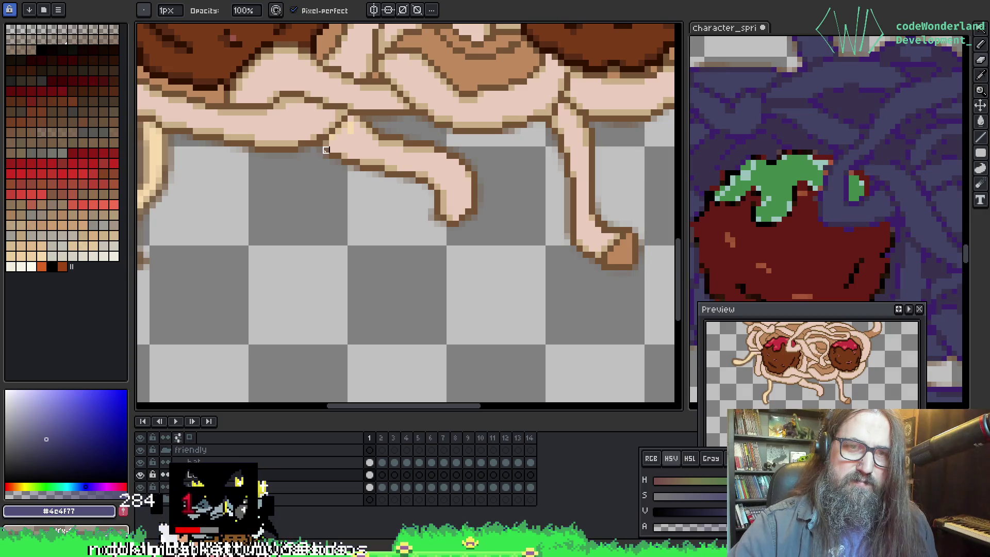
key(m)
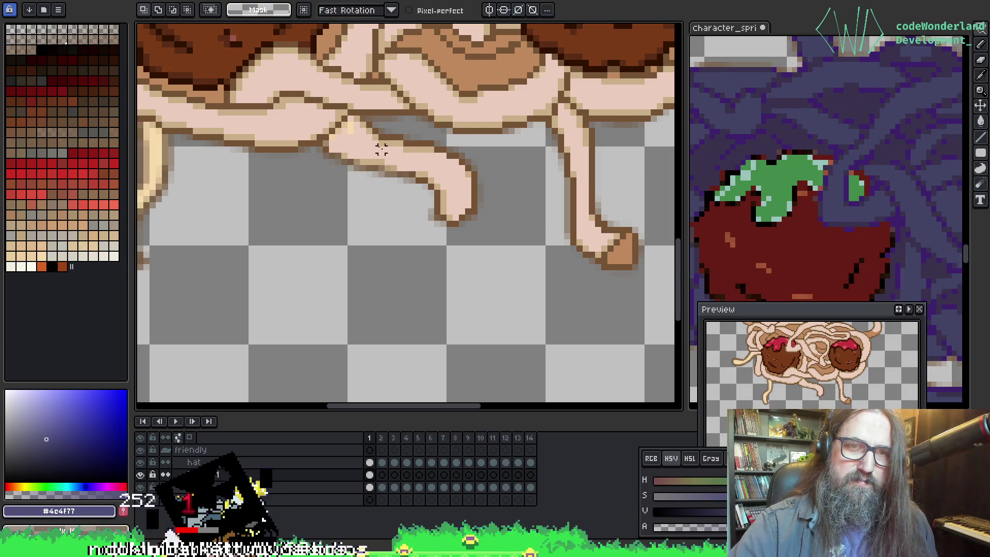
mouse_move(364, 124)
mouse_down()
mouse_move(345, 125)
mouse_move(320, 154)
mouse_move(453, 249)
mouse_move(464, 147)
mouse_move(356, 124)
mouse_up()
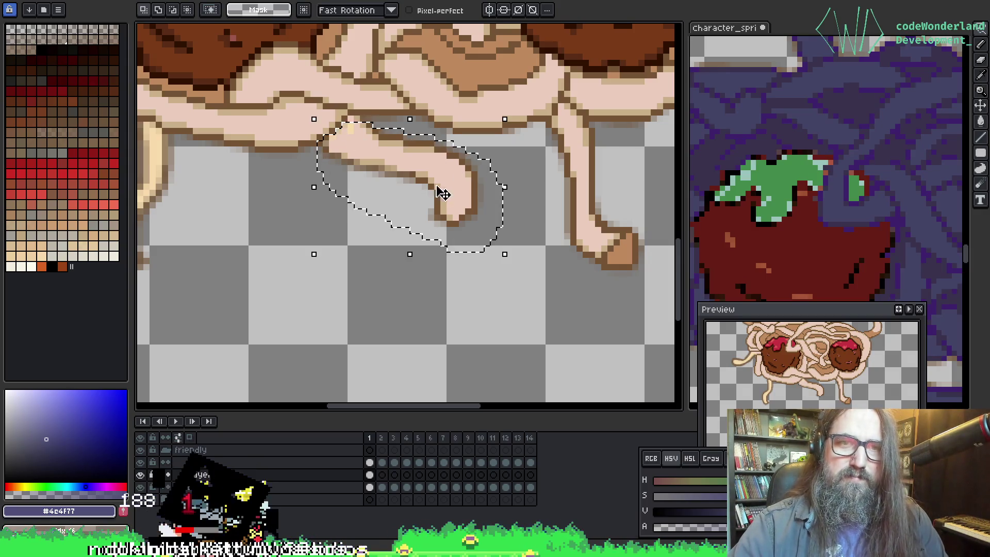
key(i)
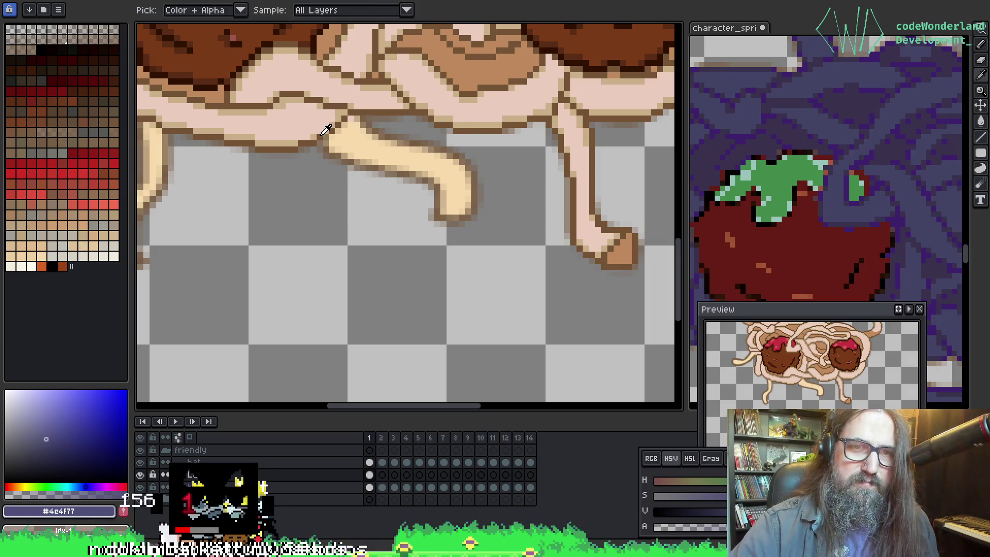
alt+click(321, 136)
scroll(330, 137, right, 5)
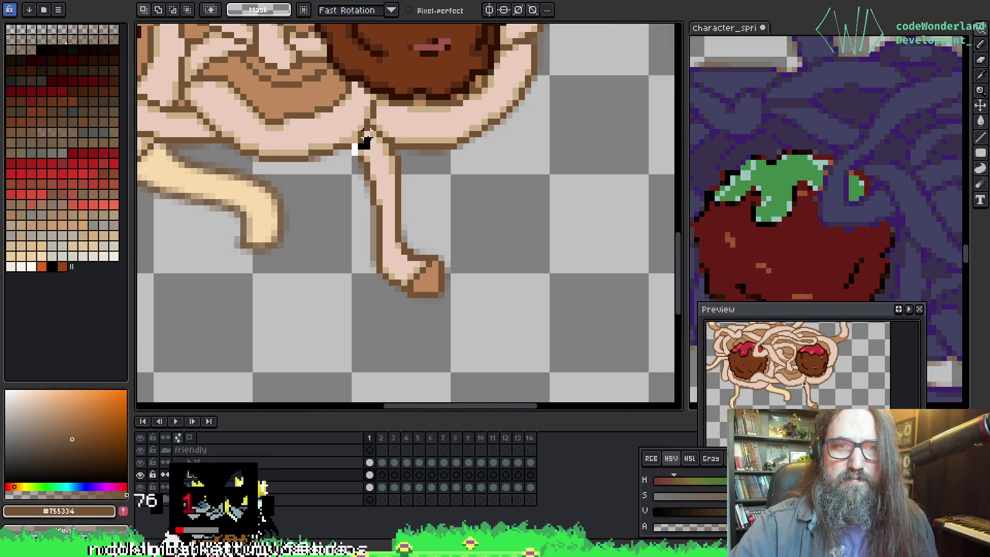
Step: Recolour the tentacle below the meatball to cream and the upper-right tentacle to pale yellow
mouse_move(379, 139)
mouse_down()
mouse_move(410, 176)
mouse_move(459, 284)
mouse_move(354, 240)
mouse_move(376, 136)
mouse_up()
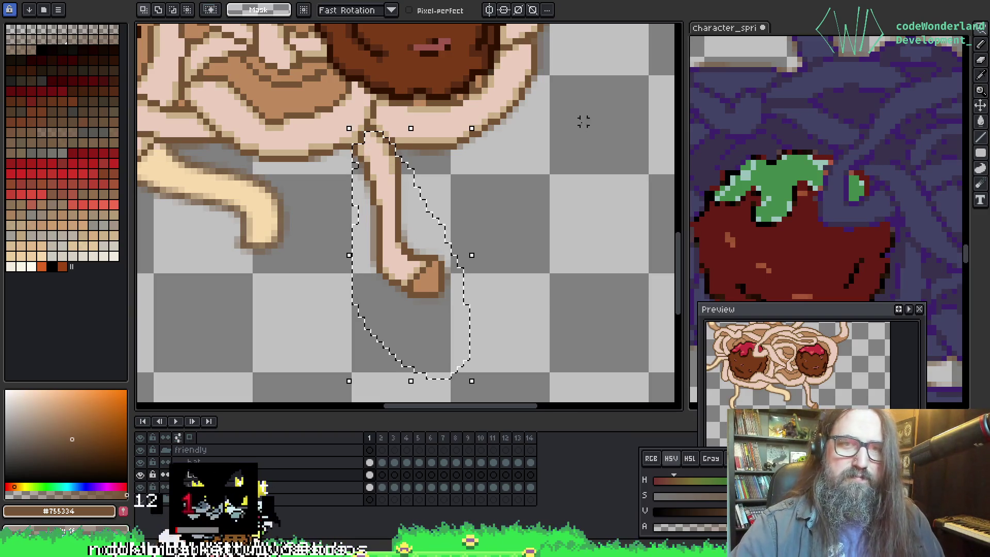
click(397, 165)
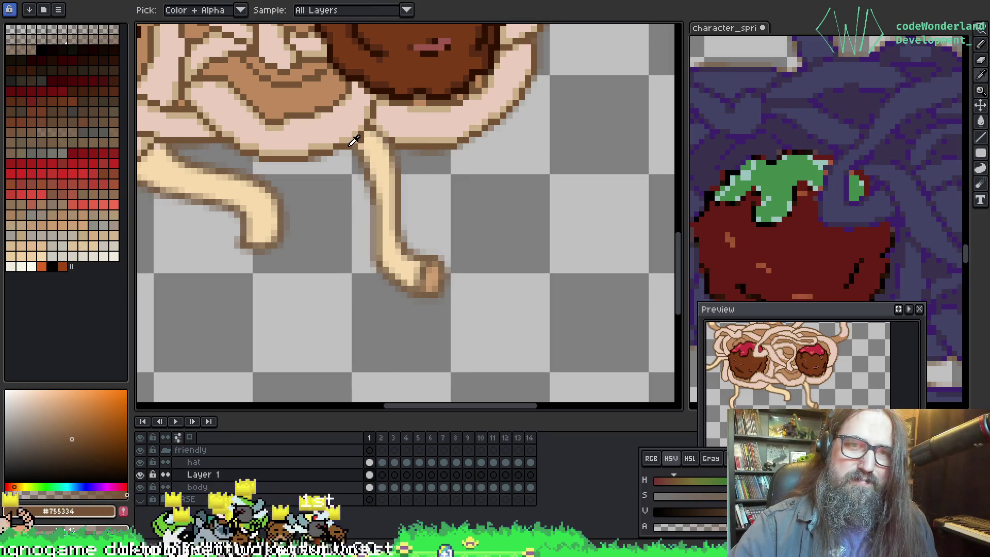
key(space)
mouse_move(459, 96)
mouse_down()
mouse_move(464, 203)
mouse_move(392, 331)
mouse_move(462, 163)
mouse_up()
mouse_move(411, 222)
mouse_down()
mouse_move(477, 264)
mouse_move(647, 124)
mouse_move(577, 43)
mouse_move(439, 72)
mouse_move(480, 221)
mouse_move(272, 200)
mouse_move(530, 104)
mouse_move(382, 192)
mouse_move(504, 179)
mouse_move(428, 248)
mouse_move(610, 106)
mouse_move(435, 149)
mouse_move(387, 198)
mouse_up()
key(ctrl+d)
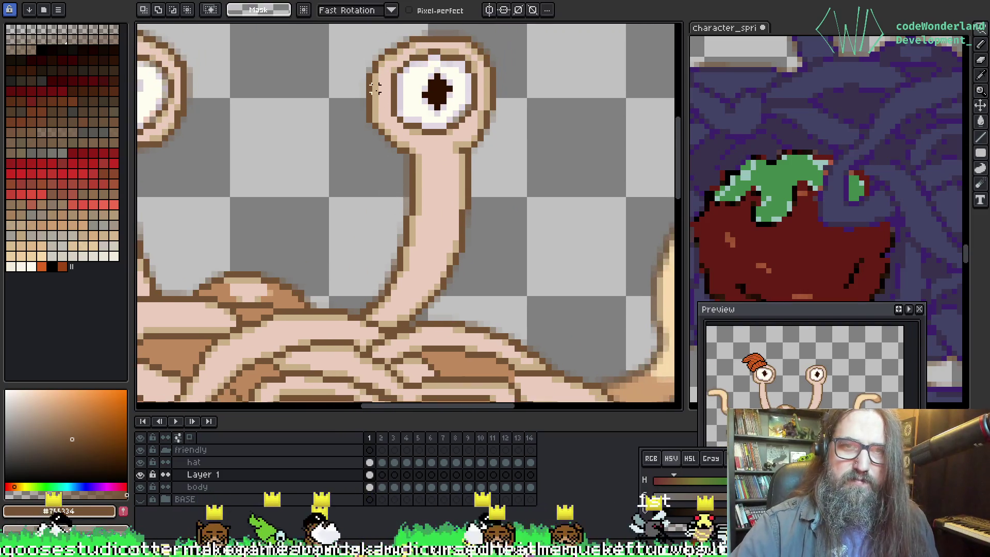
Step: Outline the right eye stalk and recolour it to cream
mouse_move(363, 33)
mouse_down()
mouse_move(359, 305)
mouse_move(406, 315)
mouse_move(369, 313)
mouse_move(455, 302)
mouse_move(551, 58)
mouse_move(500, 137)
mouse_up()
click(381, 322)
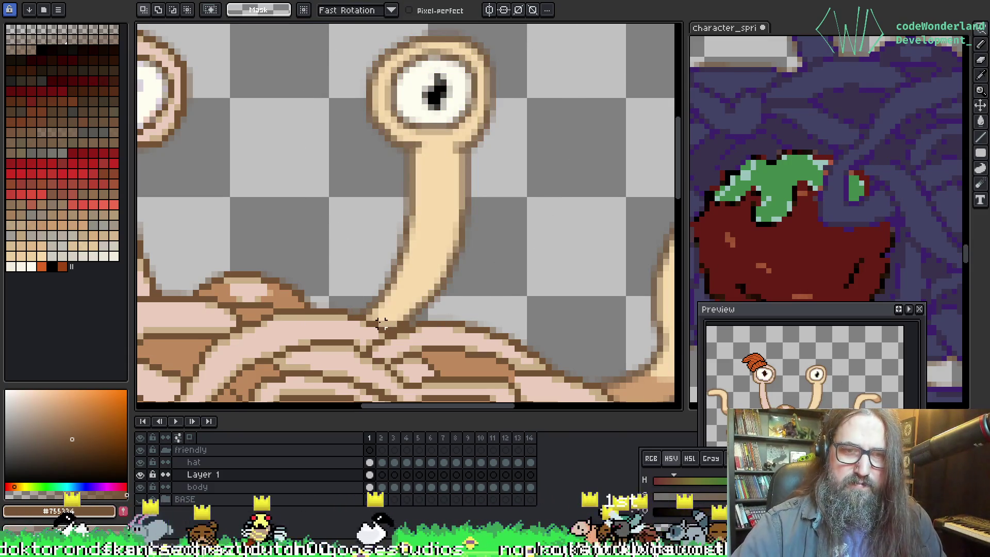
key(b)
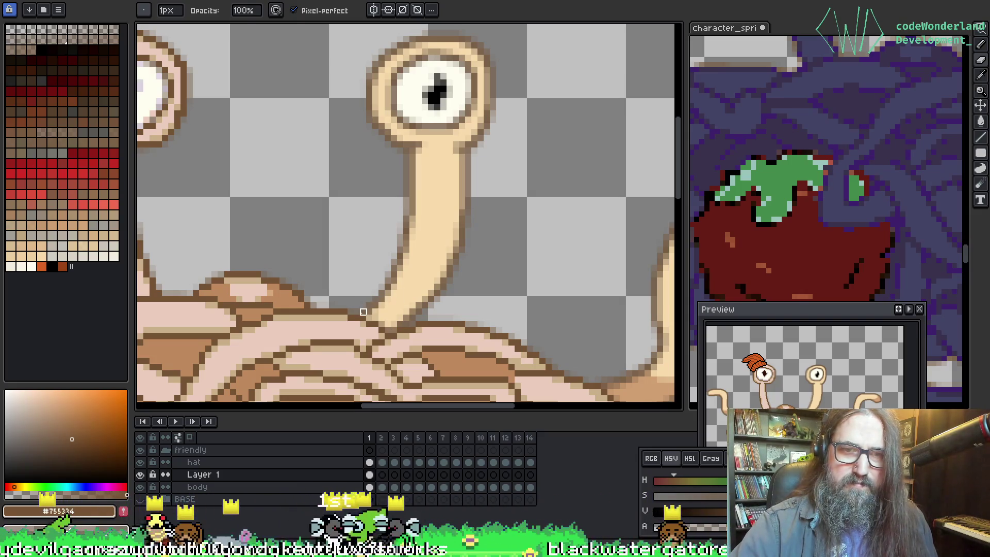
Step: Recolour the hat-wearing left eye's head to tan and its lower eyestalk, then zoom out
drag(358, 277, 528, 245)
scroll(435, 196, up, 2)
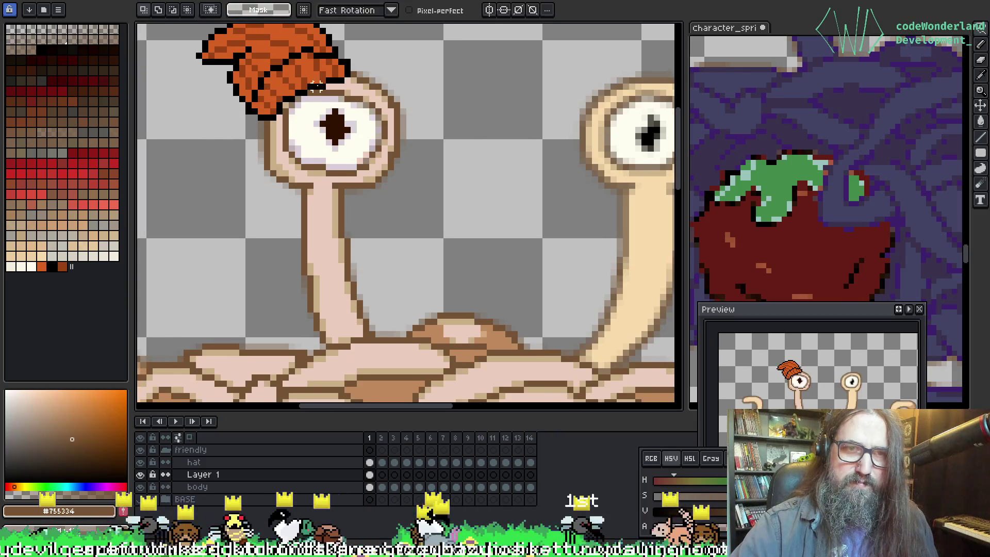
mouse_move(230, 129)
mouse_down()
mouse_move(408, 204)
mouse_move(231, 129)
mouse_up()
mouse_move(256, 222)
mouse_down()
mouse_move(342, 132)
mouse_move(397, 261)
mouse_move(405, 247)
mouse_up()
mouse_move(391, 69)
mouse_down()
mouse_move(210, 93)
mouse_move(354, 81)
mouse_up()
scroll(342, 261, down, 2)
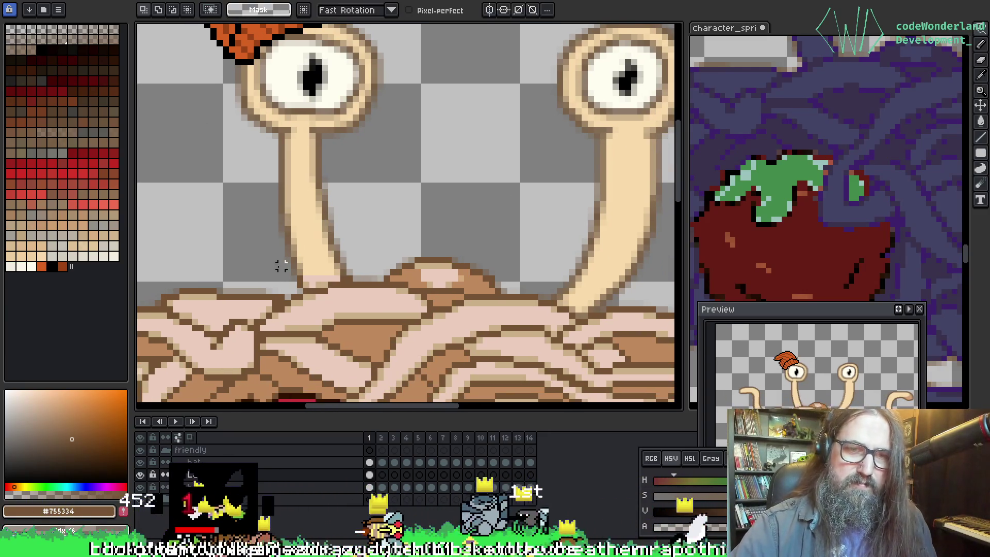
drag(287, 269, 356, 281)
key(ctrl+d)
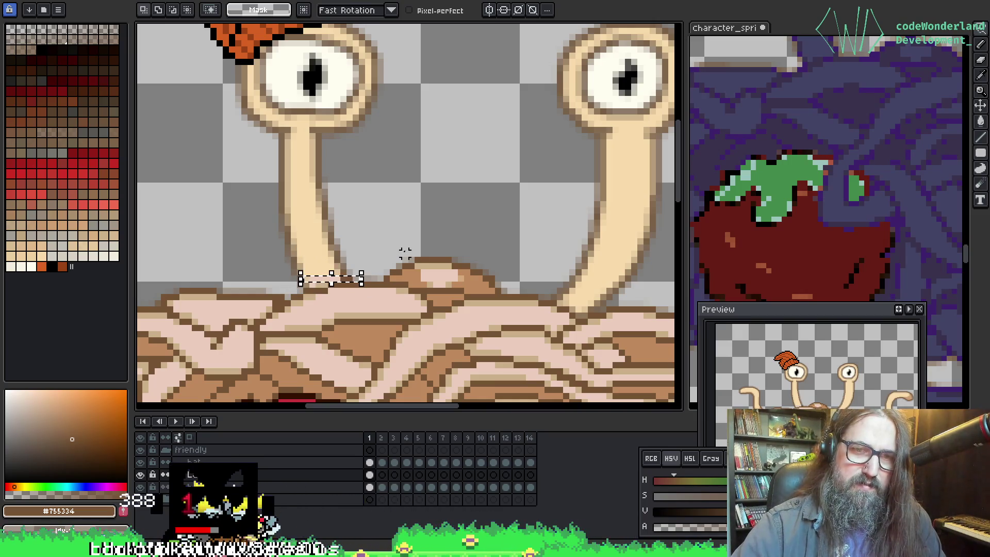
key(ctrl+d)
key(ctrl+d)
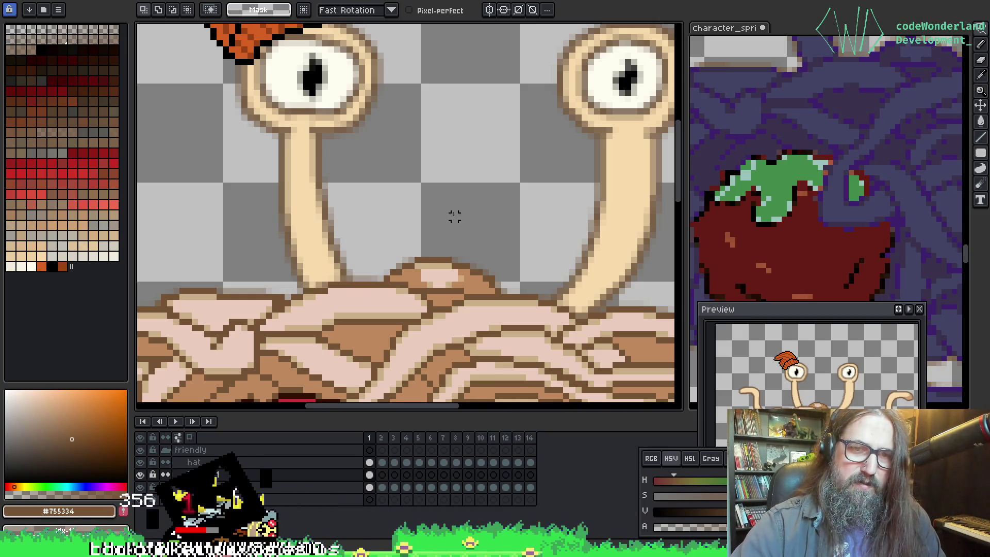
scroll(454, 210, down, 5)
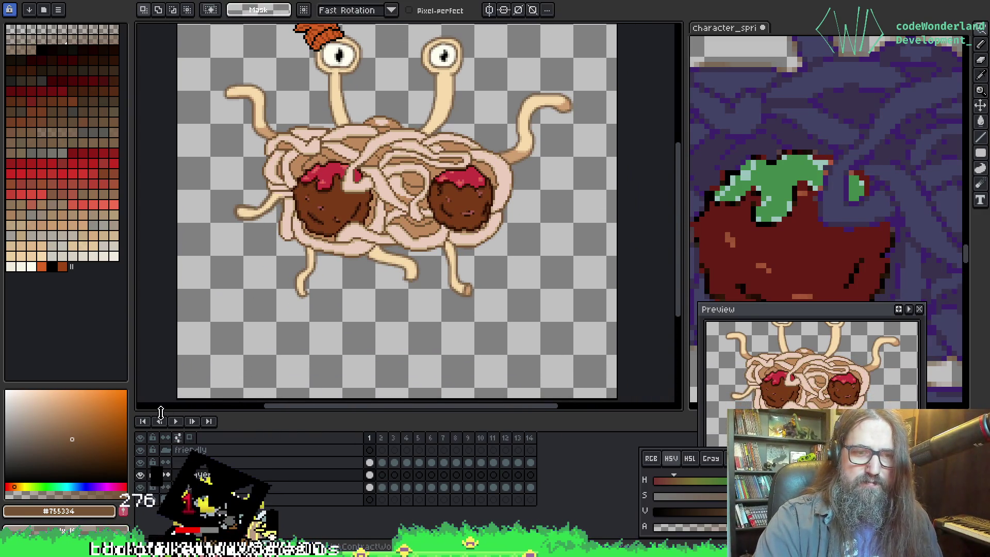
Step: Briefly play the animation, then step through Layer 1 frames 1 to 7
click(176, 422)
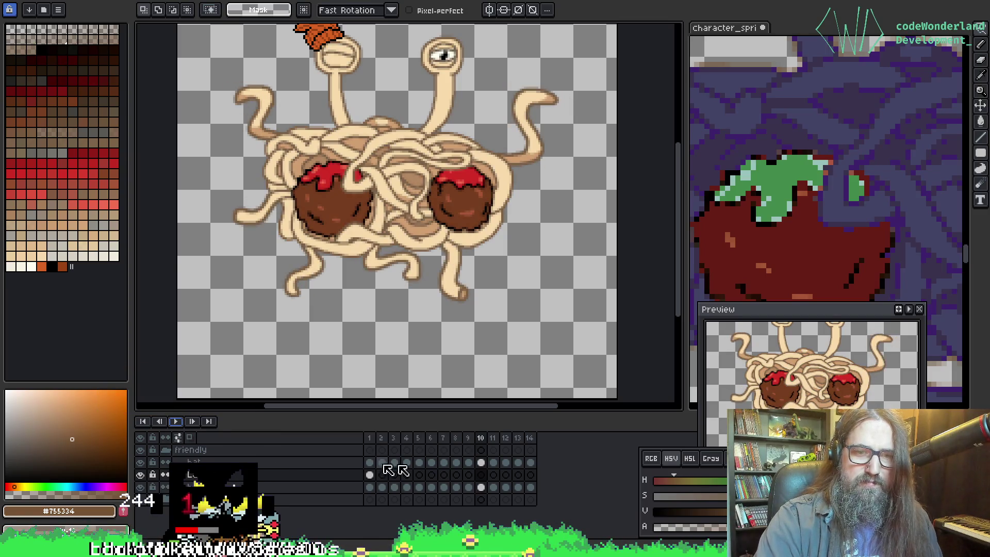
click(370, 475)
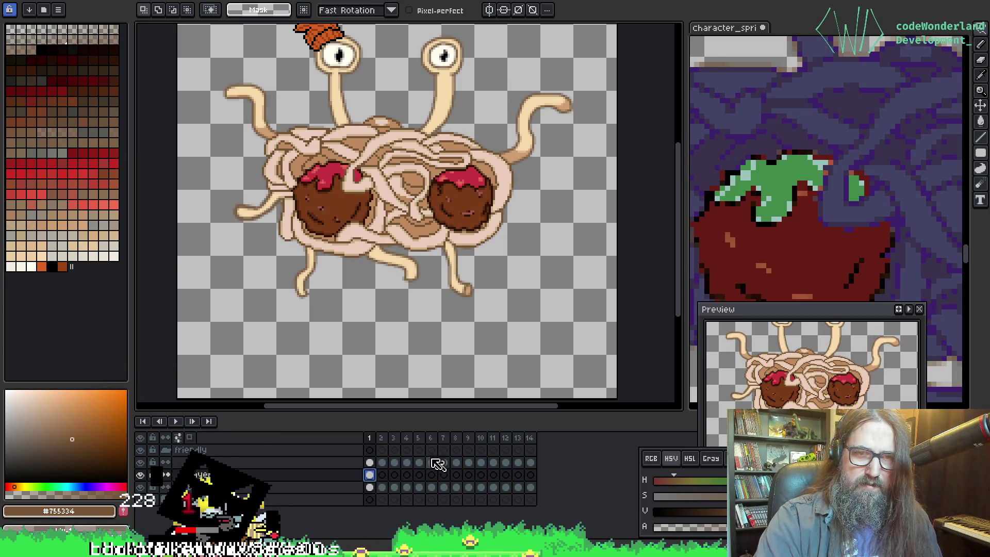
click(382, 475)
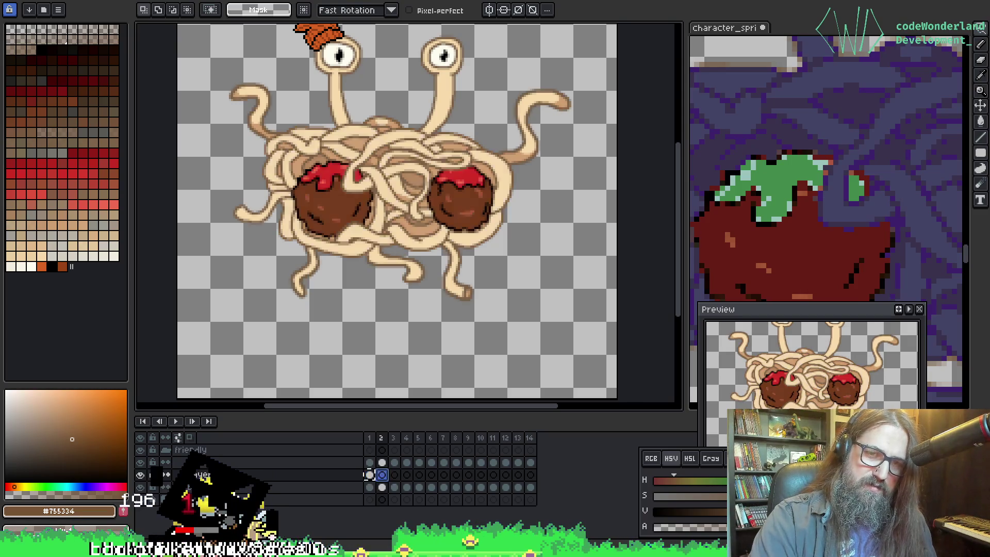
click(395, 476)
click(407, 475)
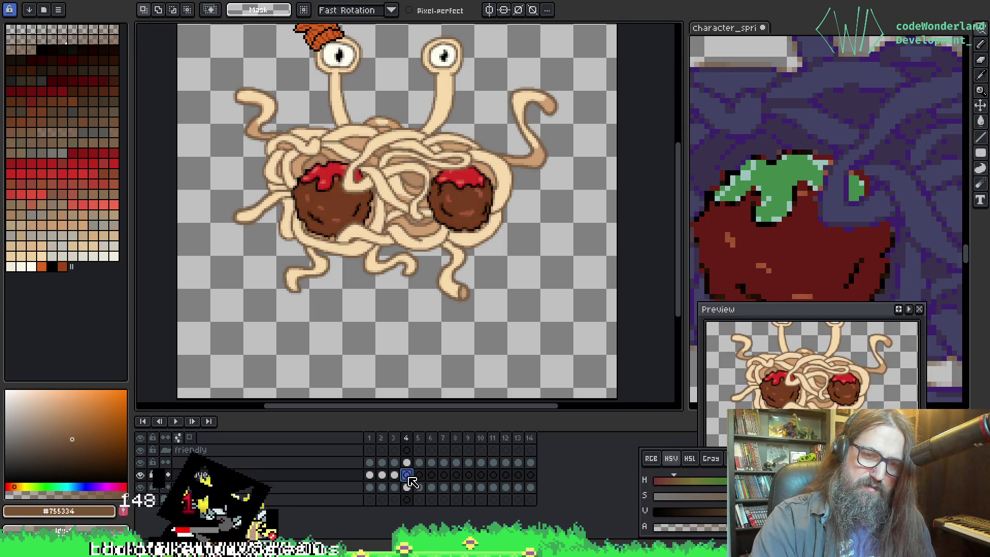
click(419, 475)
click(431, 475)
click(444, 475)
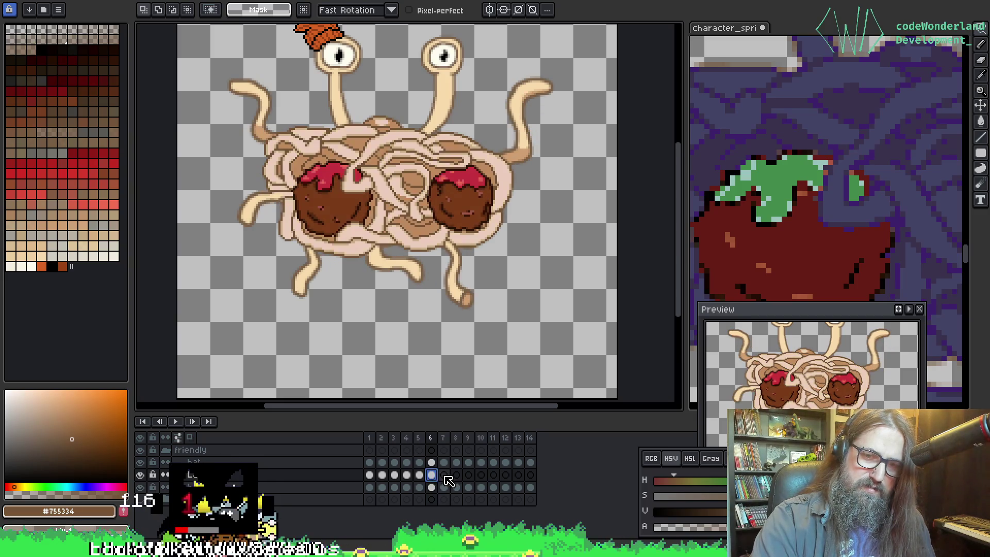
Step: Step through frames 8 to 14, then play the full animation with Enter
click(456, 475)
click(469, 475)
click(481, 476)
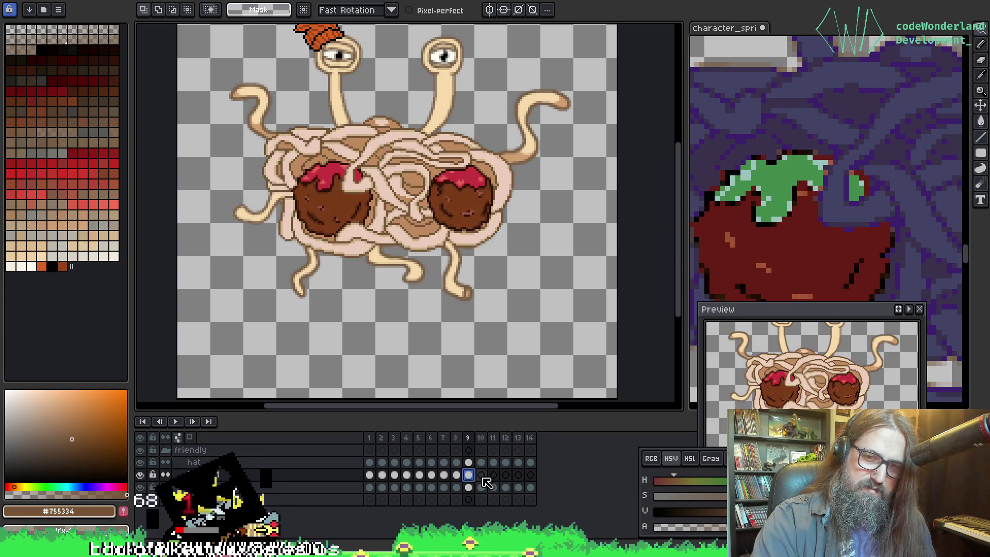
click(493, 475)
click(506, 475)
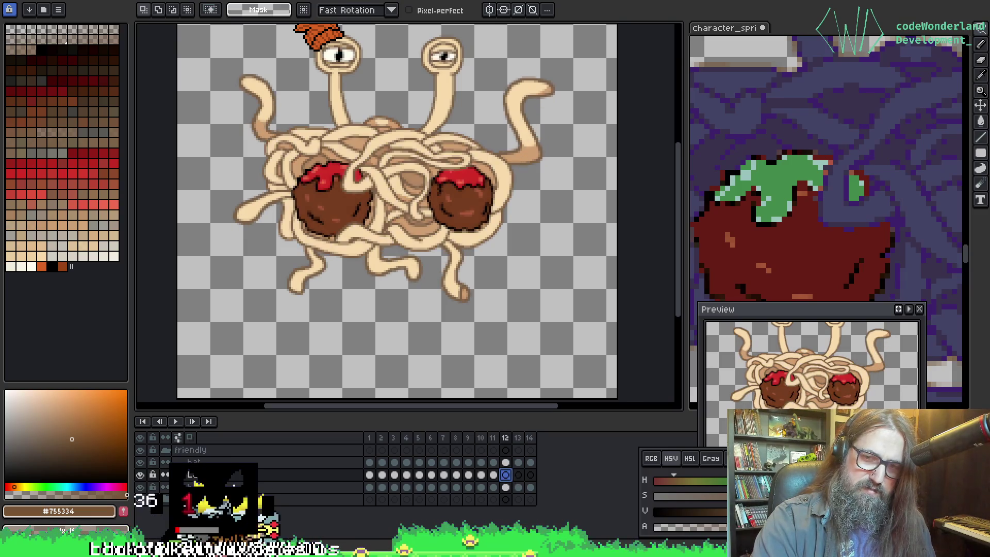
click(518, 475)
click(531, 475)
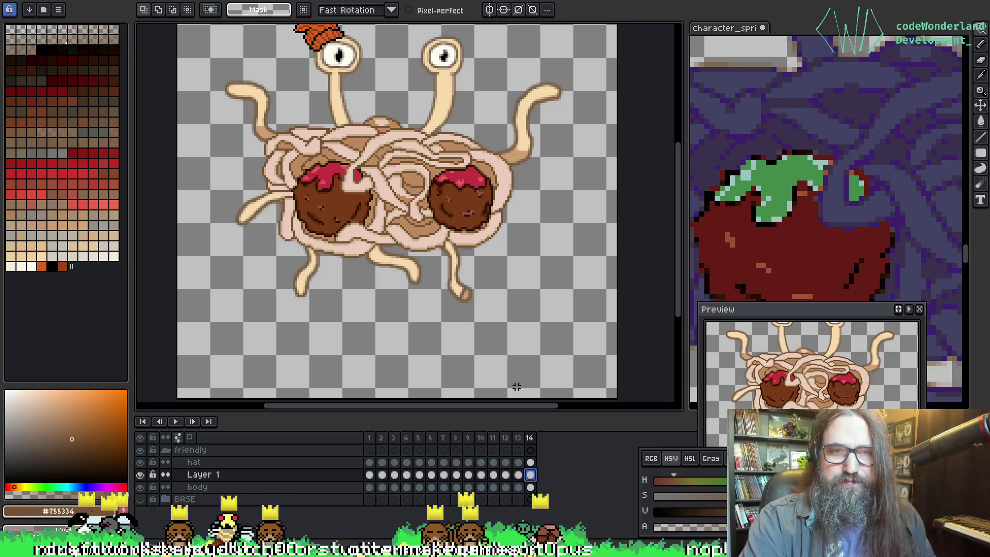
key(Return)
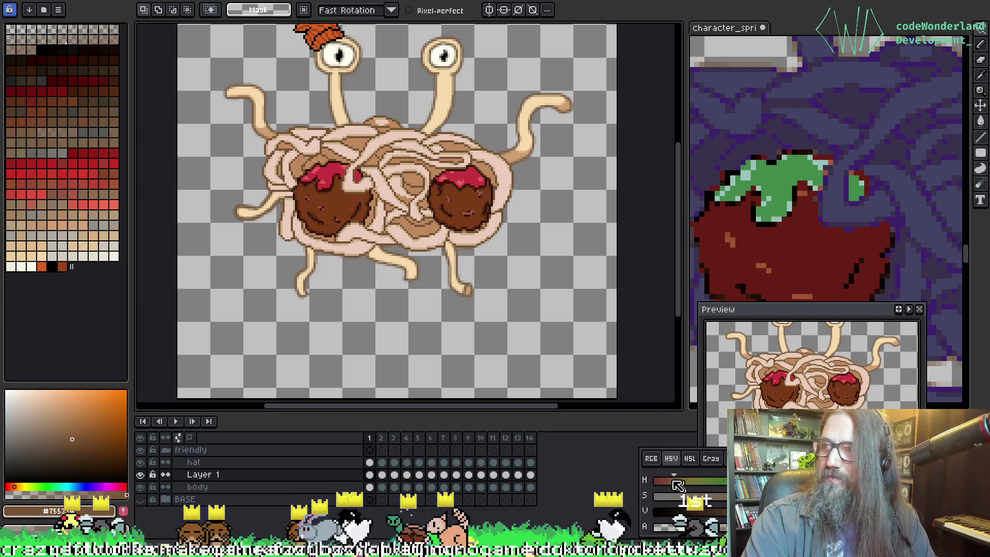
Step: Zoom in on the sprite, then open the menu bar and move across to the Edit menu
key(h)
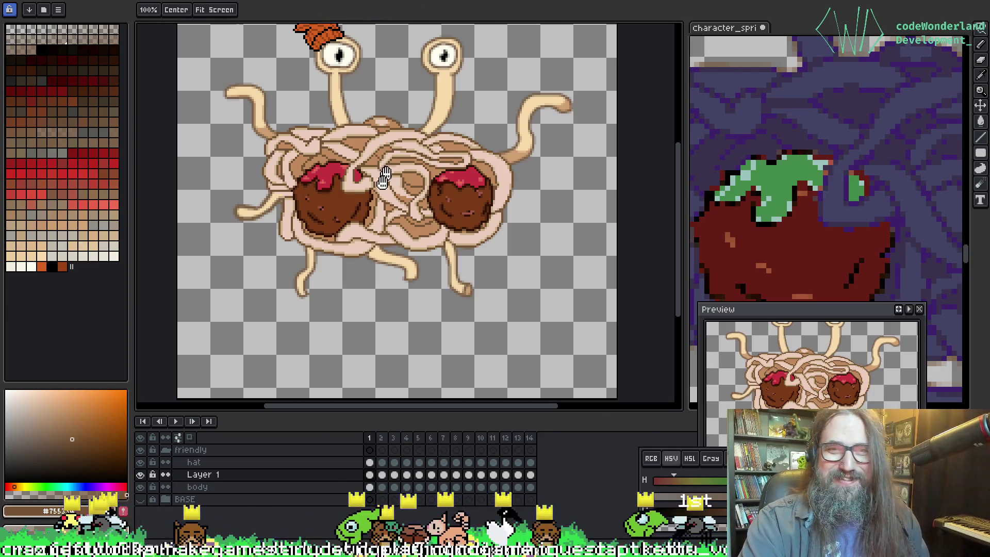
scroll(384, 178, down, 2)
scroll(400, 140, up, 4)
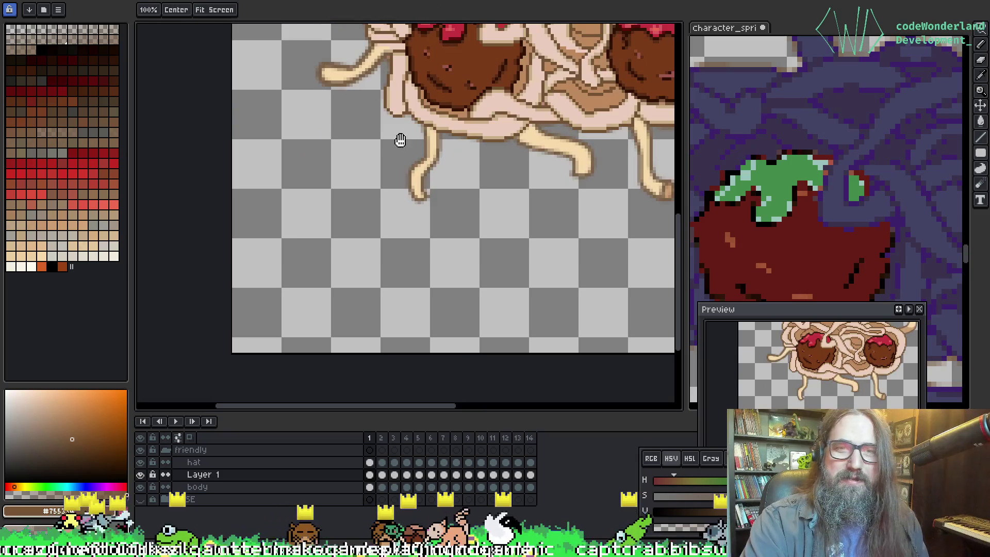
scroll(401, 139, down, 3)
scroll(248, 320, up, 2)
key(r)
click(58, 9)
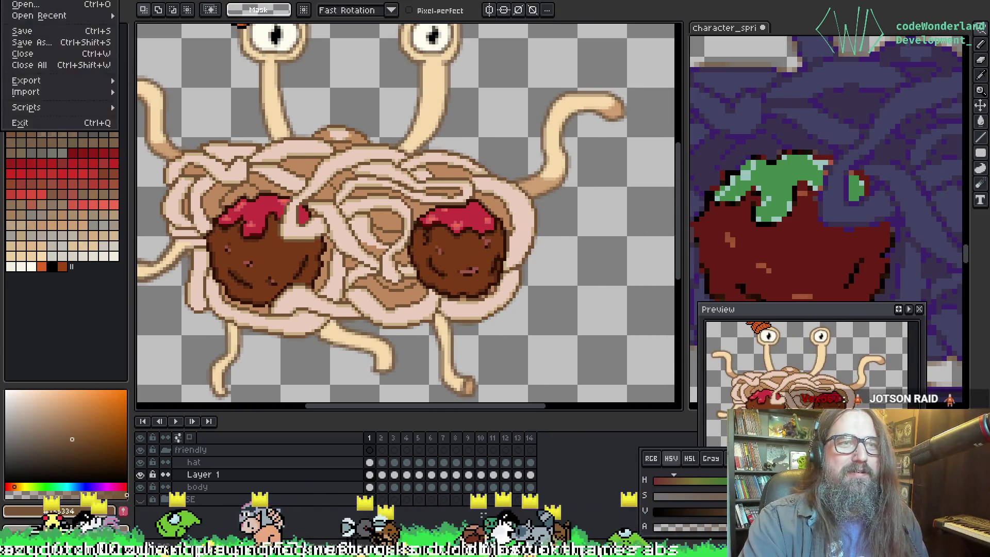
key(Right)
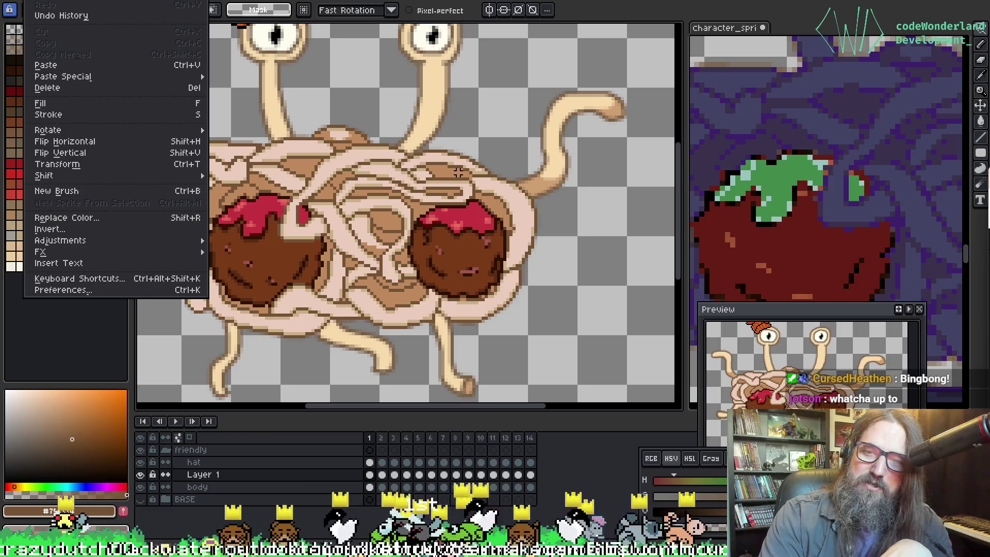
scroll(841, 172, down, 2)
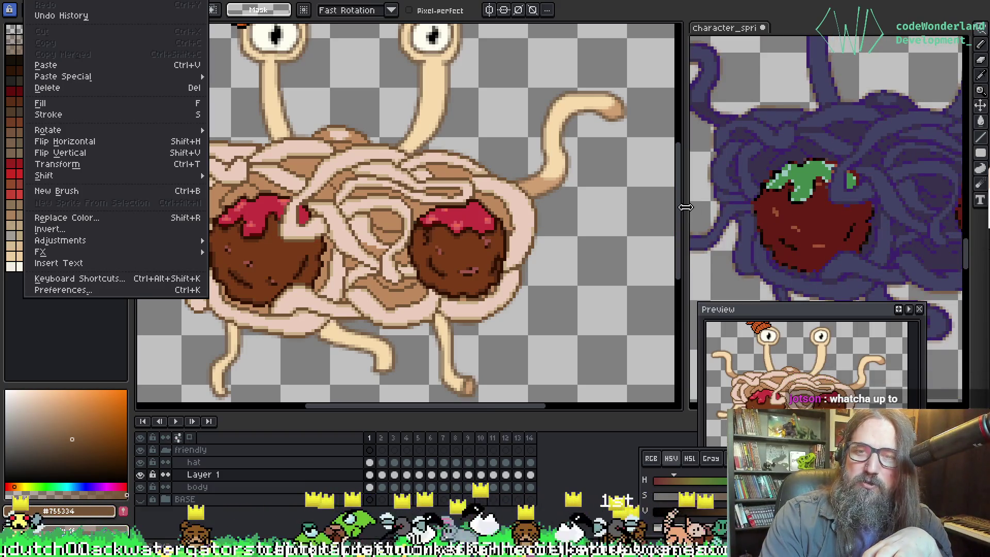
Step: Close the Edit menu, widen and zoom out the character_sprite sheet, then give the canvas its room back
click(686, 207)
drag(685, 231, 489, 233)
scroll(619, 232, down, 3)
scroll(564, 210, up, 1)
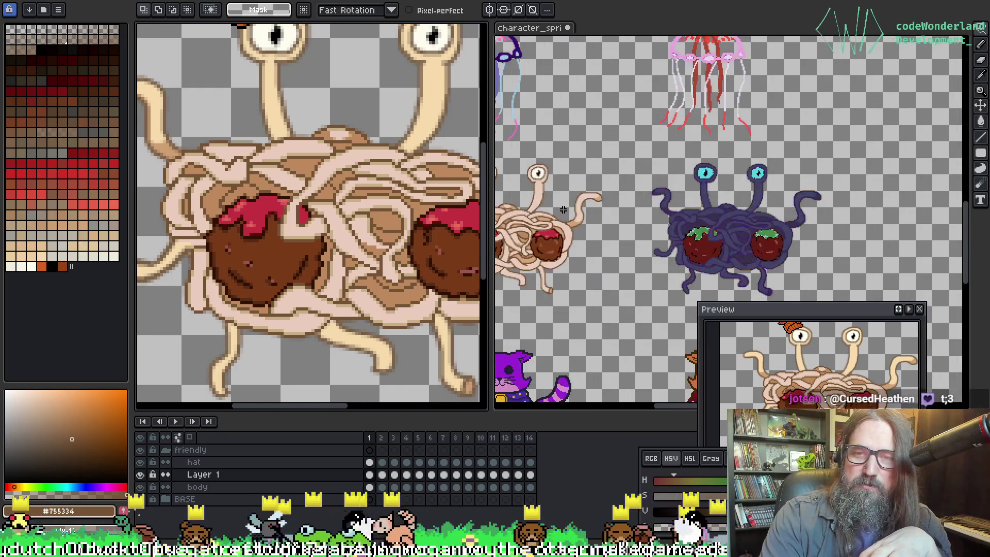
scroll(564, 210, down, 1)
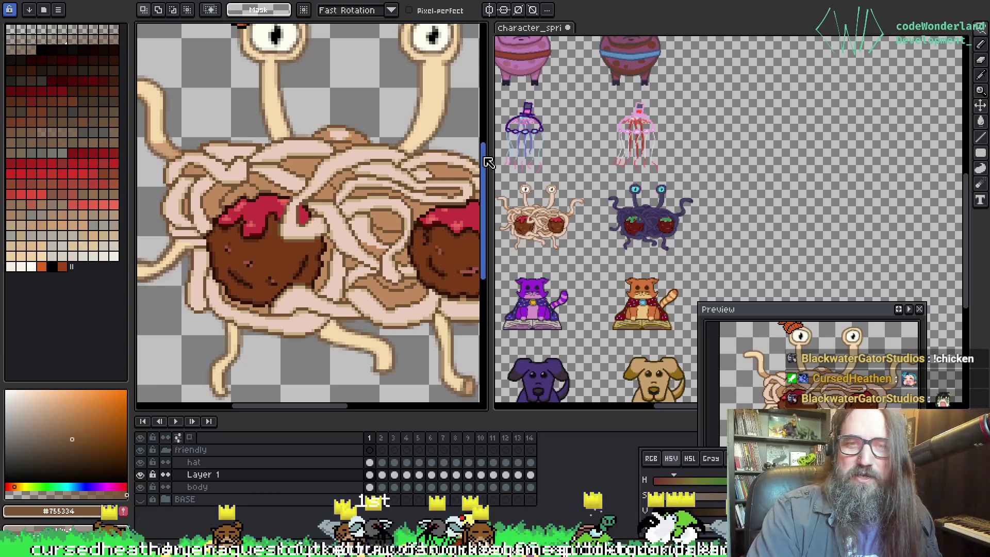
drag(491, 160, 572, 161)
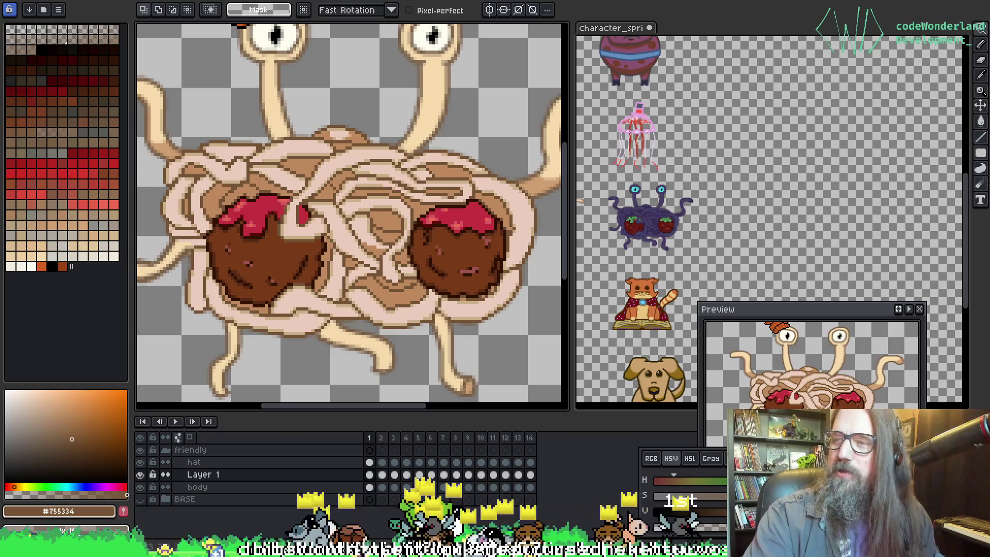
scroll(208, 148, down, 5)
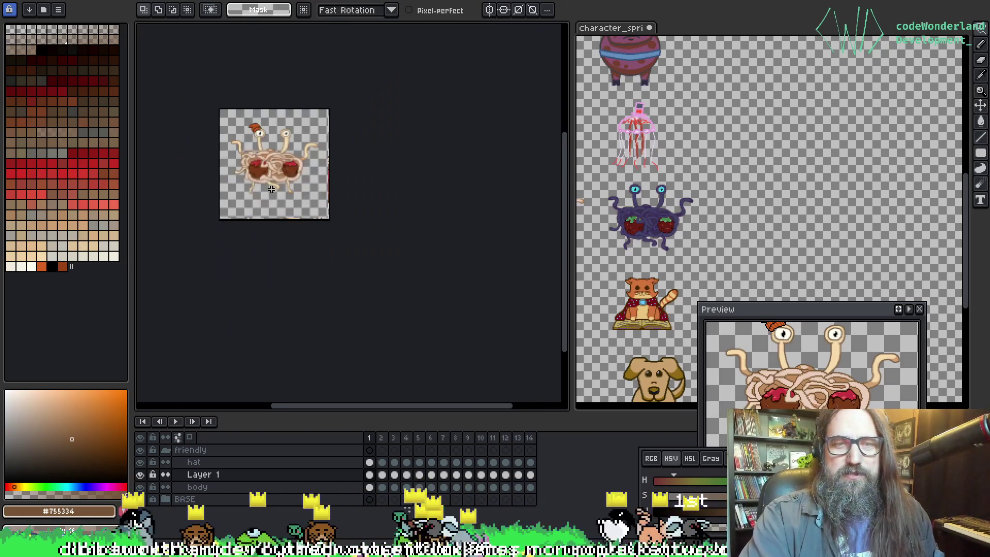
Step: Pan the other document to show the whole creature and both columns of character sprites
scroll(404, 187, up, 4)
drag(404, 187, 458, 243)
mouse_move(656, 205)
mouse_down()
mouse_move(789, 221)
mouse_move(770, 128)
mouse_move(801, 133)
mouse_up()
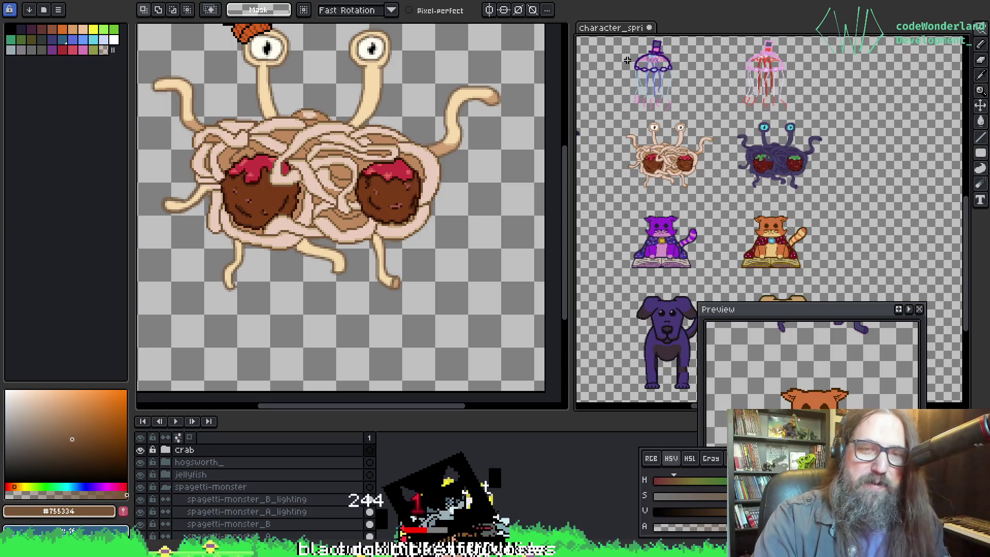
Step: Return to the hat monster, widen the canvas, and zoom onto its hat, eyes and upper tentacles
key(ctrl+Tab)
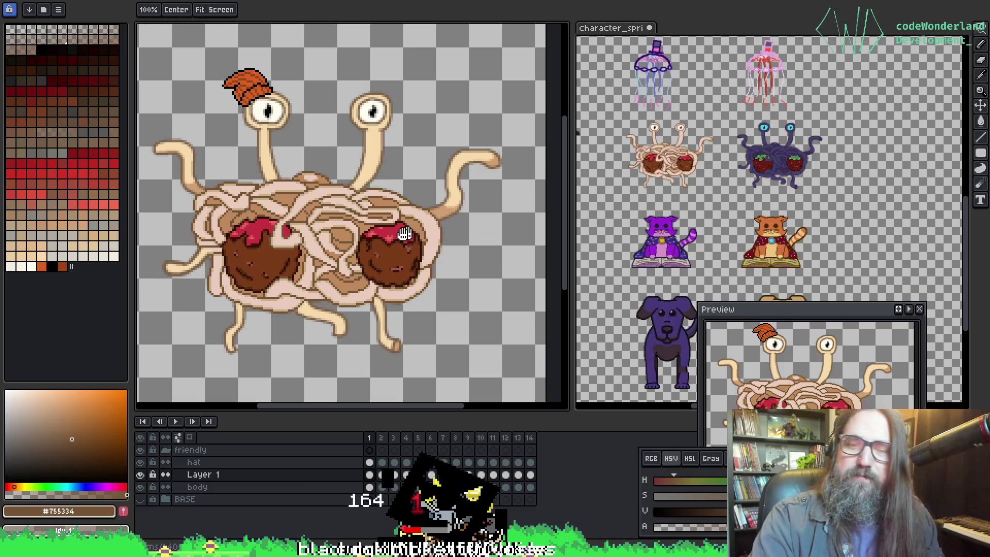
drag(403, 233, 413, 182)
drag(571, 238, 684, 237)
mouse_move(471, 230)
mouse_down()
mouse_move(559, 237)
mouse_move(435, 303)
mouse_move(438, 313)
mouse_up()
scroll(289, 160, up, 2)
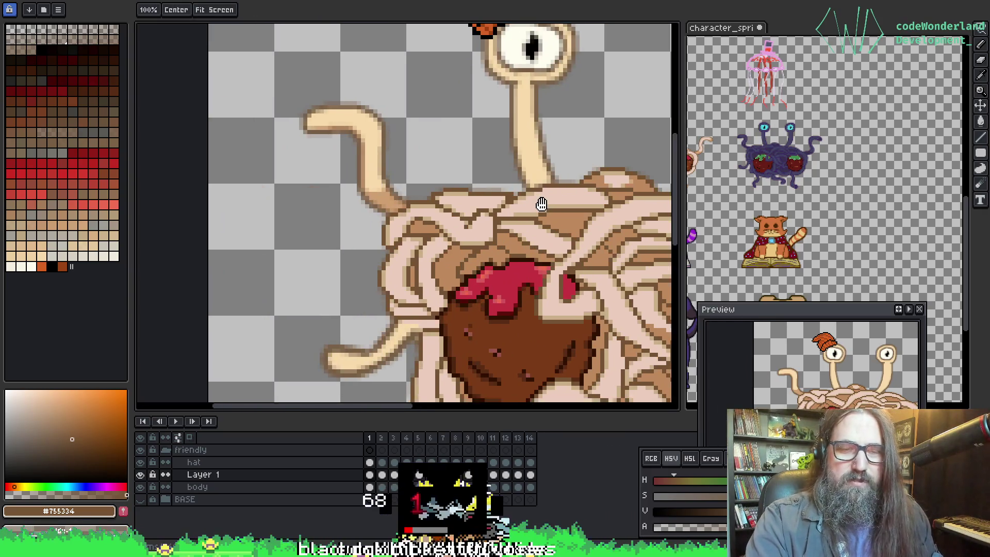
drag(511, 185, 483, 211)
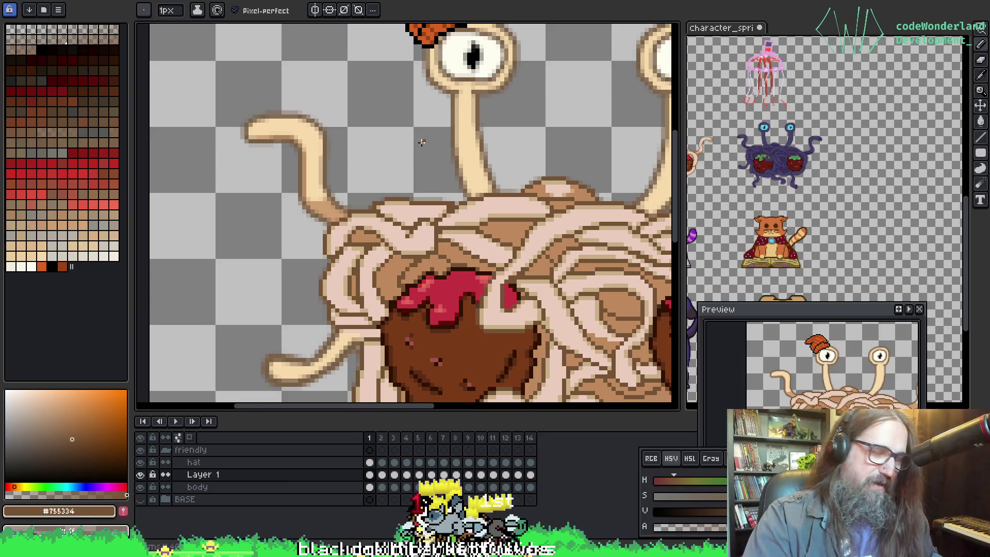
mouse_move(350, 145)
mouse_down()
mouse_move(341, 222)
mouse_move(335, 190)
mouse_move(361, 268)
mouse_move(339, 240)
mouse_move(330, 250)
mouse_up()
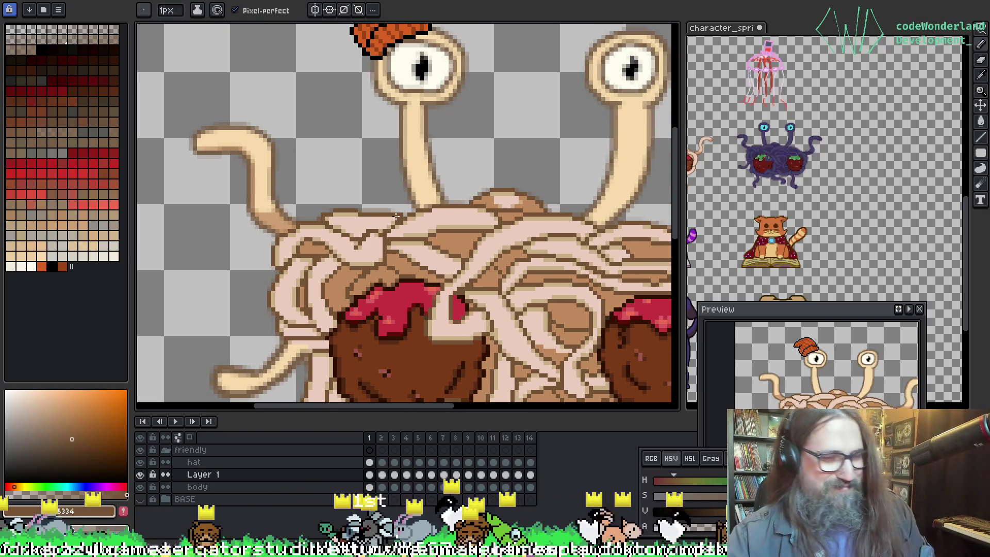
click(140, 475)
click(140, 475)
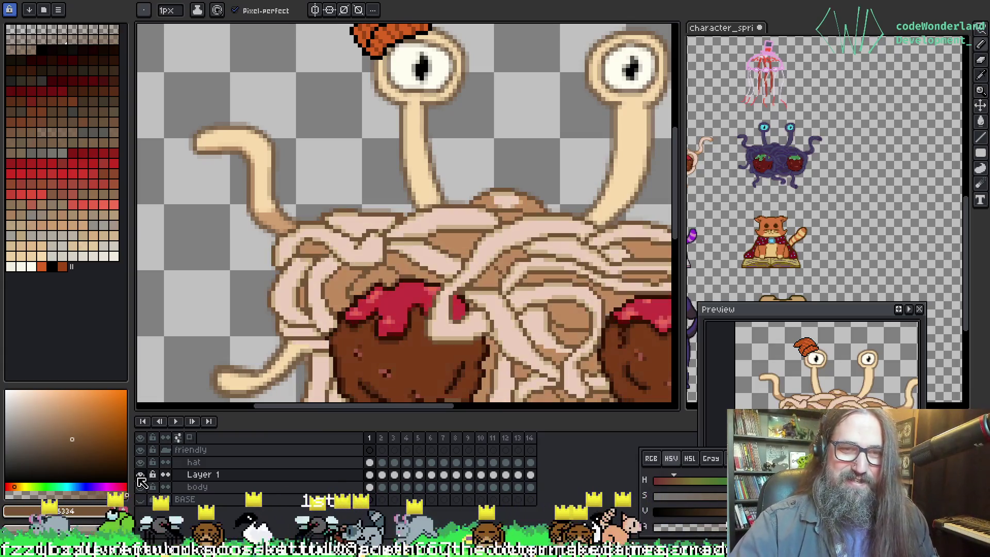
Step: Play the animation from frame 1, pause on frame 12 to recentre, then resume playback
click(381, 475)
click(369, 475)
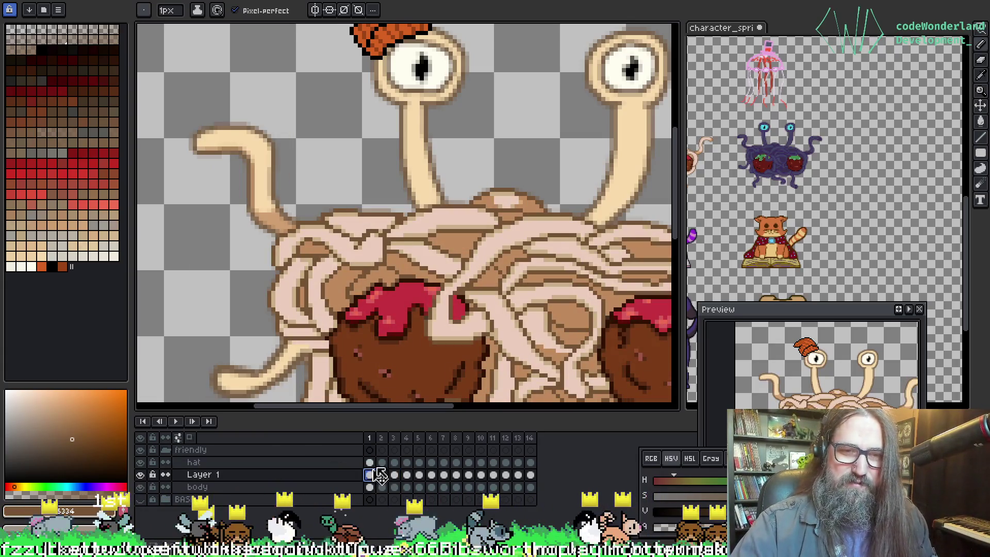
key(Return)
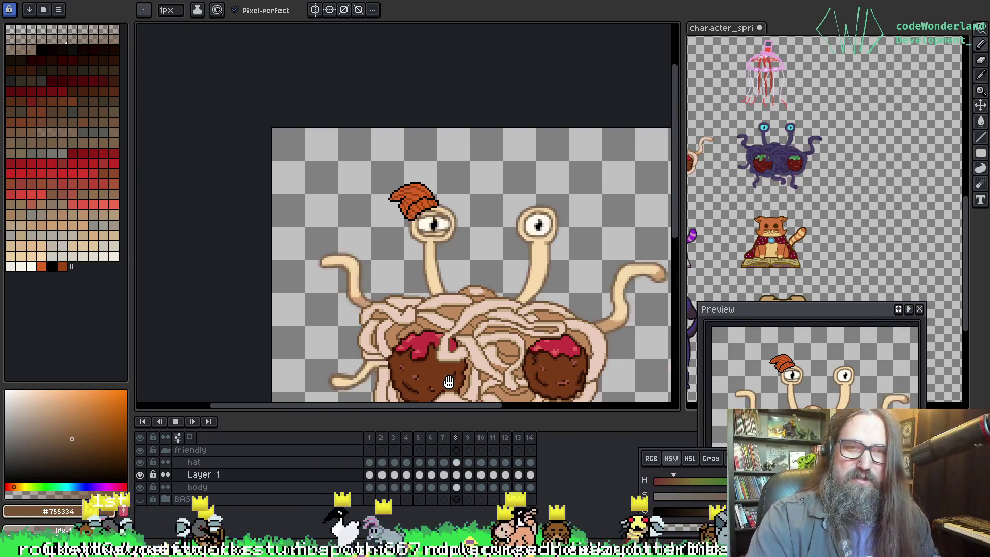
scroll(418, 200, down, 3)
key(Return)
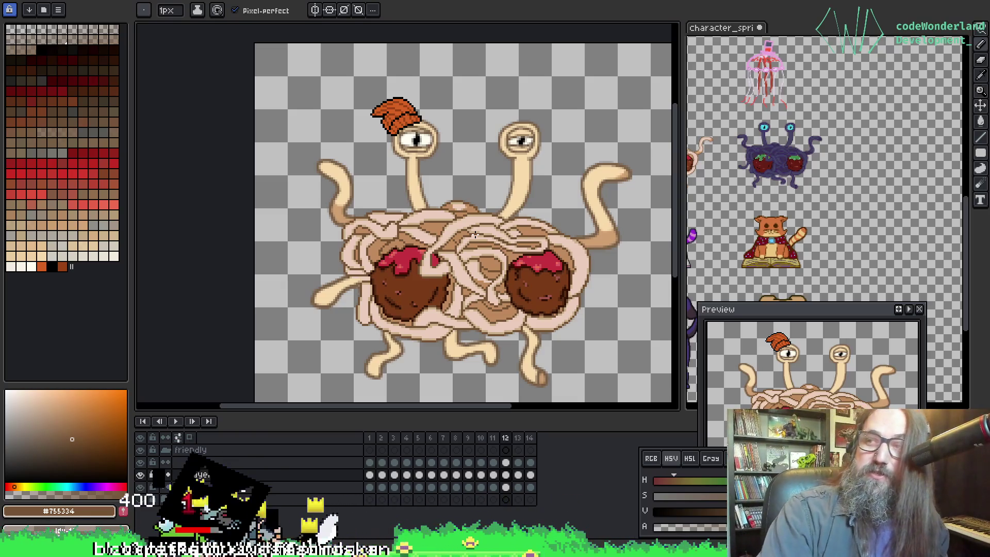
mouse_move(472, 228)
mouse_down()
mouse_move(425, 203)
mouse_move(404, 218)
mouse_up()
key(Return)
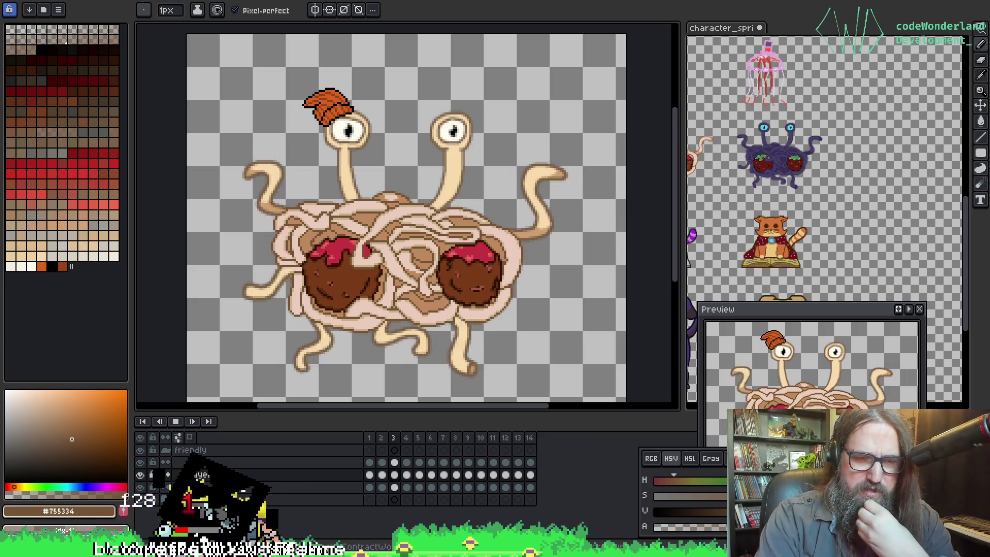
Step: Zoom onto the eyes and upper body, pick the Pencil (B), and reposition the monster
mouse_move(313, 553)
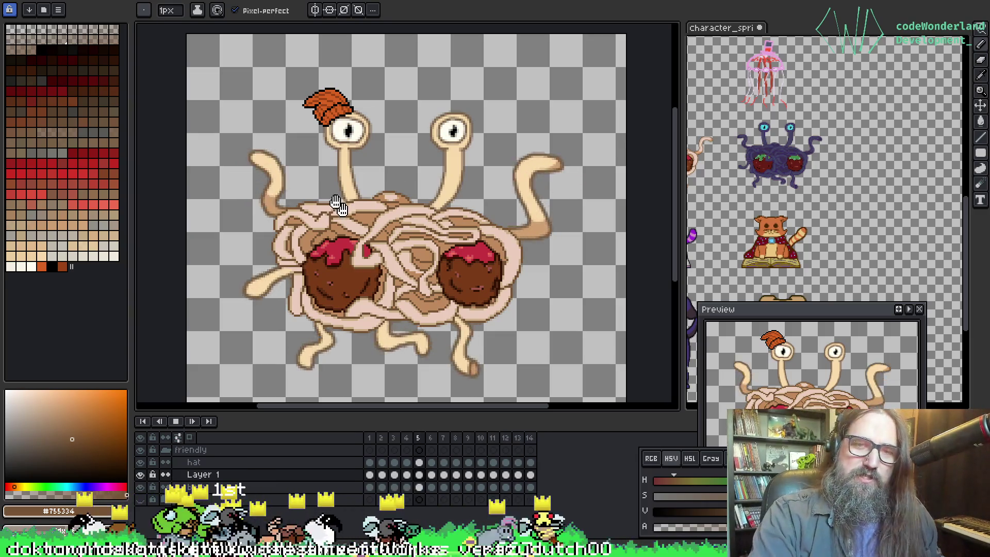
drag(338, 203, 362, 168)
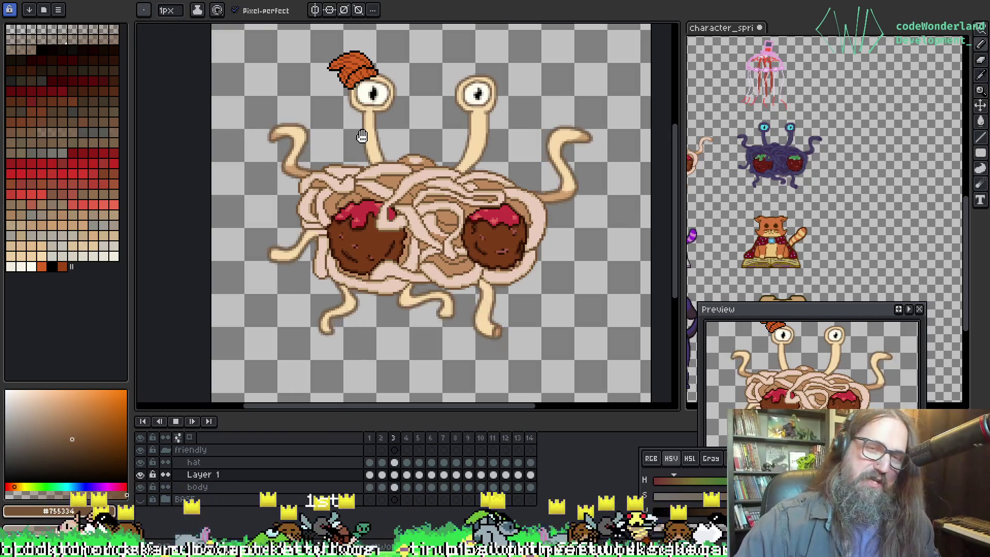
scroll(361, 170, up, 1)
drag(353, 179, 309, 192)
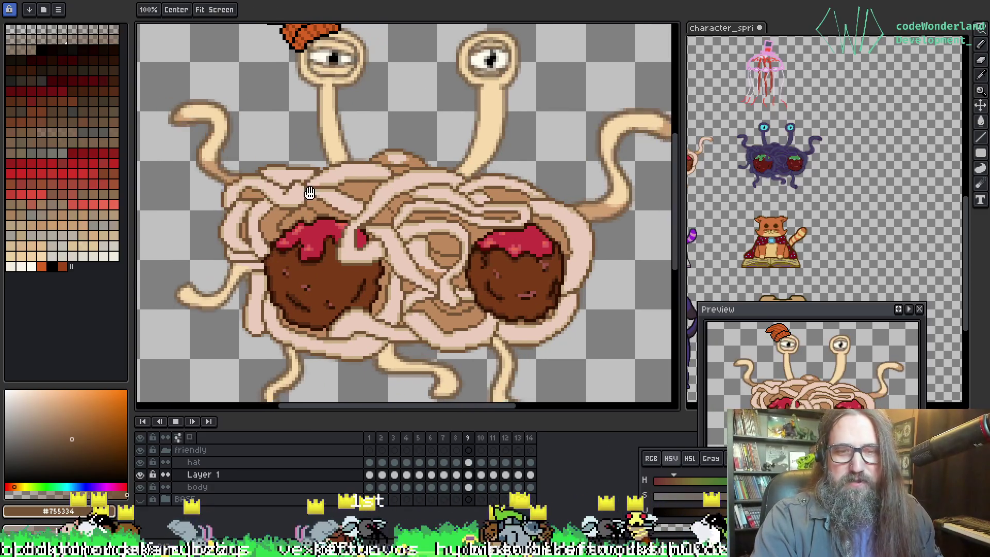
key(b)
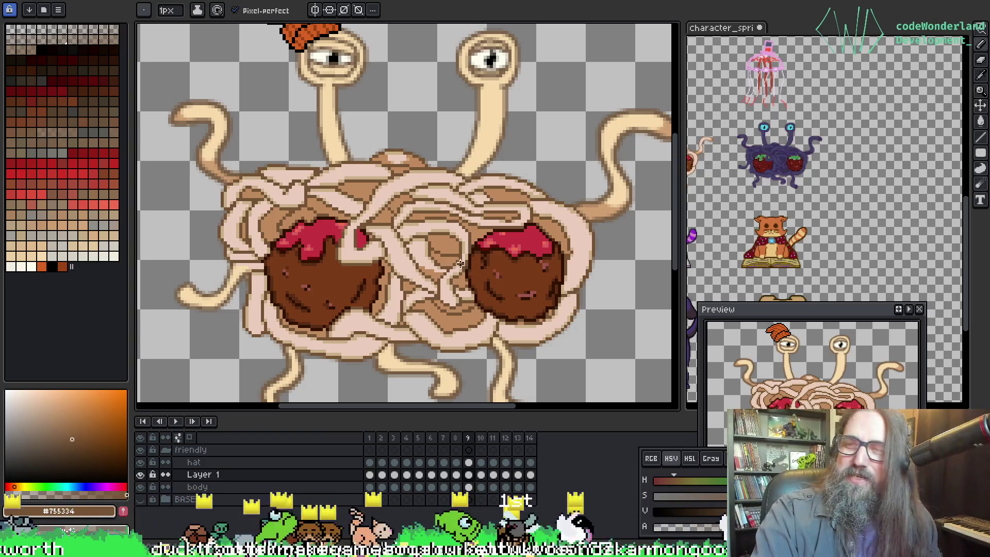
key(space)
mouse_move(392, 216)
mouse_down()
mouse_move(370, 248)
mouse_move(332, 245)
mouse_up()
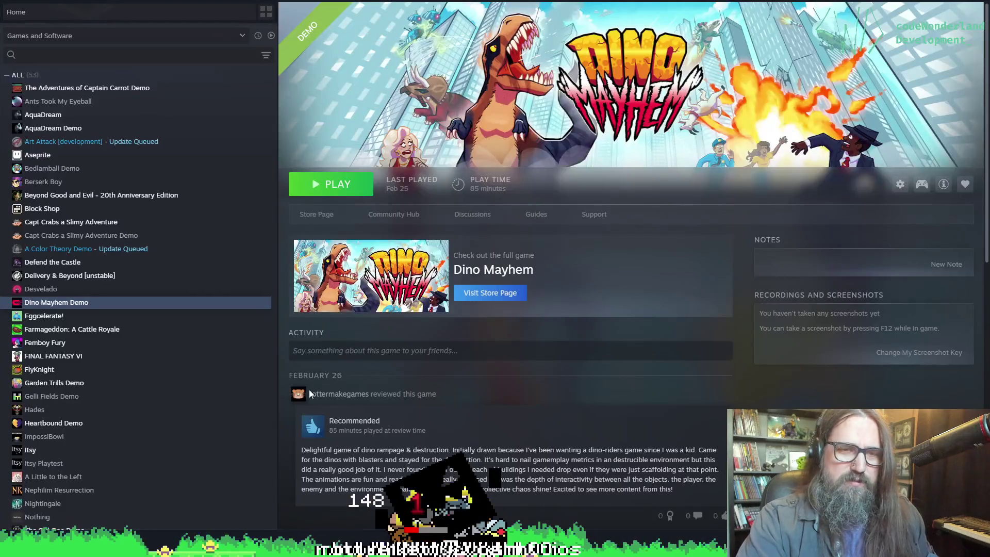
Step: Scroll through the Steam library, then take the Steam window out of full screen
scroll(36, 336, up, 2)
scroll(51, 309, down, 4)
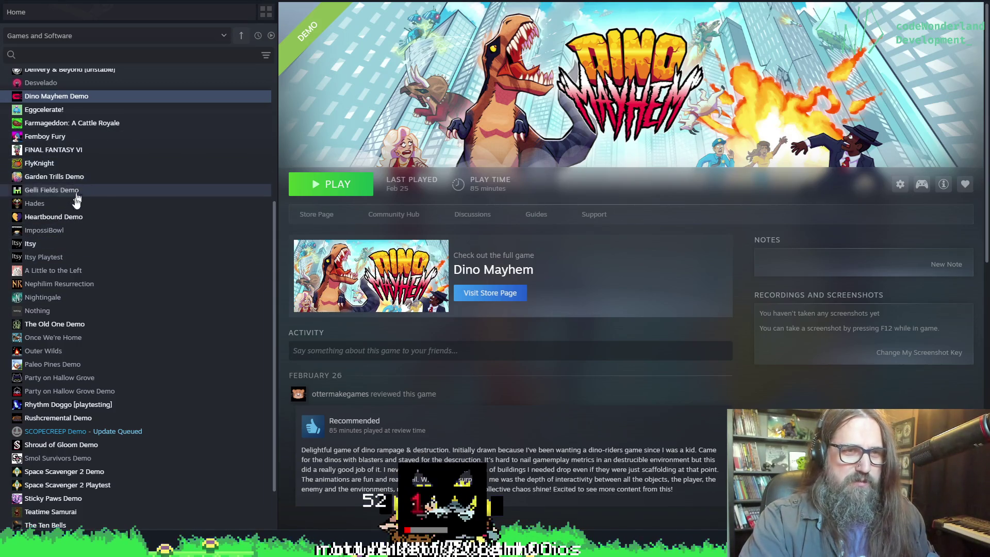
scroll(98, 270, down, 1)
scroll(122, 272, down, 1)
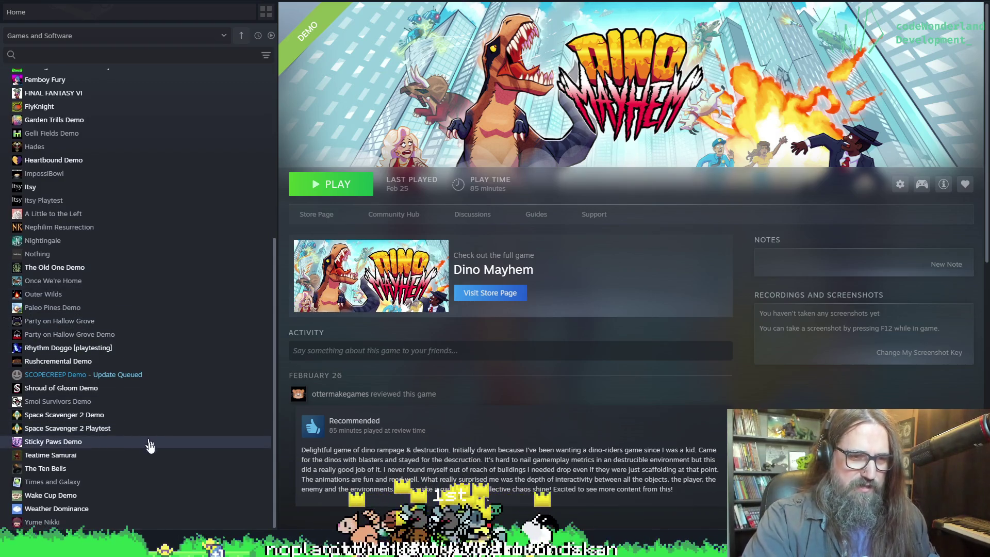
drag(361, 2, 371, 336)
Step: Minimize Steam to reveal the spaghetti monster sprite and adjust the zoom
click(782, 336)
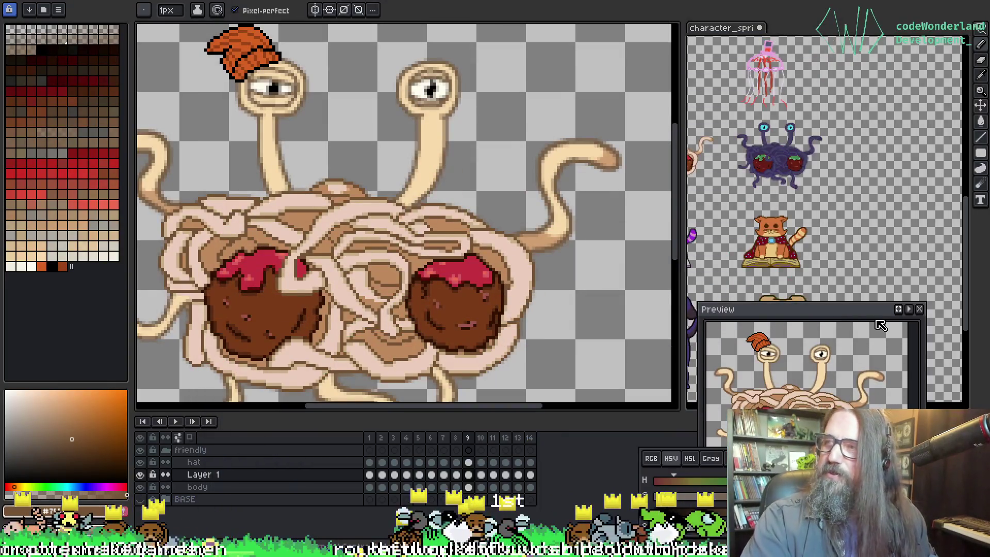
scroll(443, 191, up, 2)
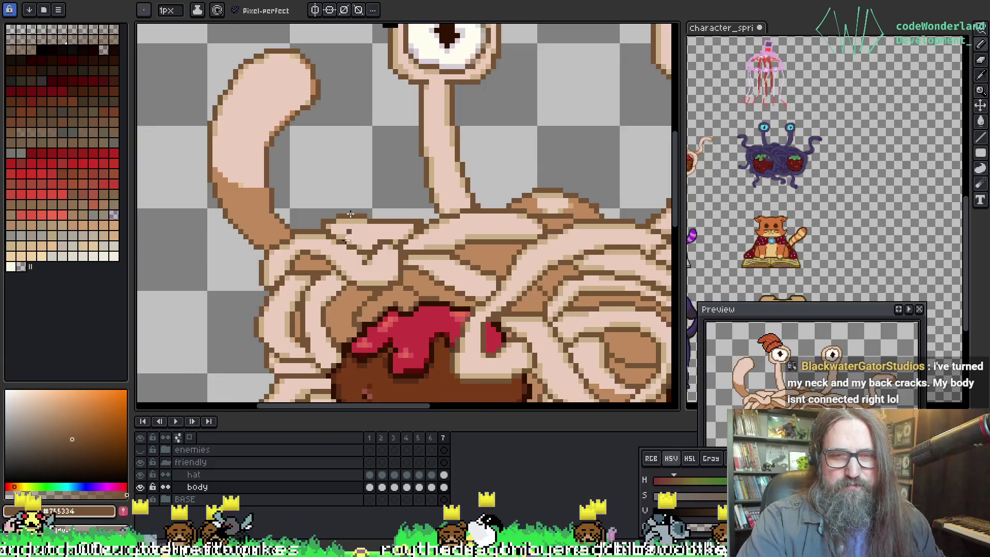
scroll(443, 190, down, 1)
scroll(442, 190, down, 1)
scroll(406, 287, up, 2)
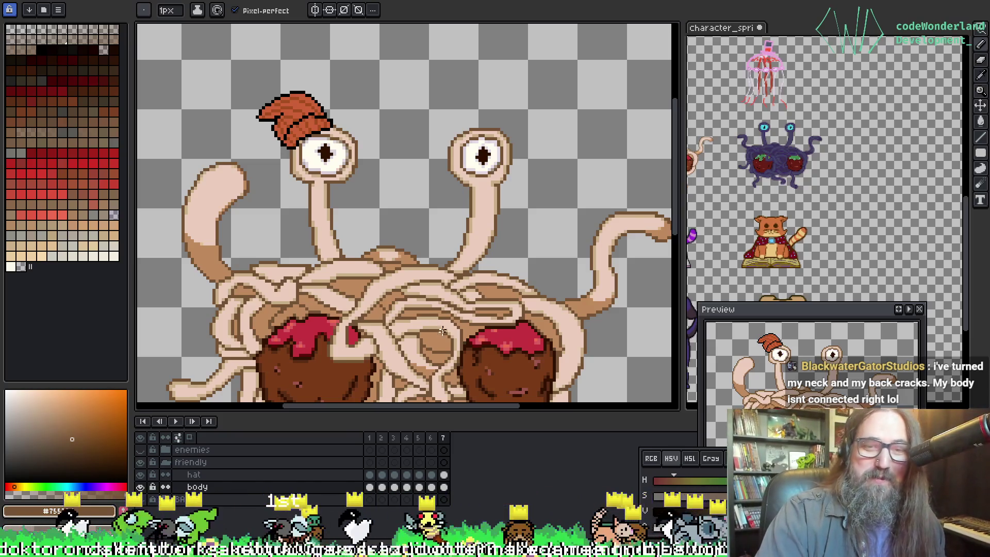
Step: Zoom in and pan across the spaghetti body so the meatballs sit higher
drag(443, 330, 425, 275)
scroll(323, 203, up, 2)
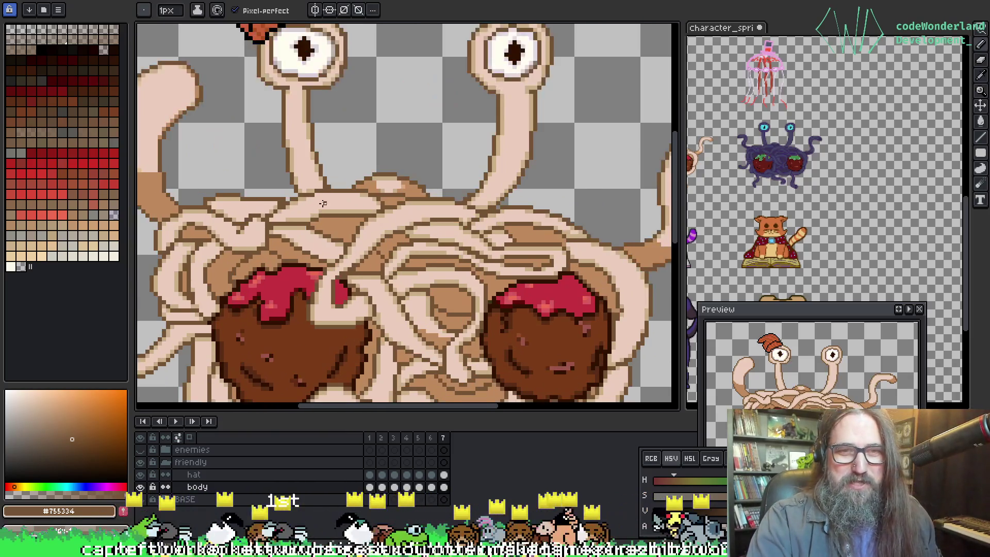
scroll(323, 204, up, 1)
mouse_move(287, 177)
mouse_down()
mouse_move(471, 247)
mouse_move(325, 243)
mouse_move(298, 161)
mouse_up()
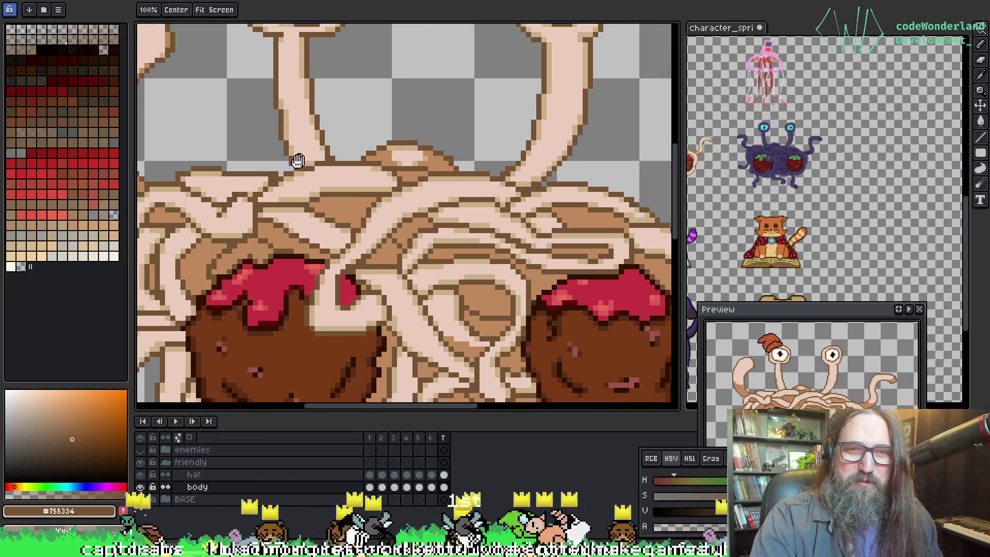
scroll(298, 161, down, 1)
scroll(281, 98, up, 1)
drag(330, 257, 379, 218)
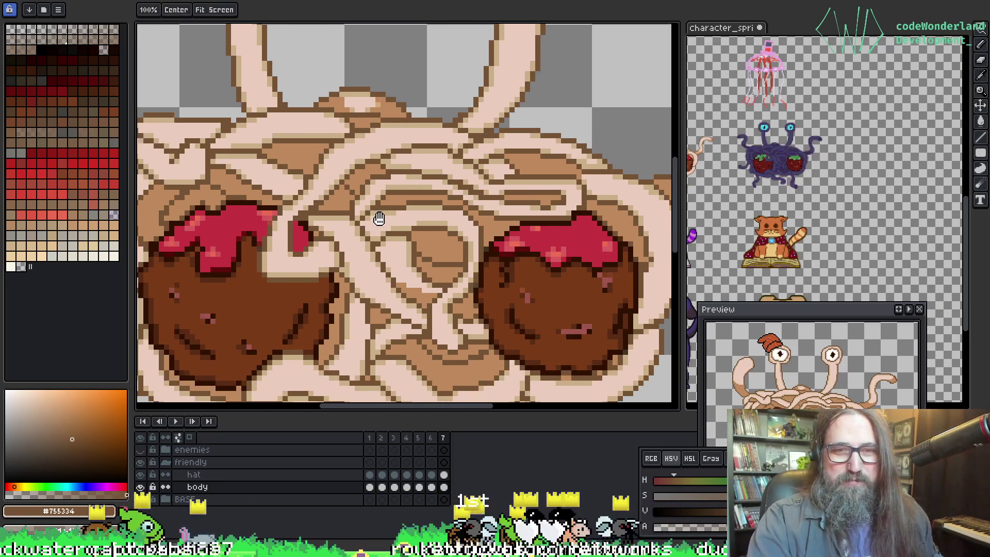
Step: Pan down to the eyes, then frame the whole creature in the view
scroll(379, 219, down, 1)
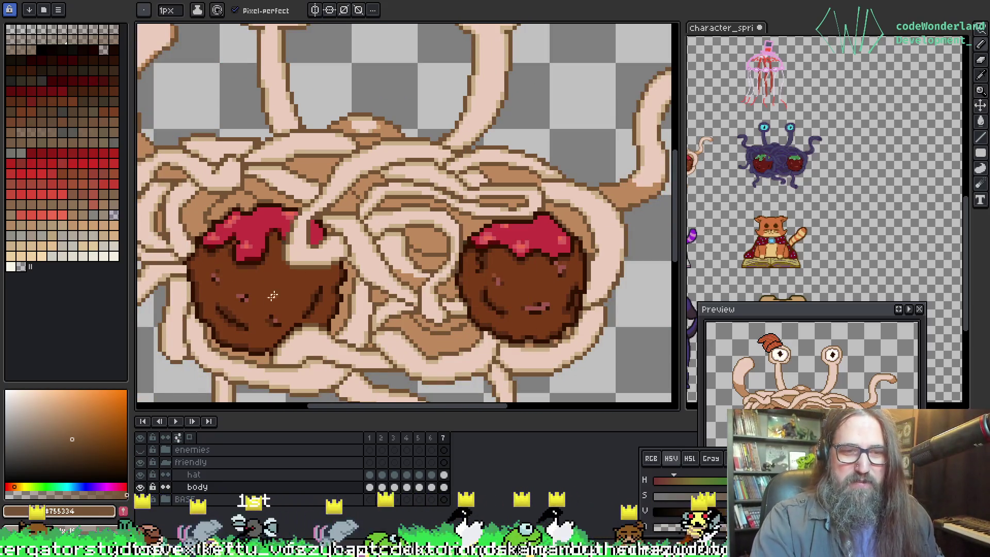
drag(357, 268, 324, 292)
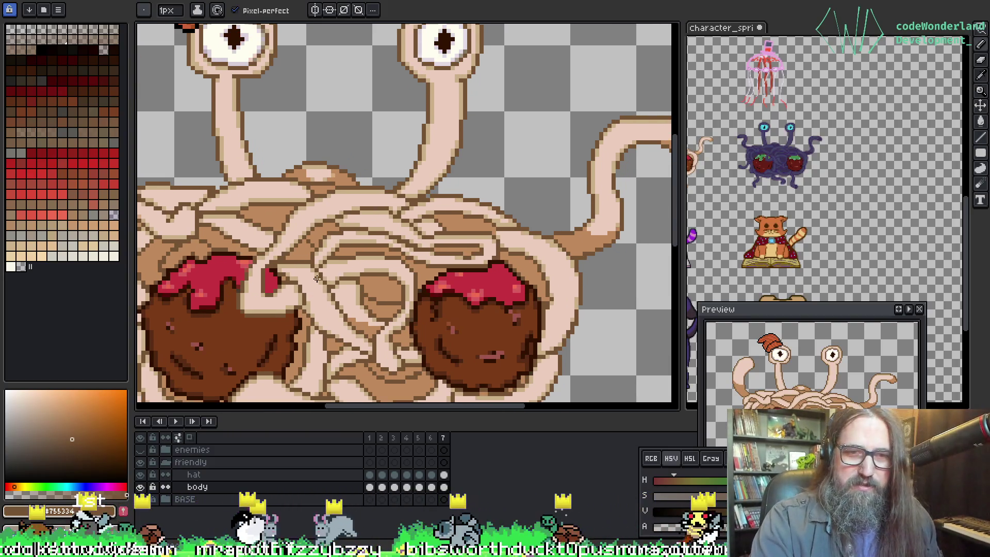
scroll(317, 278, down, 1)
mouse_move(319, 286)
mouse_down()
mouse_move(348, 198)
mouse_move(338, 215)
mouse_up()
mouse_move(324, 249)
mouse_down()
mouse_move(302, 277)
mouse_move(293, 255)
mouse_up()
drag(243, 301, 348, 236)
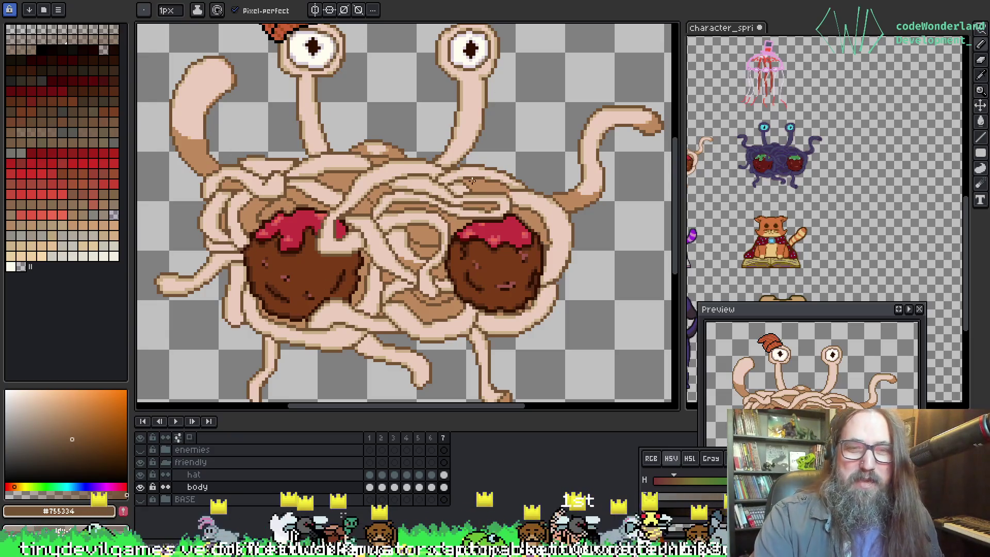
drag(371, 354, 389, 286)
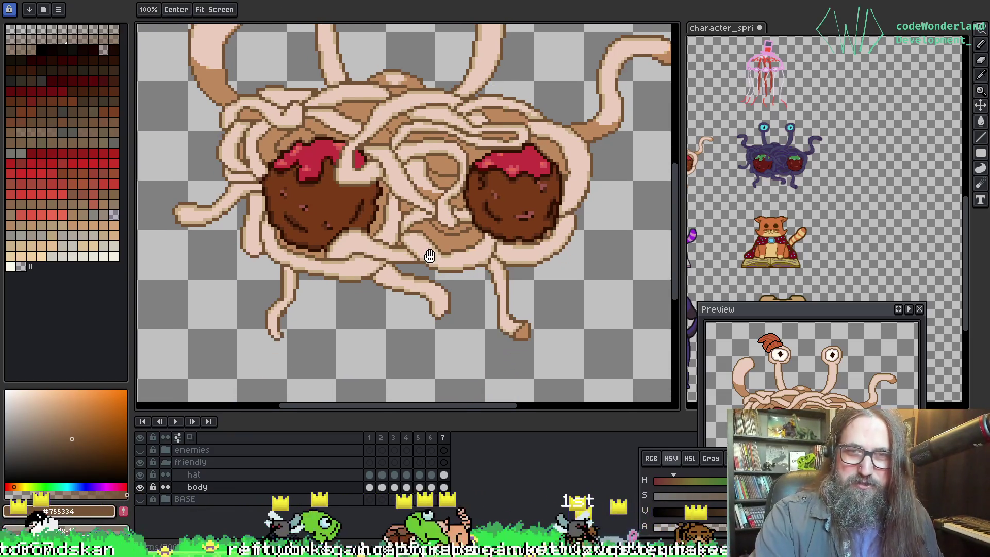
drag(458, 227, 443, 258)
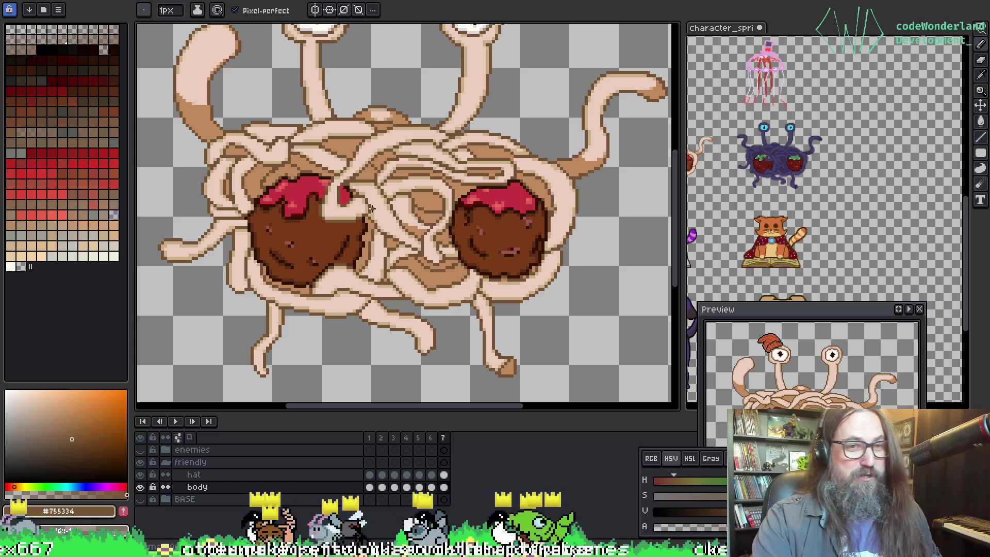
mouse_move(290, 138)
mouse_down()
mouse_move(287, 241)
mouse_move(289, 133)
mouse_up()
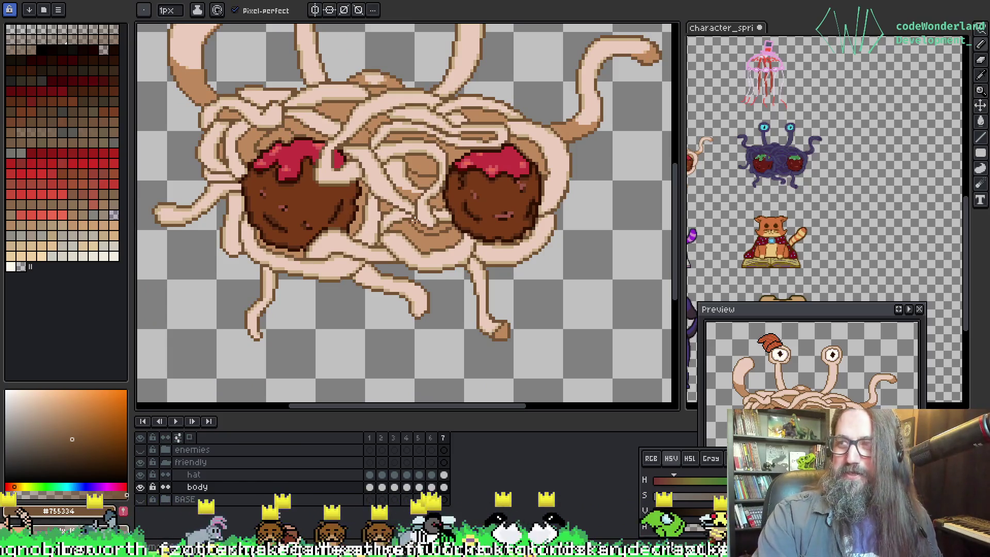
scroll(415, 219, up, 3)
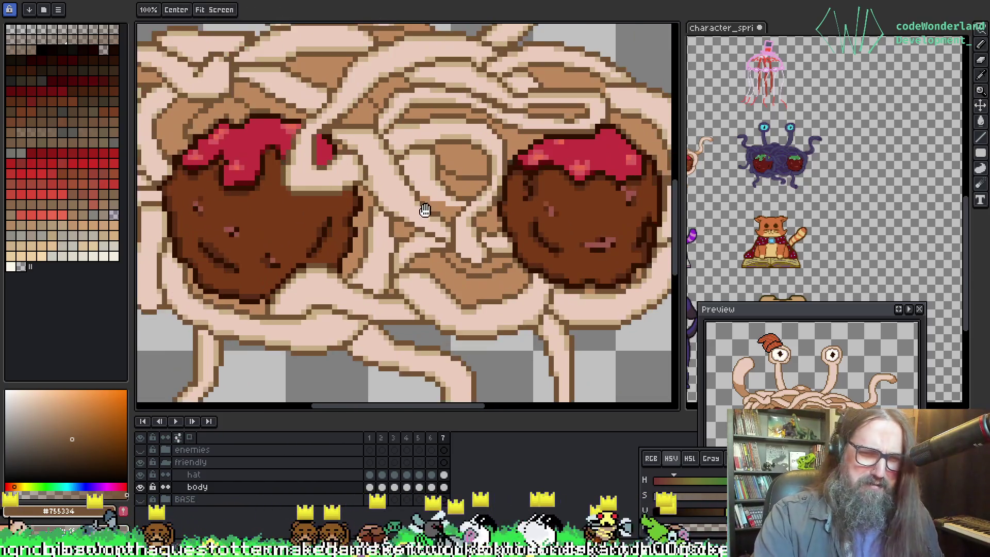
scroll(425, 210, down, 2)
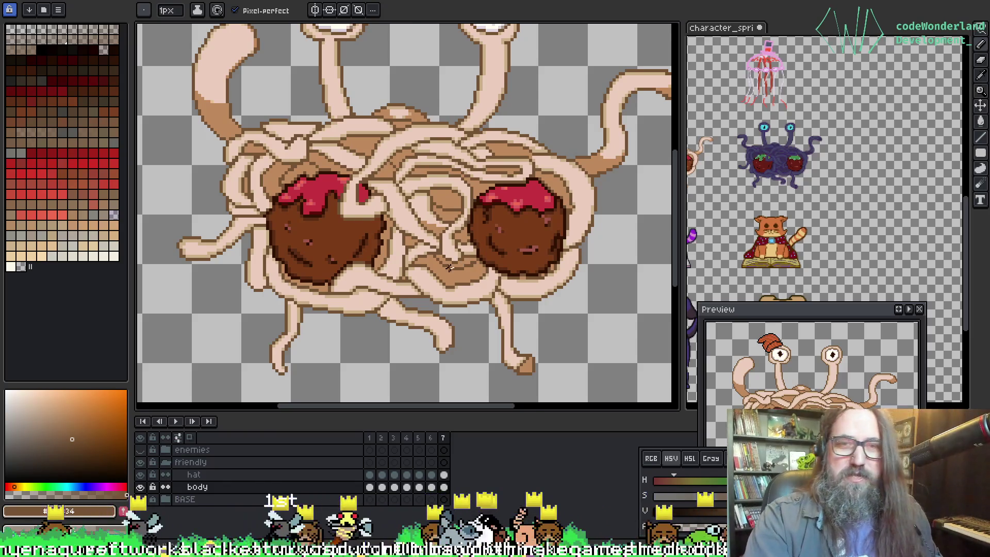
scroll(402, 274, down, 1)
scroll(401, 274, up, 3)
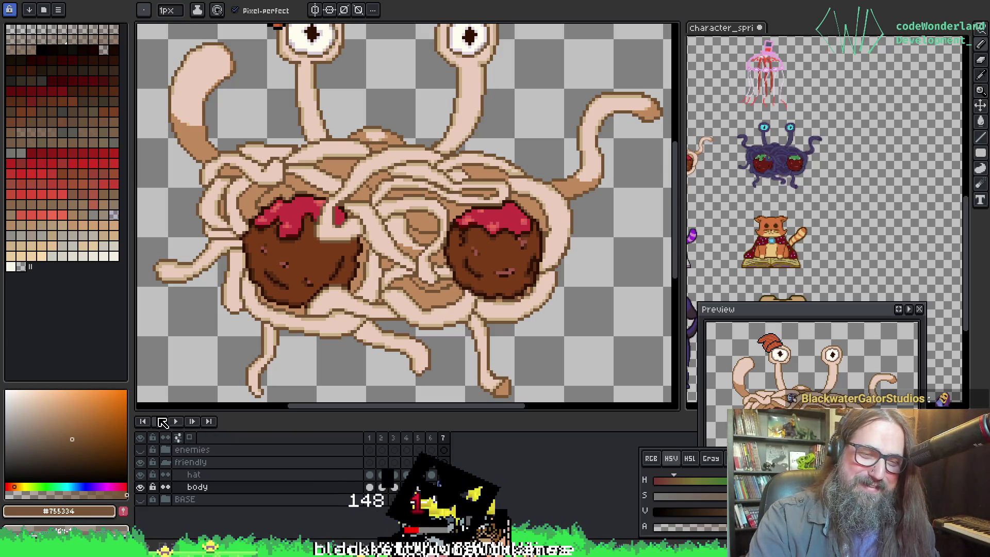
Step: Play the animation from the first frame and pan over the sprite
click(176, 422)
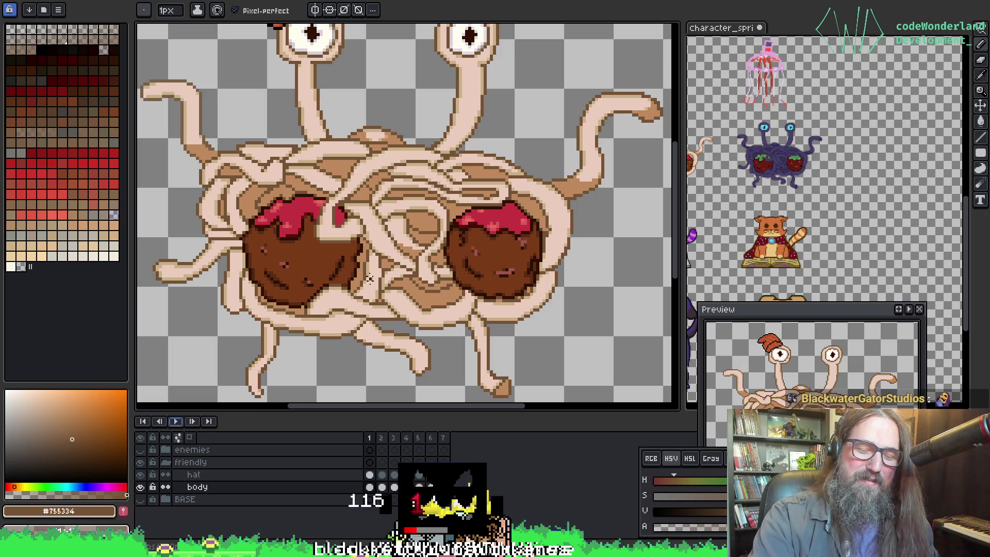
scroll(349, 225, down, 1)
scroll(349, 226, up, 3)
mouse_move(349, 226)
mouse_down()
mouse_move(329, 186)
mouse_move(327, 211)
mouse_move(327, 201)
mouse_up()
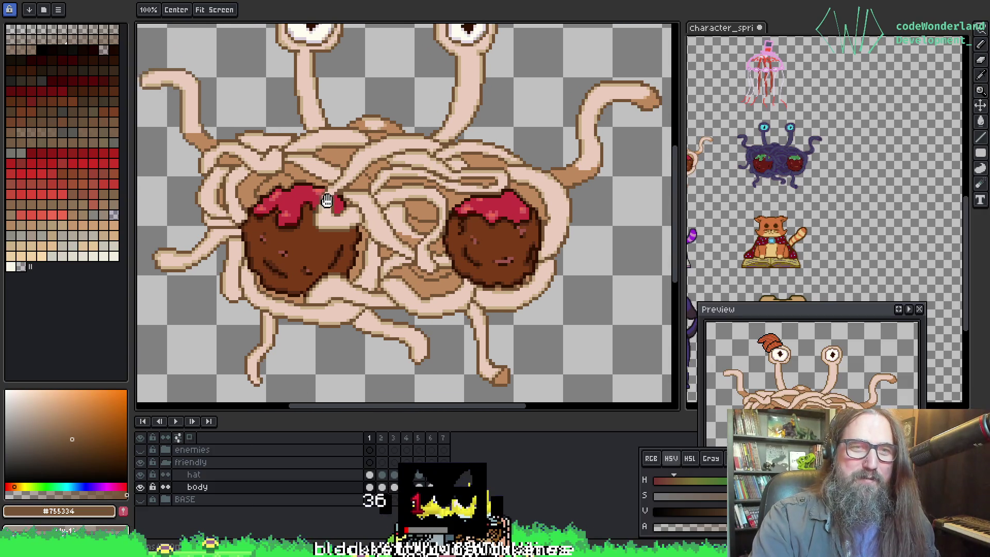
Step: Switch to the Pencil (B) and sample the tentacle's light skin and tan shading colours
key(b)
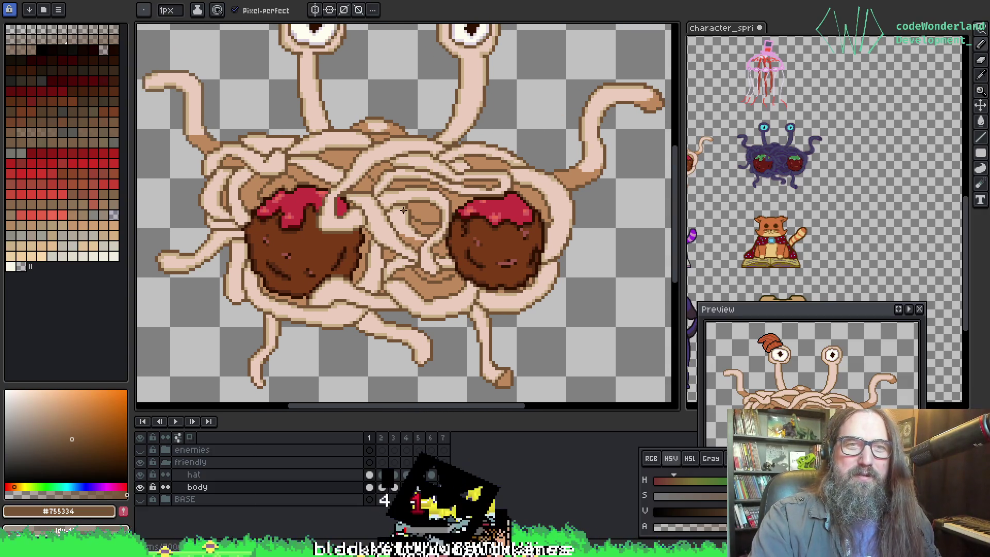
scroll(484, 123, up, 3)
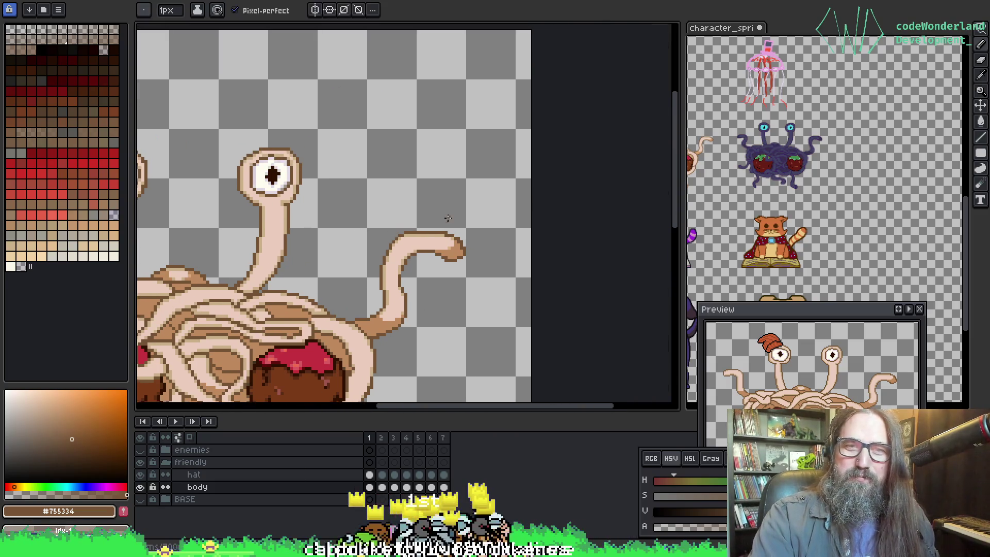
alt+click(442, 241)
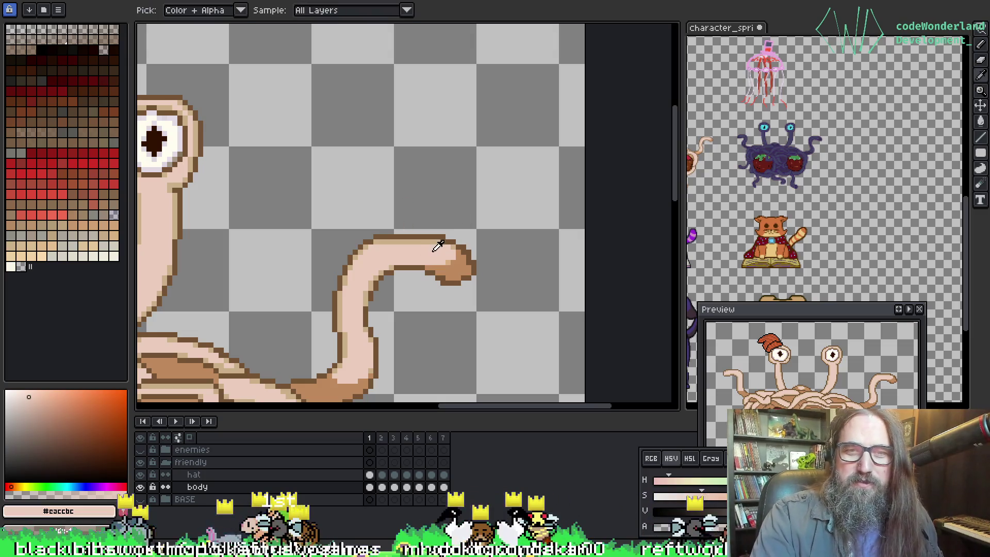
alt+click(444, 242)
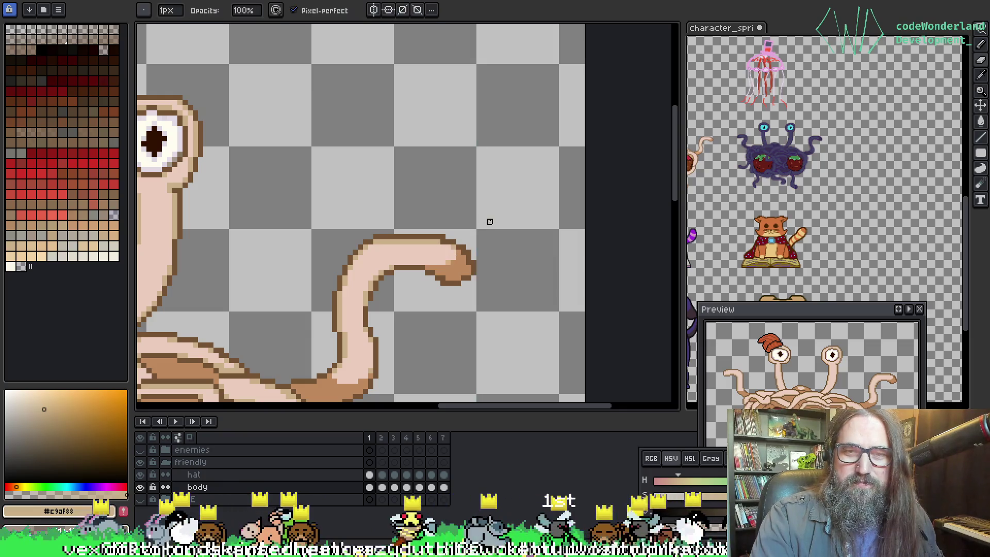
Step: Play the tentacle animation, stop on frame 3, and switch over to the GameMaker project
scroll(488, 221, down, 2)
mouse_move(488, 221)
mouse_down()
mouse_move(521, 111)
mouse_move(542, 126)
mouse_move(526, 160)
mouse_up()
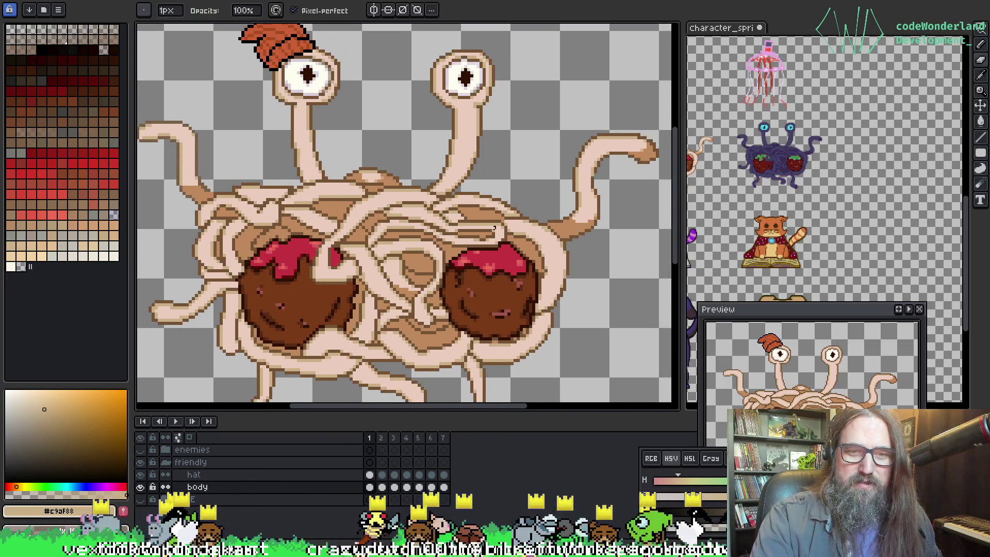
key(Return)
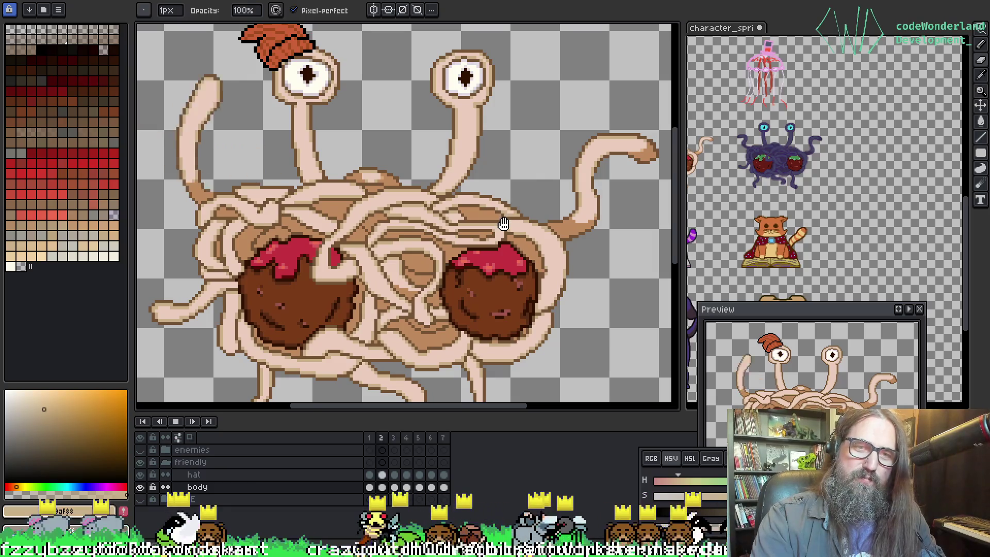
key(Return)
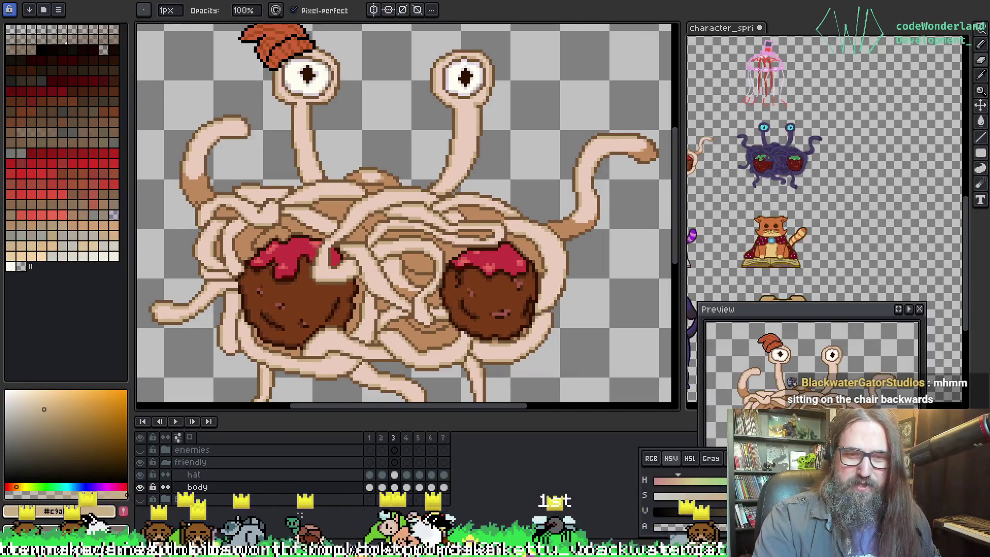
click(377, 475)
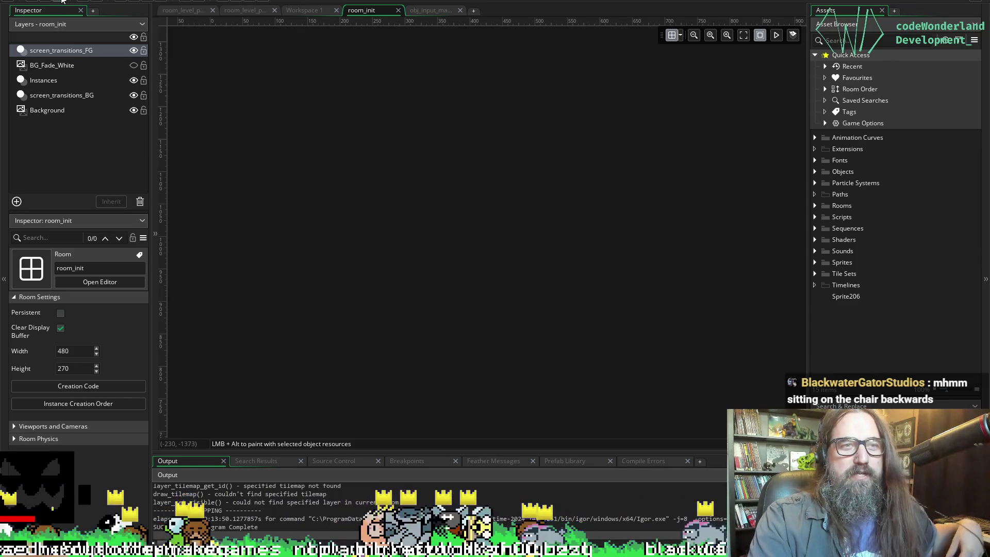
Step: Run the game from the GameMaker toolbar to reach the Otter Make Games splash screen
click(133, 4)
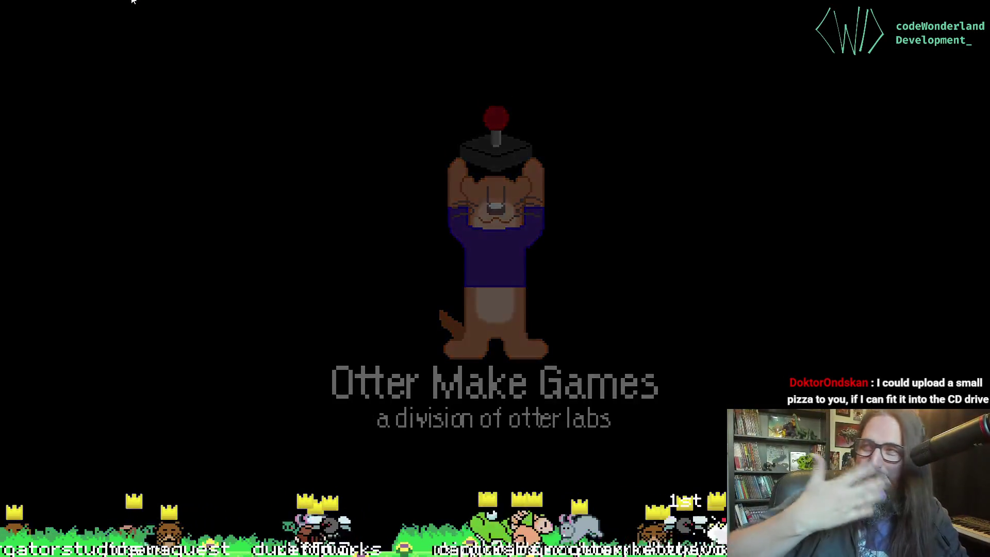
Step: Choose Load Game from the title menu and load save file 02
key(Down)
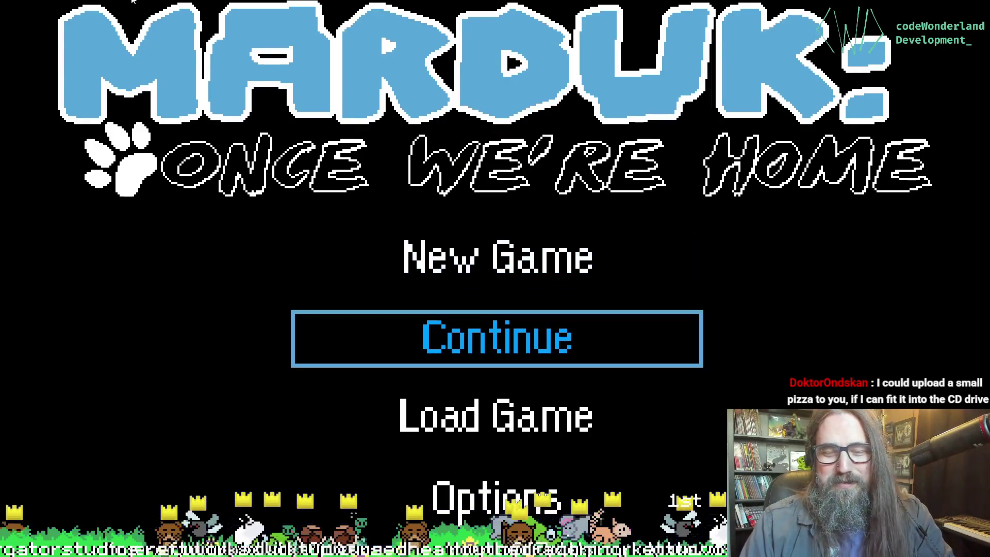
key(Down)
key(Return)
key(Down)
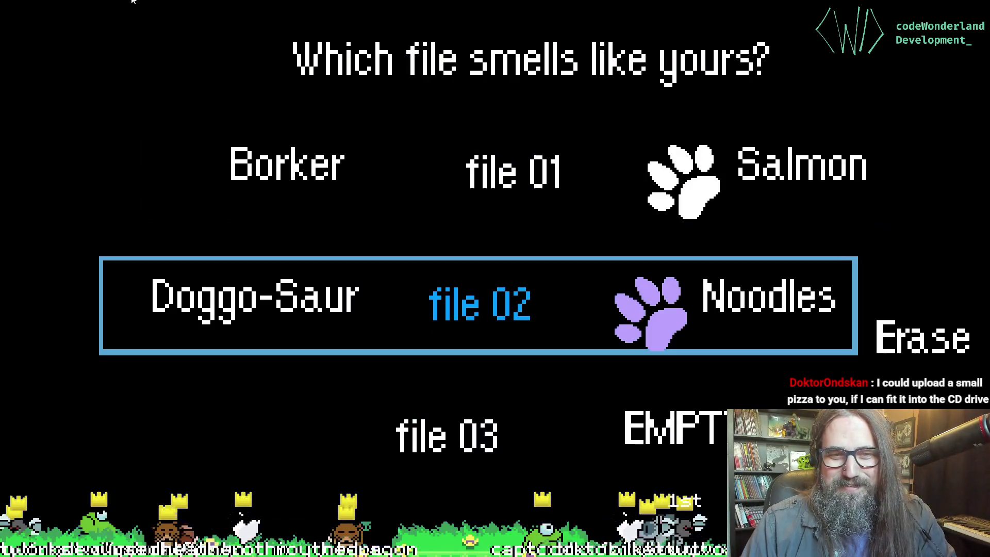
key(Right)
key(Left)
key(Down)
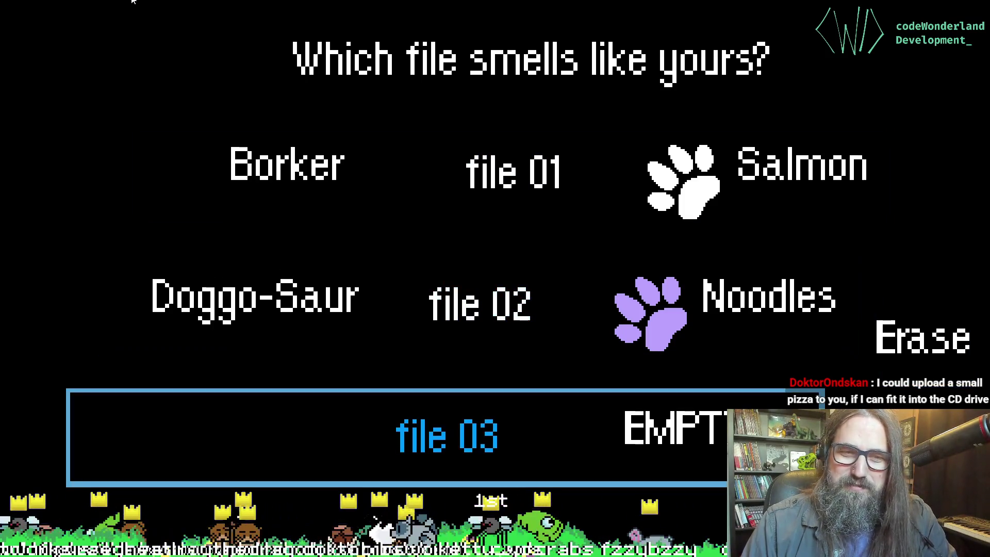
key(Right)
key(Left)
key(Return)
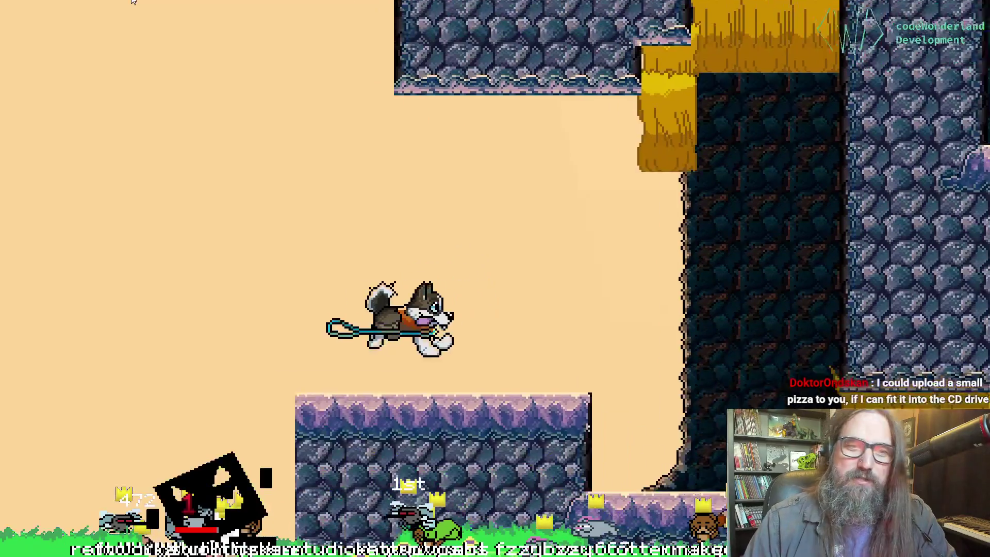
Step: Open the Dream - Park map and travel to level 1-1A
key(Escape)
key(Right)
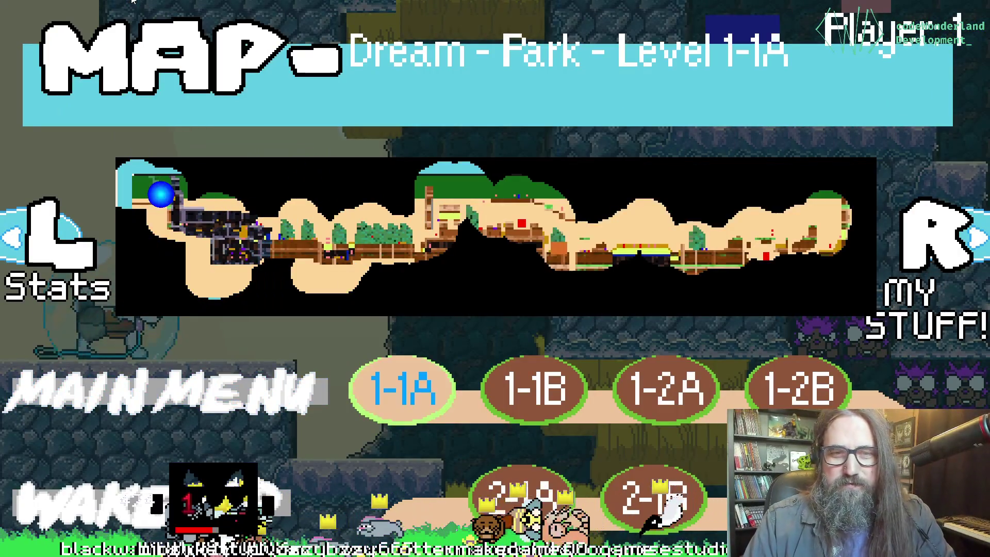
key(Right)
key(Right)
key(Left)
key(Left)
key(Return)
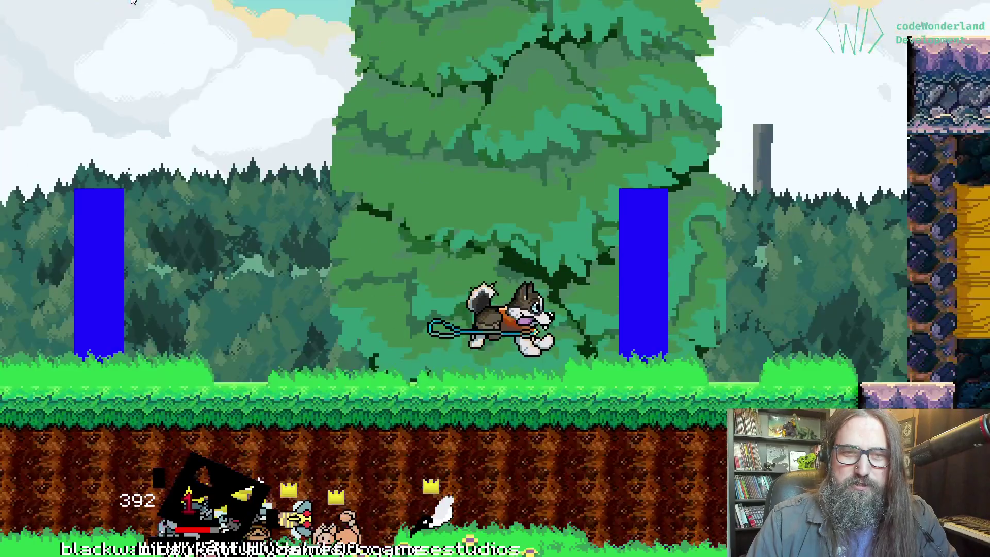
Step: Play level 1-1A, running right, dashing left through the cave, then raising a shield
key(Right)
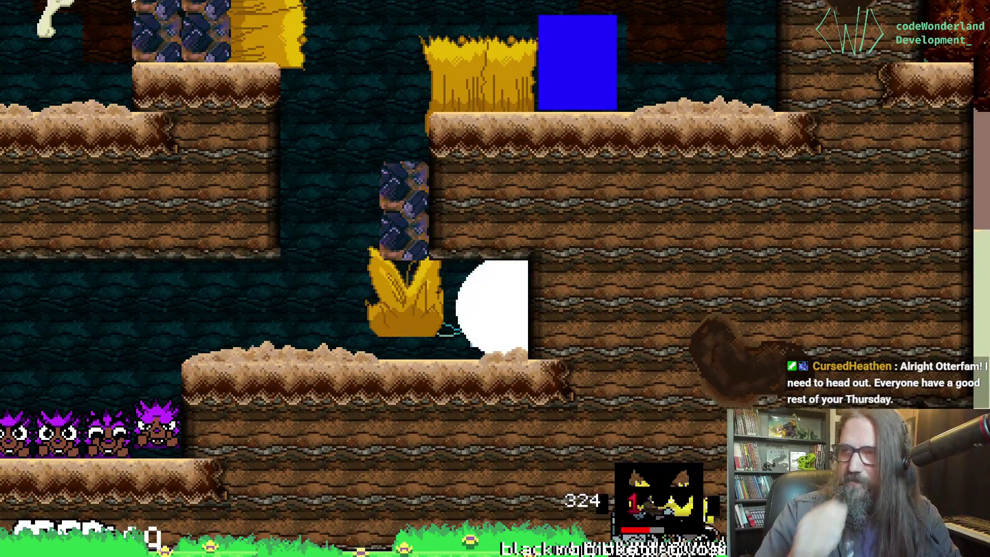
key(Left)
key(Left)
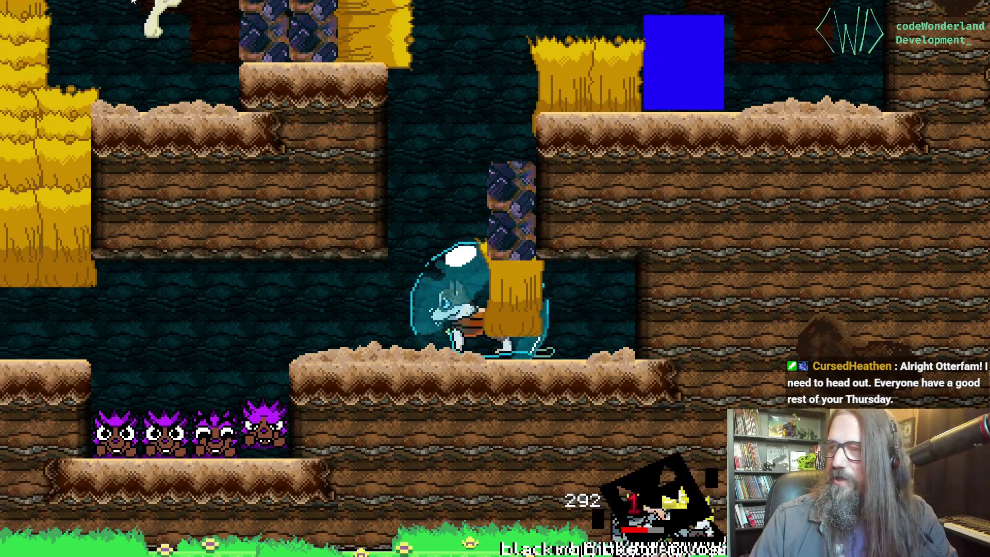
key(Left)
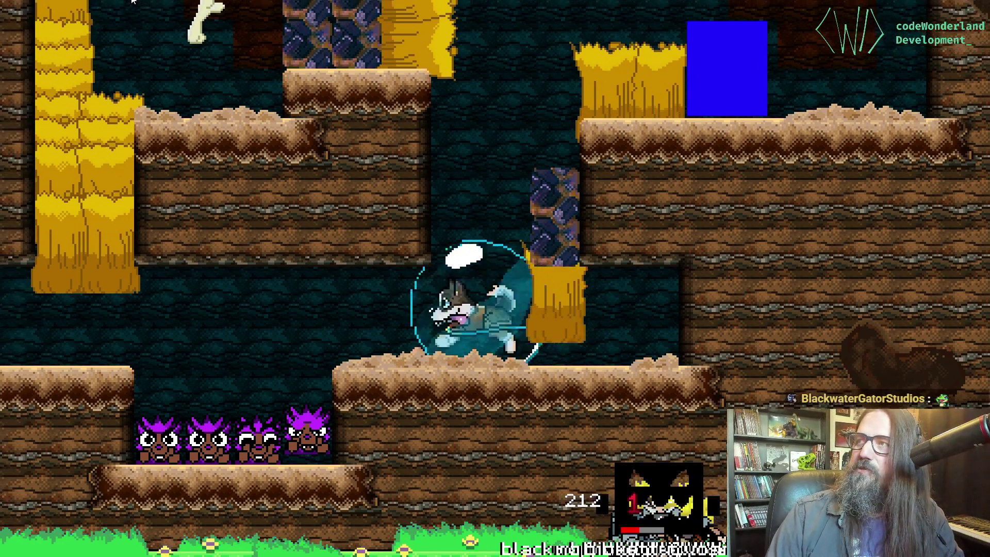
key(Left)
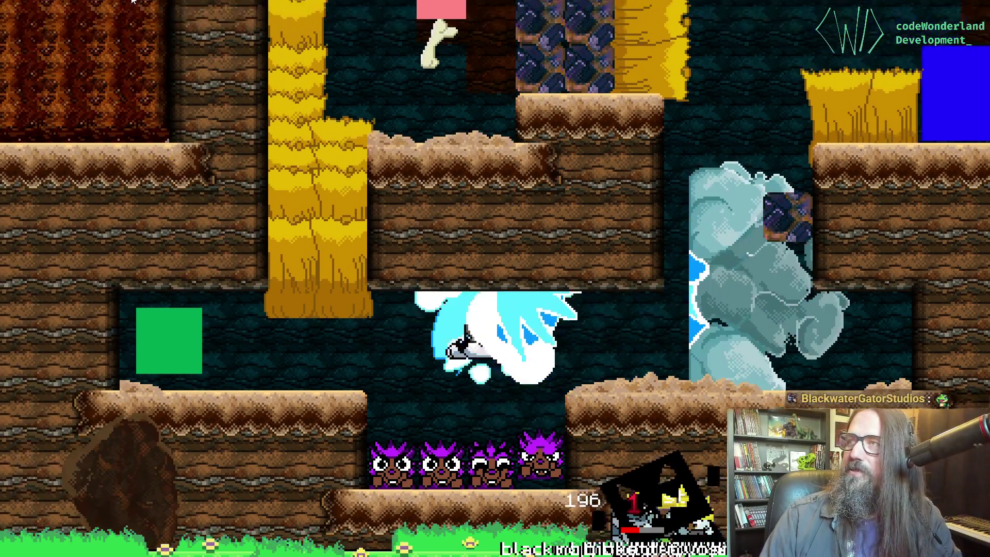
key(Left)
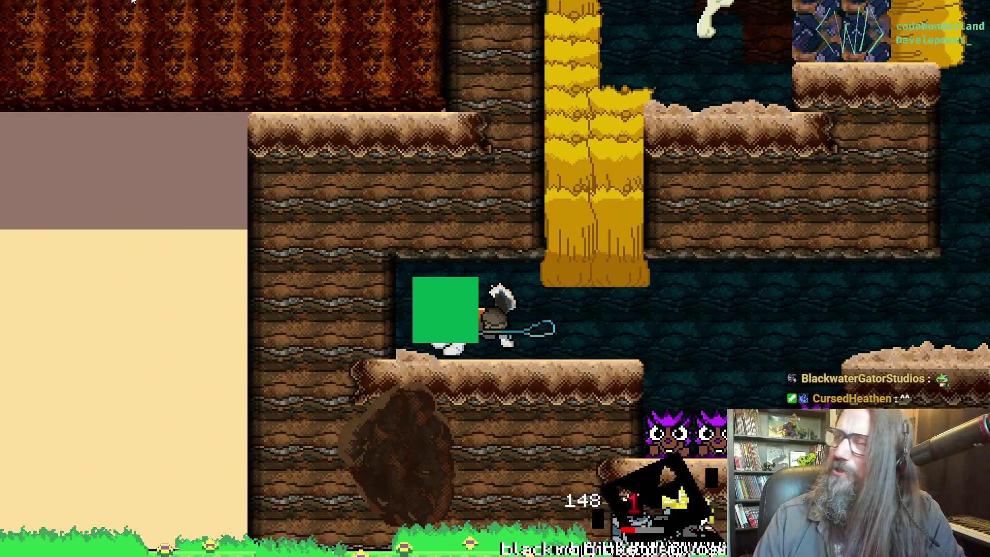
key(Right)
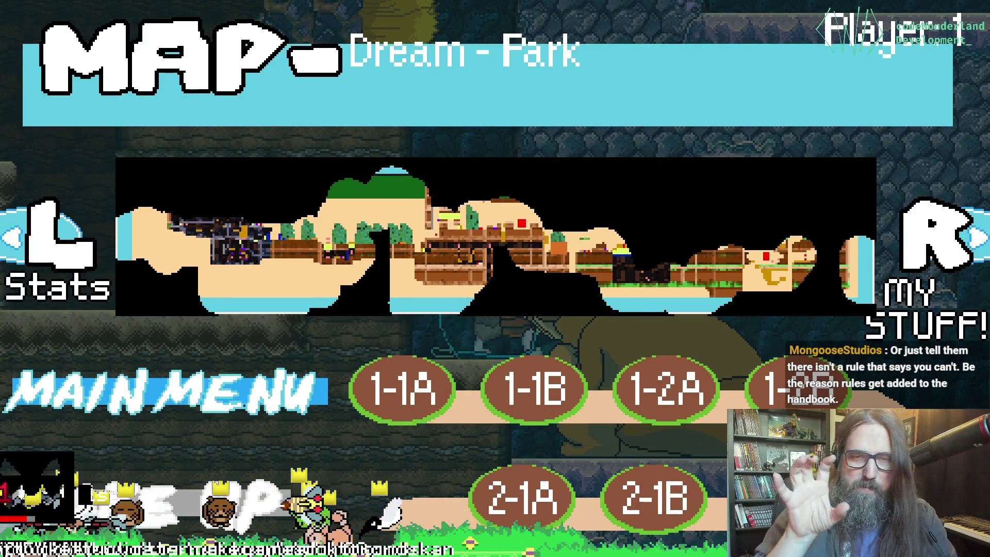
Step: Select 1-1A on the map, move the choice through to 2-1A, and warp there
click(403, 390)
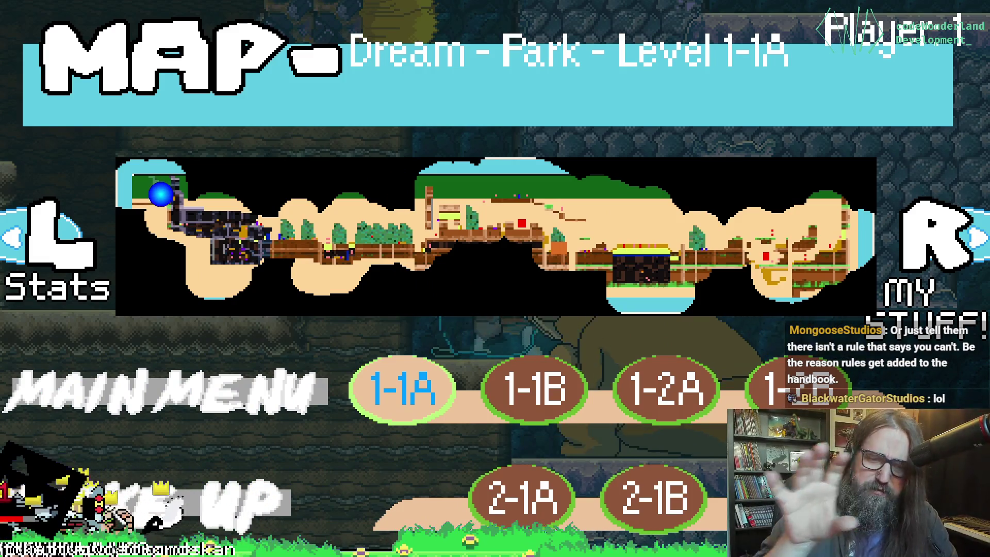
key(Right)
key(Right)
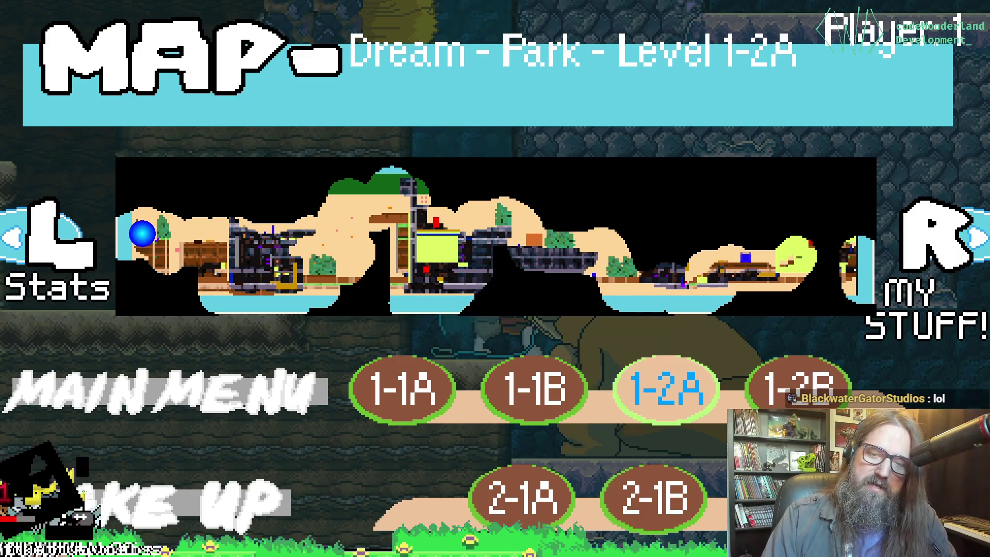
key(Down)
key(Left)
key(Right)
key(Left)
key(Return)
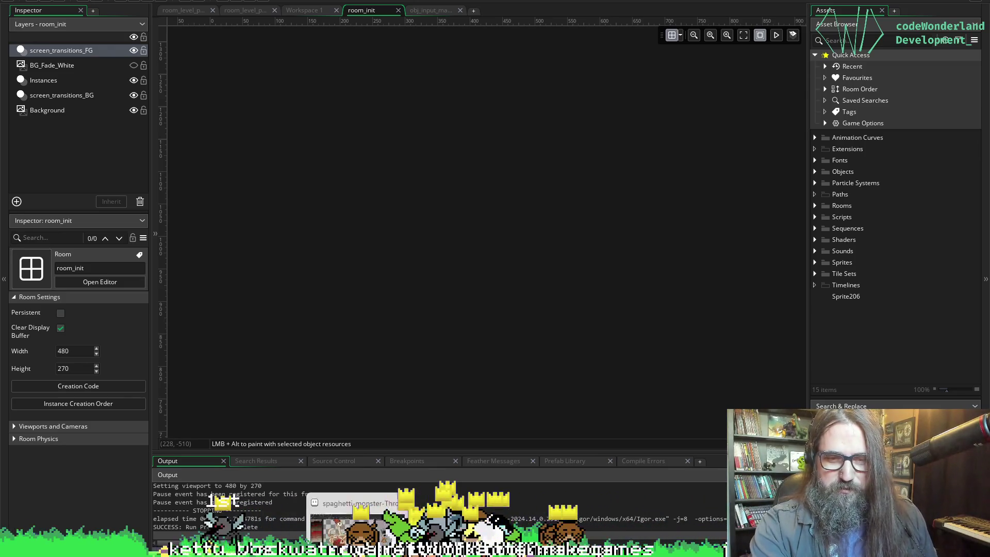
Step: Open the spaghetti monster sprite in Aseprite from its preview thumbnail
click(360, 502)
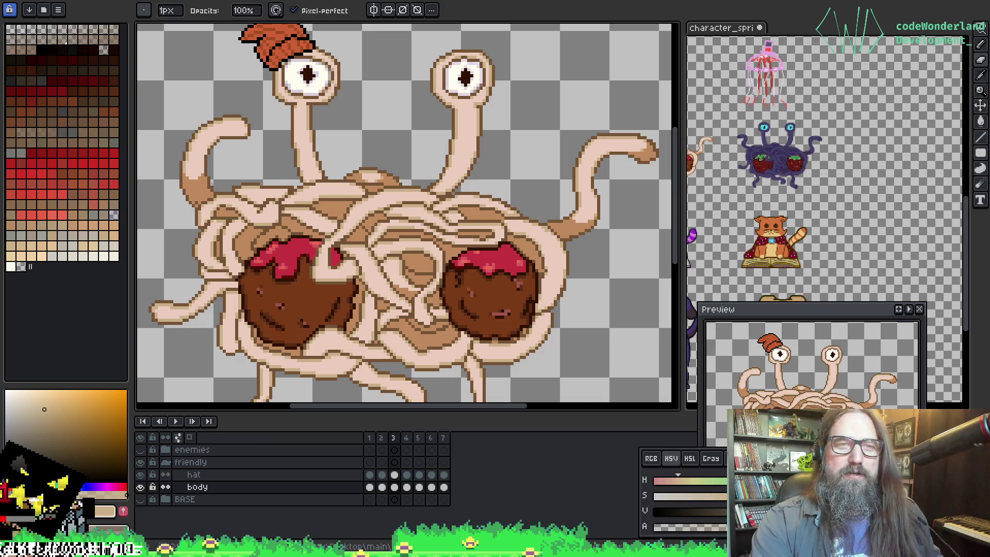
Step: Zoom in on the upper part of the sprite and save it with Ctrl+S
scroll(376, 230, up, 2)
drag(361, 310, 342, 122)
key(ctrl+s)
Step: Switch back to the Pencil (B) and pan the view left and up over the sprite
scroll(478, 265, down, 1)
mouse_move(444, 320)
mouse_down()
mouse_move(413, 294)
mouse_move(424, 268)
mouse_up()
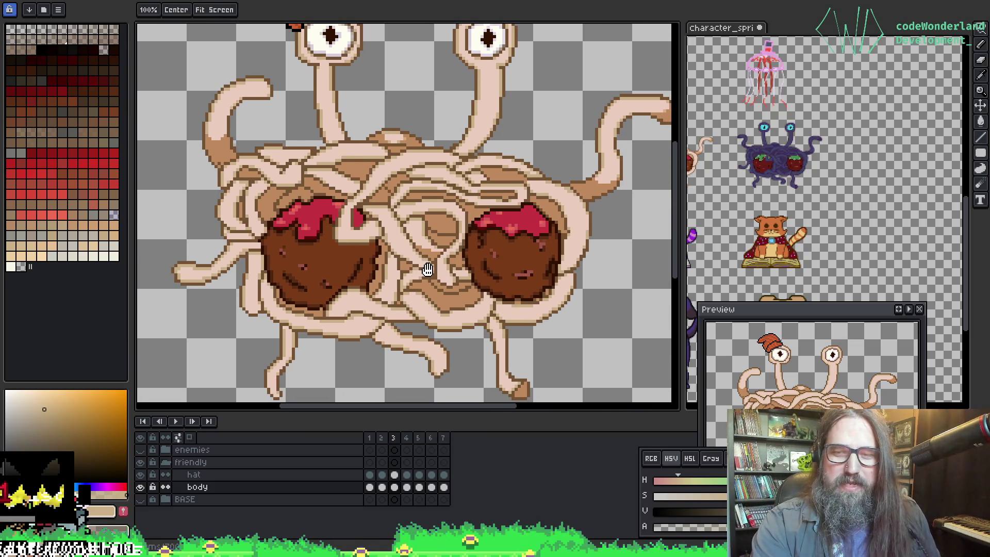
key(b)
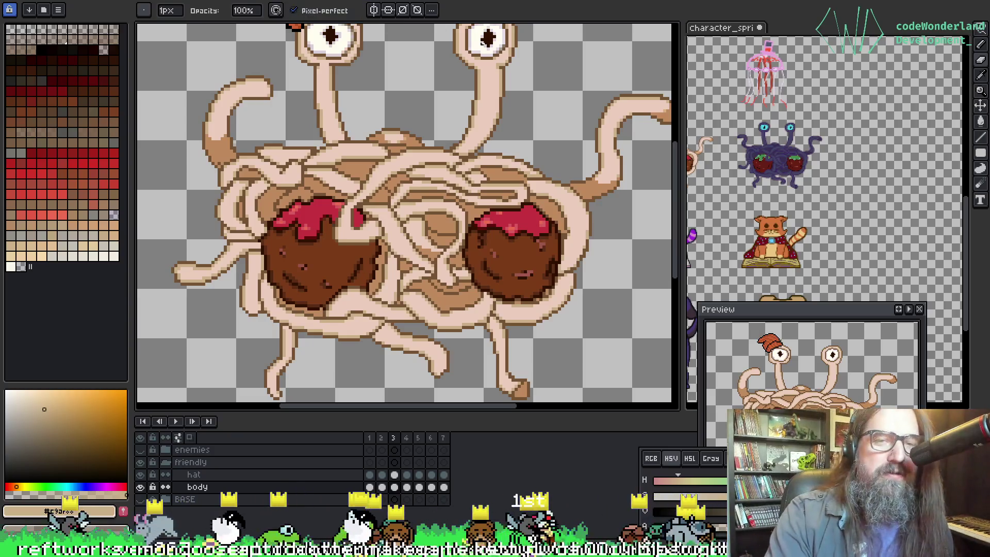
key(space)
drag(372, 242, 331, 220)
scroll(331, 221, down, 1)
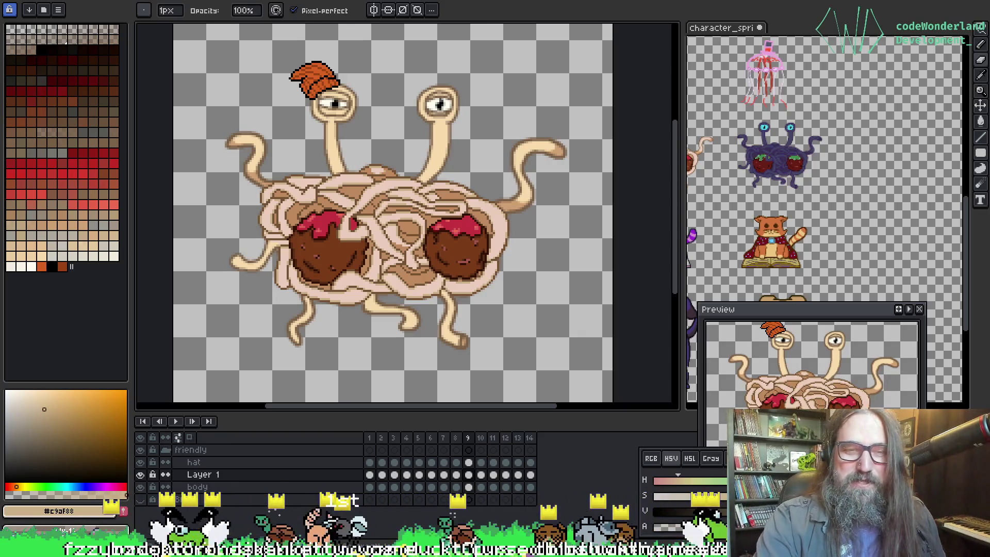
Step: Sample the darker brown outline colour and zoom in close on the left tentacle
scroll(372, 226, up, 4)
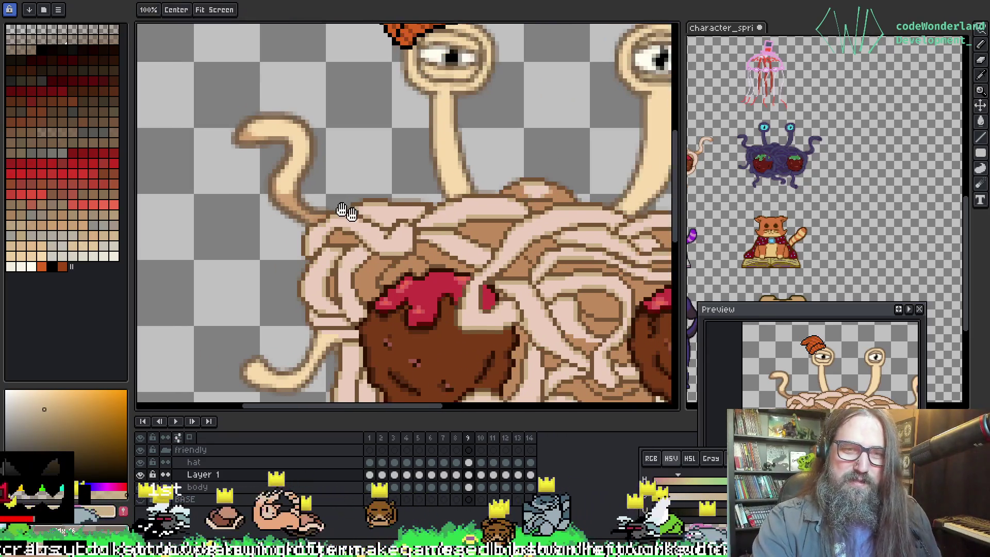
key(g)
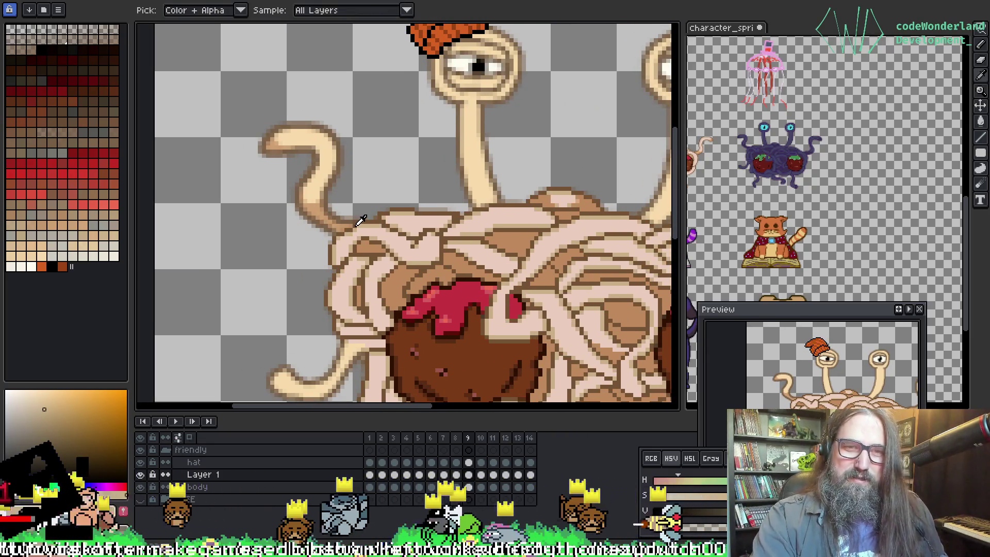
alt+click(382, 204)
key(e)
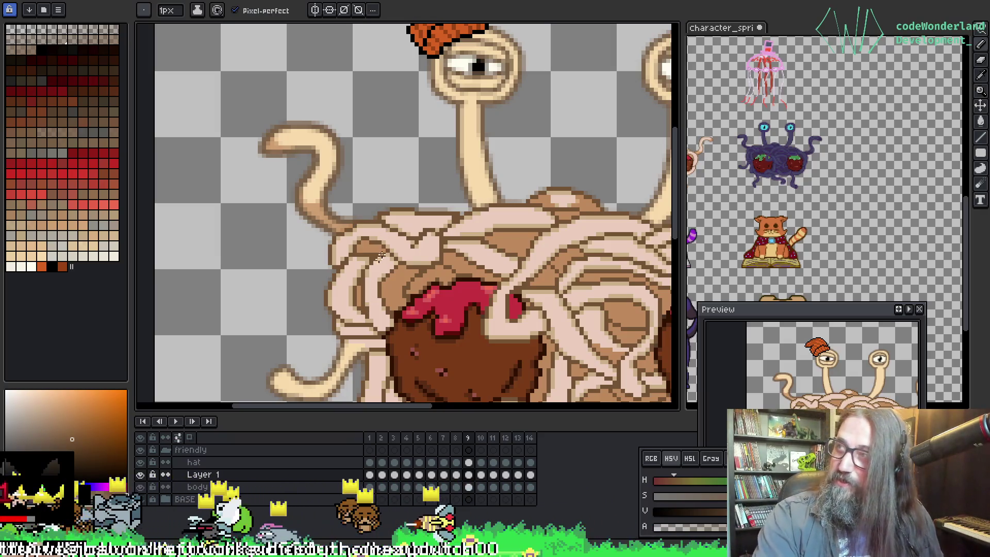
key(m)
key(h)
drag(388, 149, 287, 144)
scroll(274, 188, down, 1)
key(m)
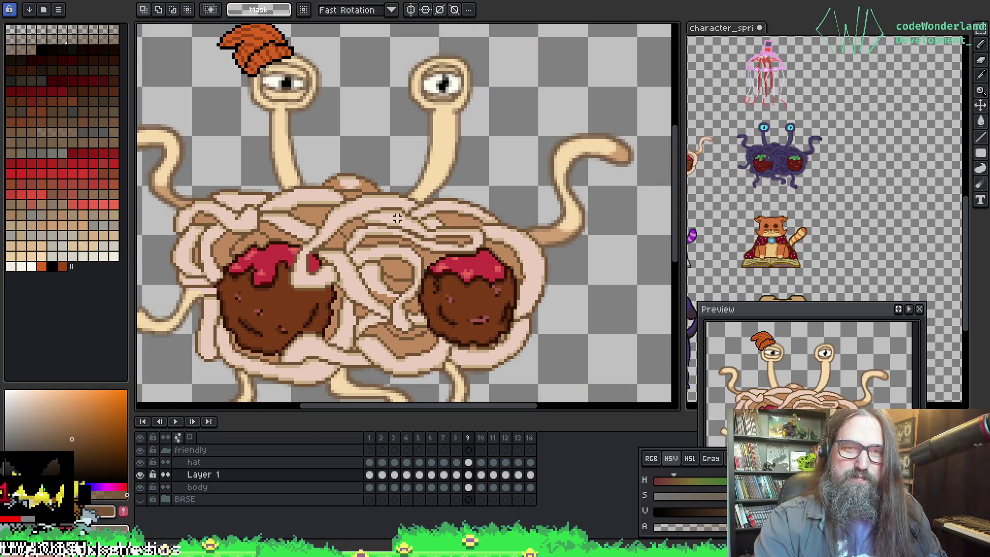
scroll(397, 219, down, 1)
scroll(340, 275, up, 1)
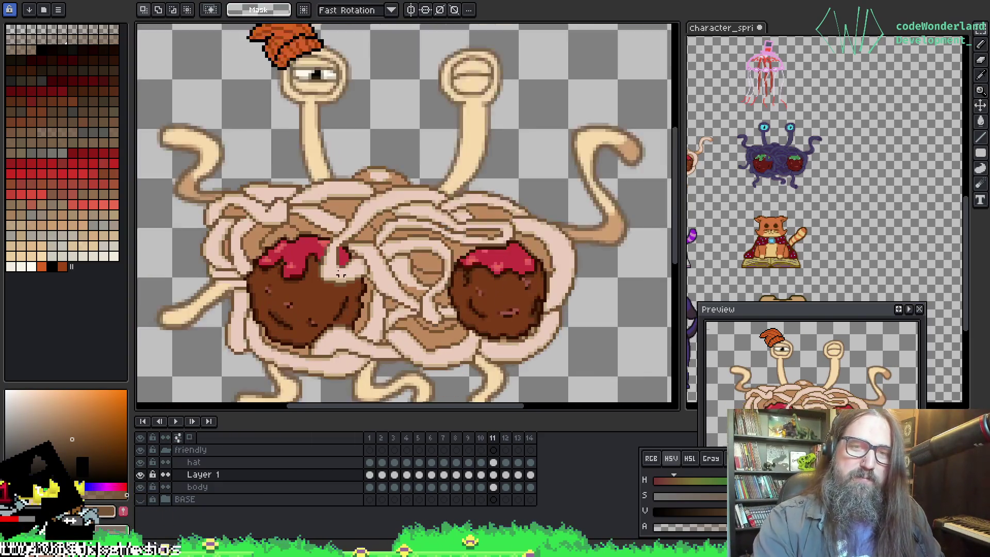
scroll(340, 275, up, 1)
drag(206, 154, 290, 234)
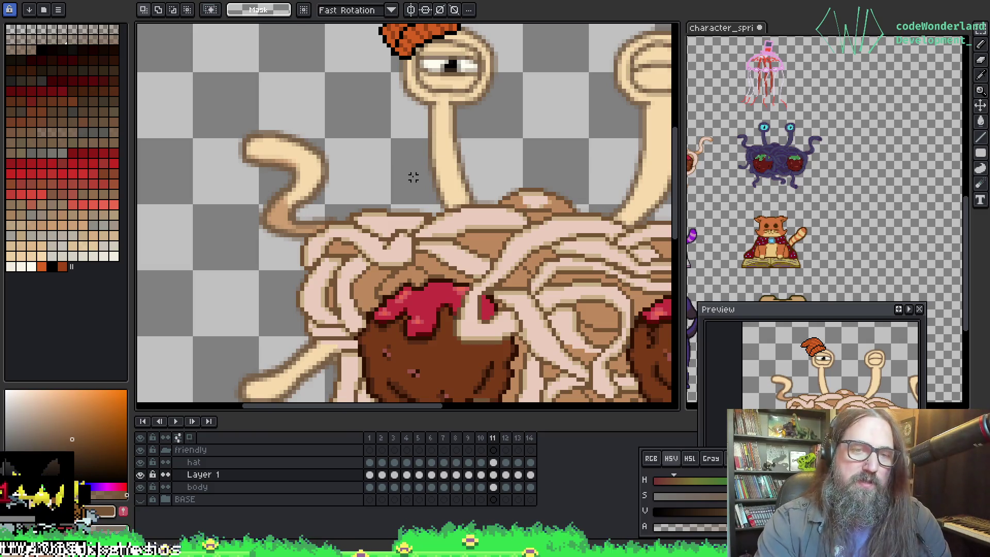
Step: Select the body layer's frame 1 cel with the Paint Bucket ready
key(i)
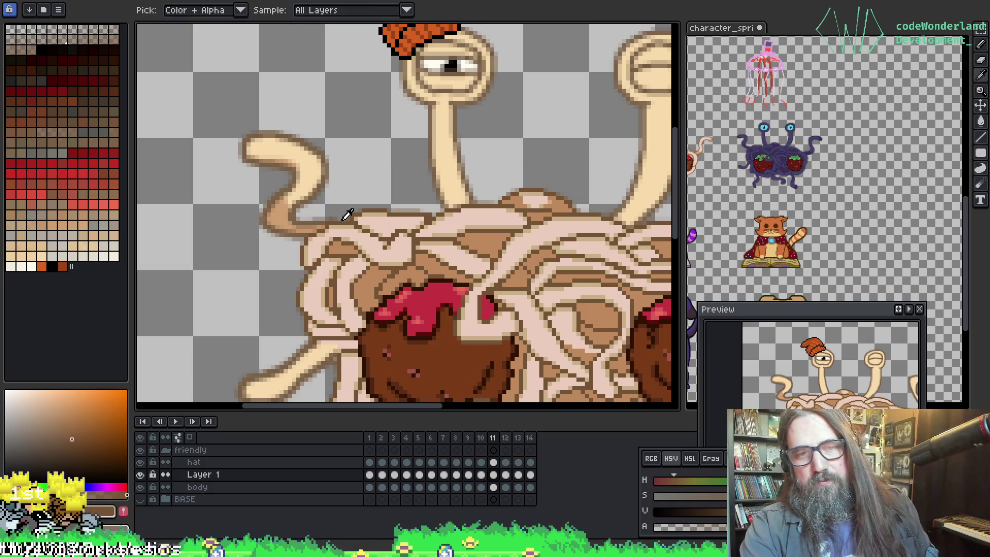
key(m)
click(370, 486)
key(g)
scroll(304, 155, up, 1)
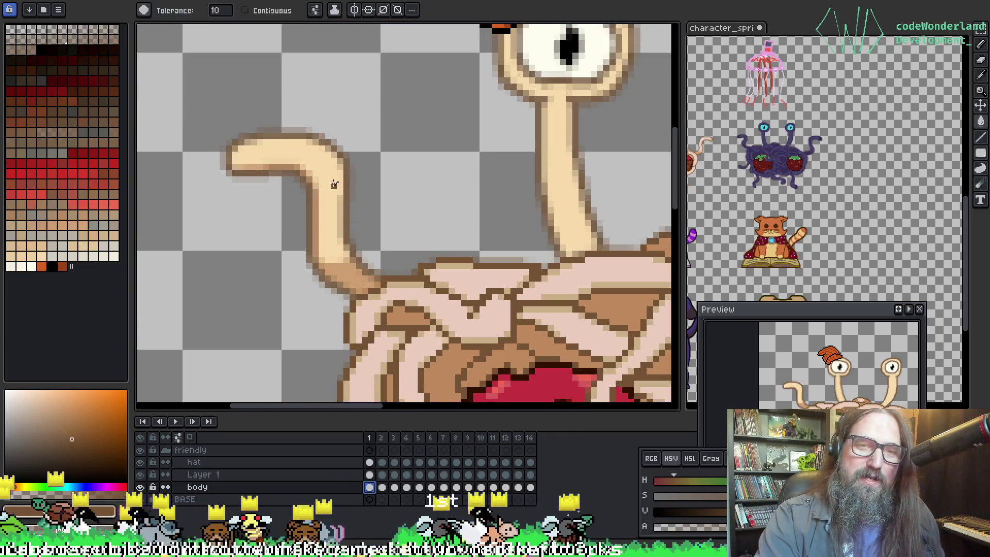
Step: Darken the outline pixels along the left tentacle's top and neck on frame 1
click(347, 189)
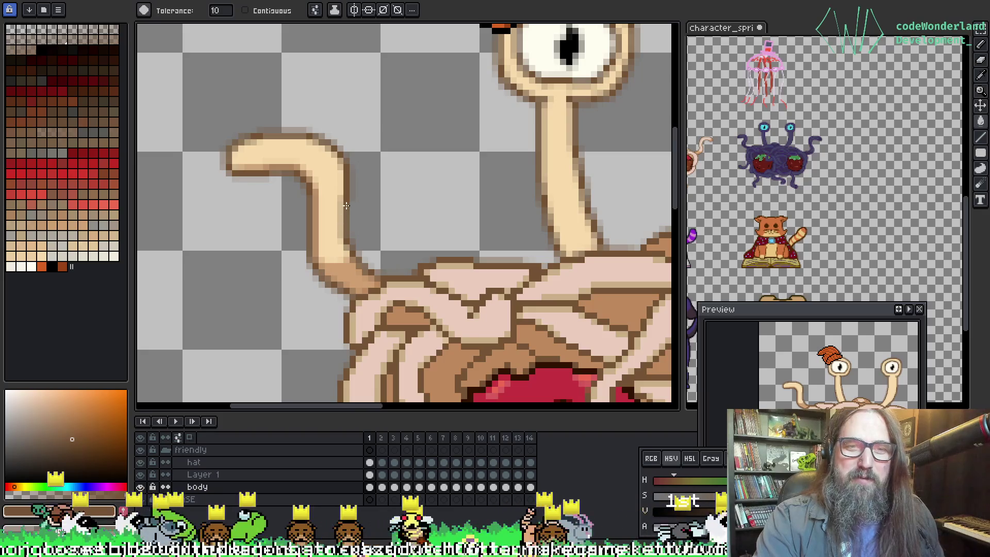
click(345, 233)
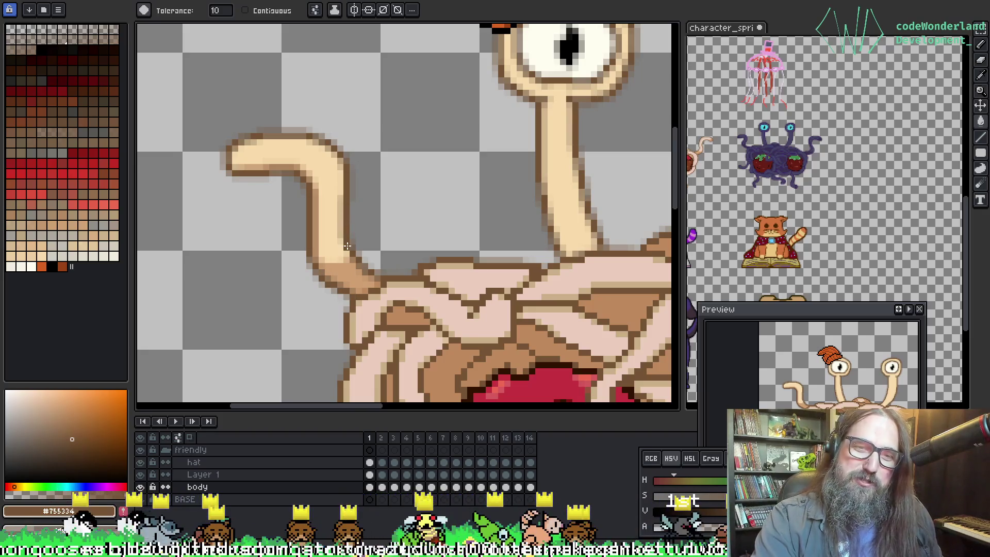
click(291, 137)
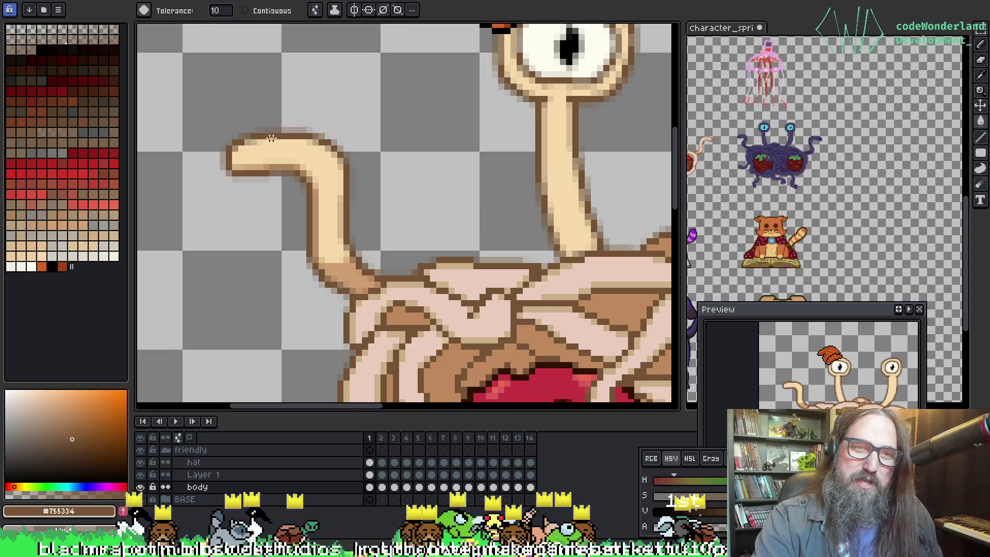
click(307, 130)
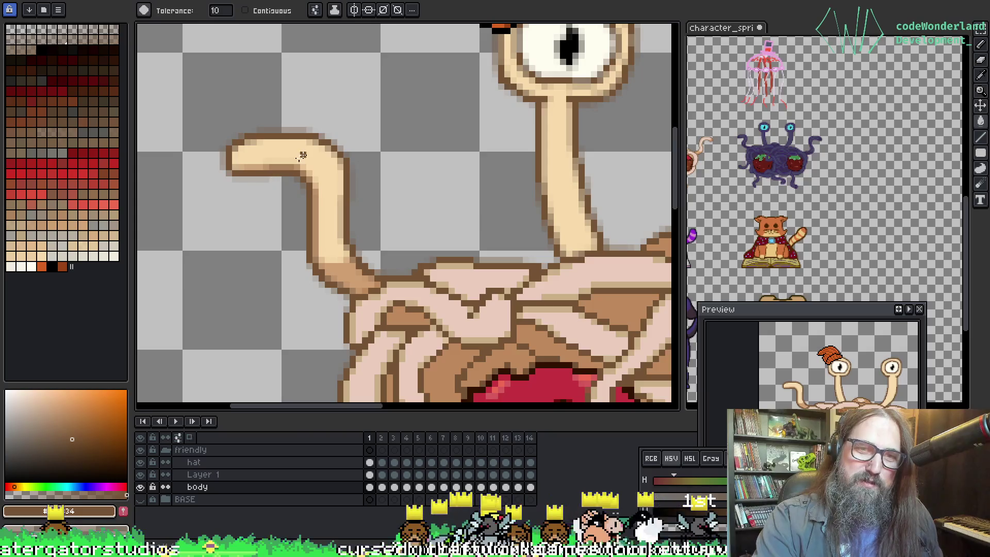
Step: Pan down toward the meatballs and advance to frame 2
scroll(354, 221, down, 2)
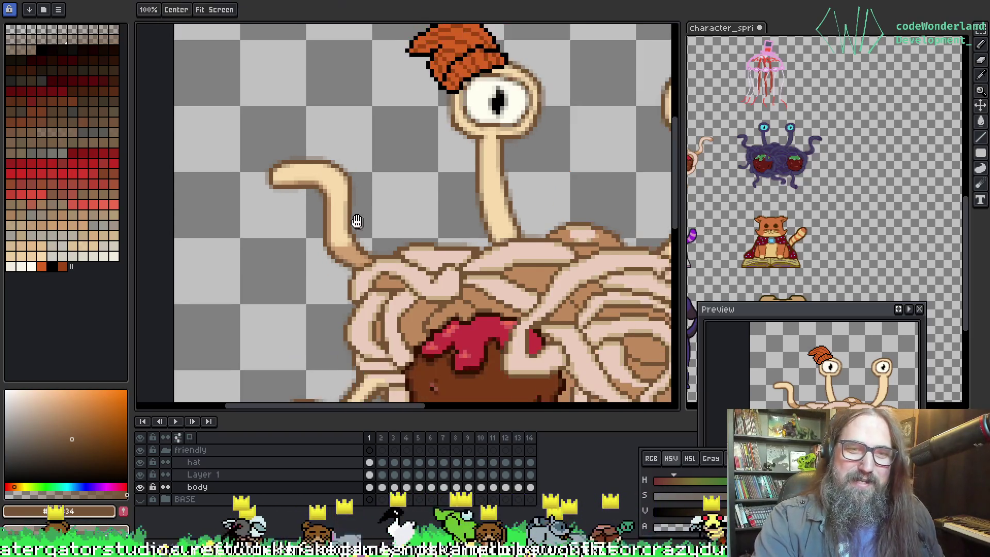
drag(353, 222, 299, 33)
scroll(278, 150, up, 1)
scroll(279, 150, down, 3)
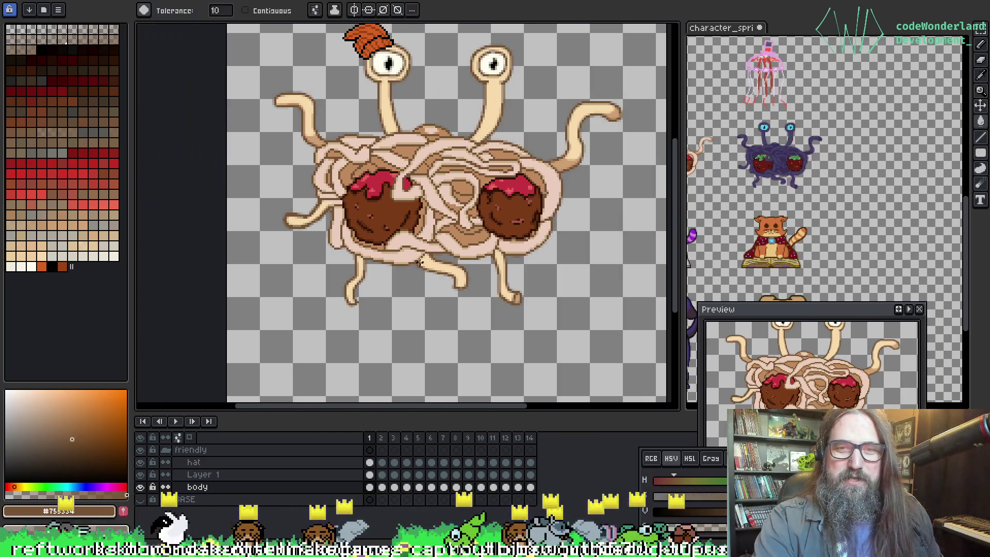
key(Right)
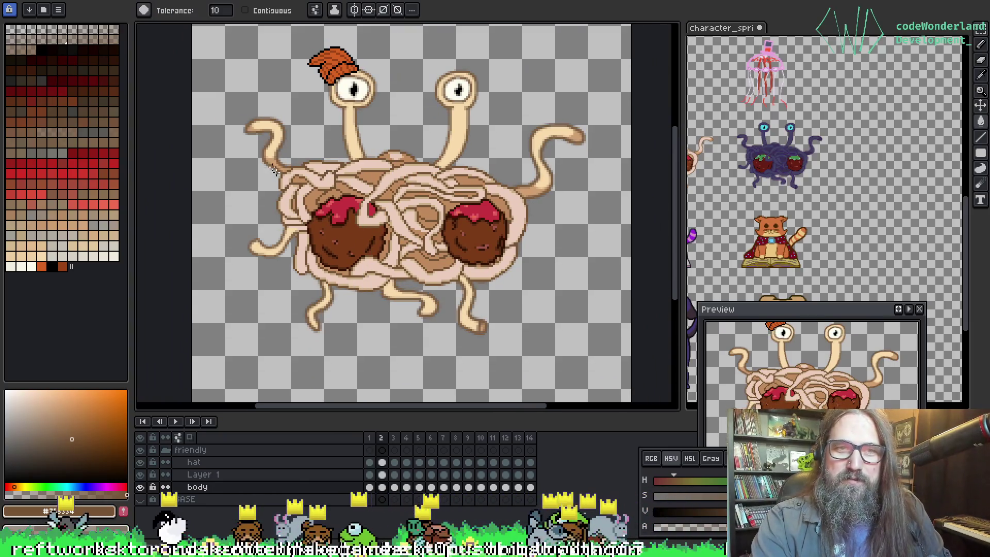
Step: On frame 2, darken the tentacle's medium-brown shading and right-edge pixels
scroll(268, 129, up, 4)
click(327, 138)
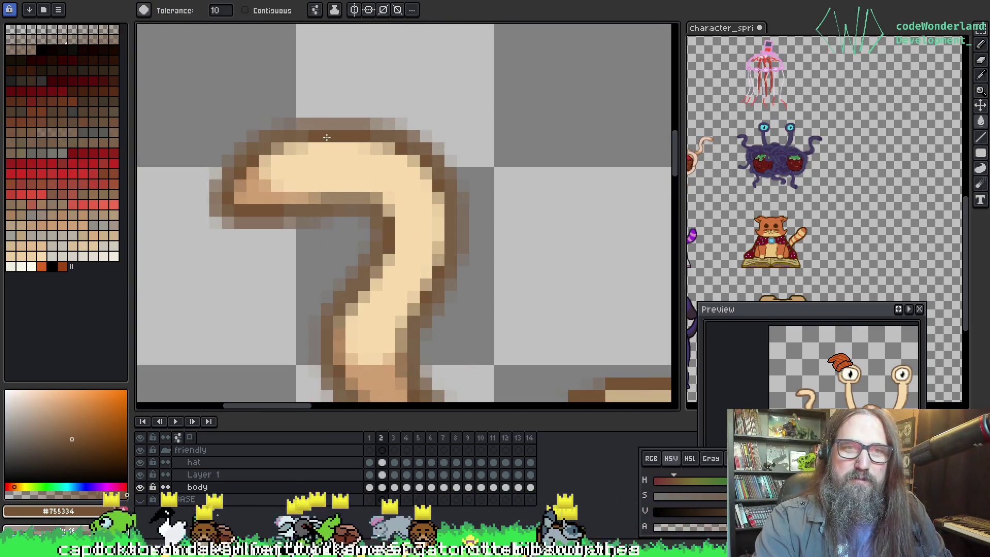
click(451, 227)
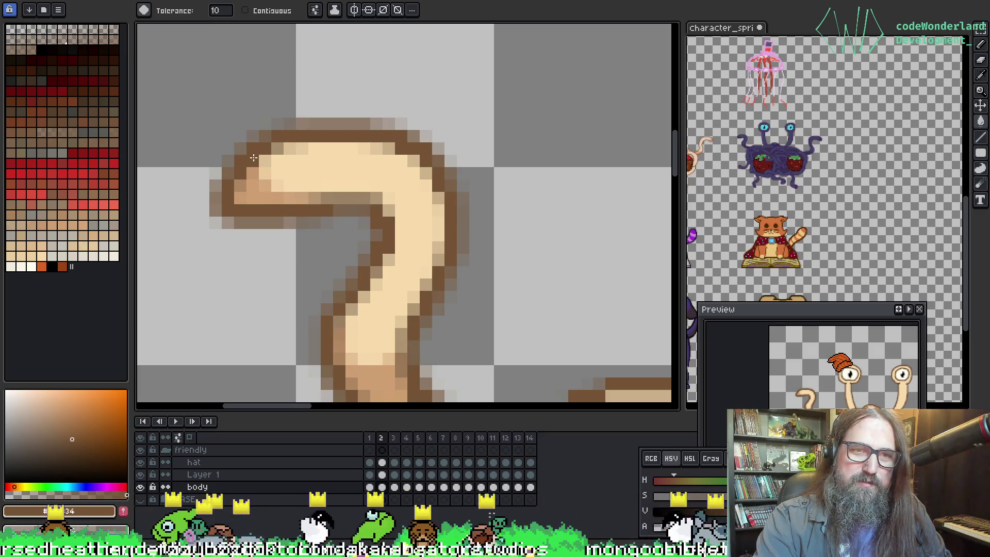
Step: Darken the hook's top outline on frame 3 and the tentacle's upper-left outline on frame 4
key(Right)
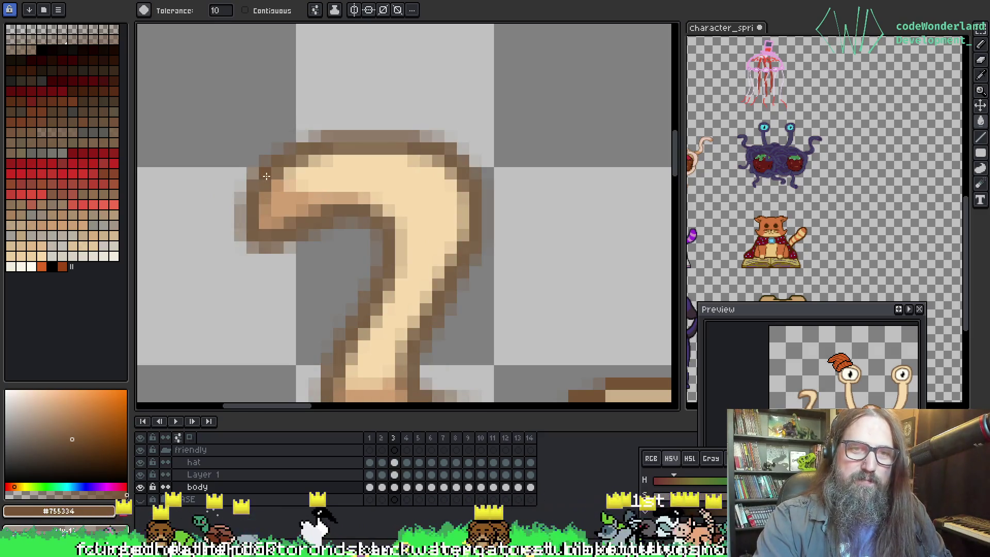
click(269, 168)
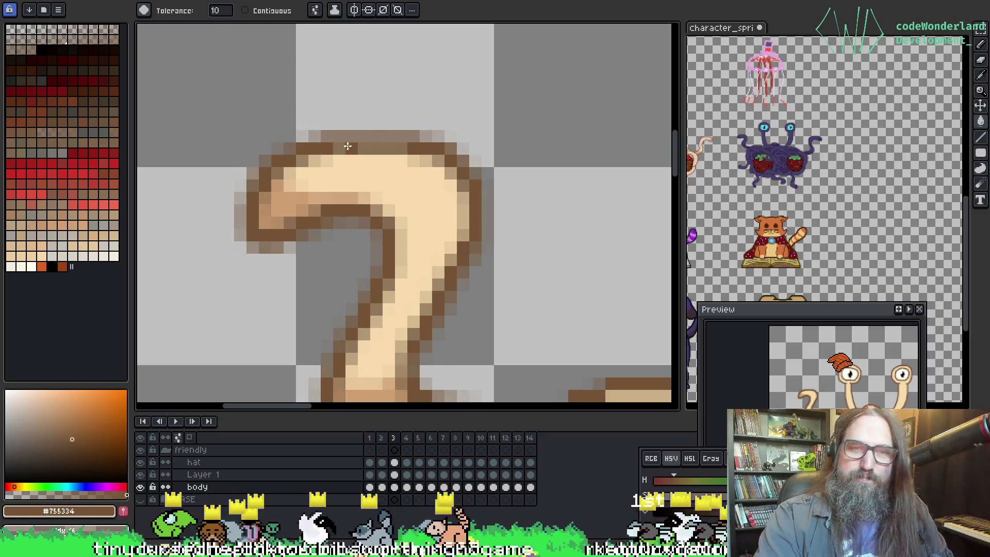
click(373, 144)
key(Left)
key(Right)
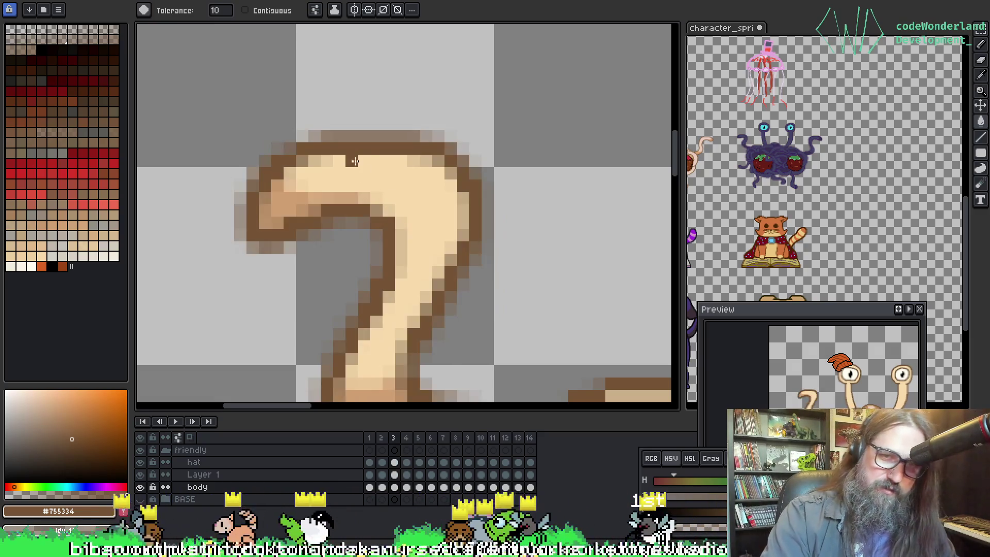
key(Left)
key(Right)
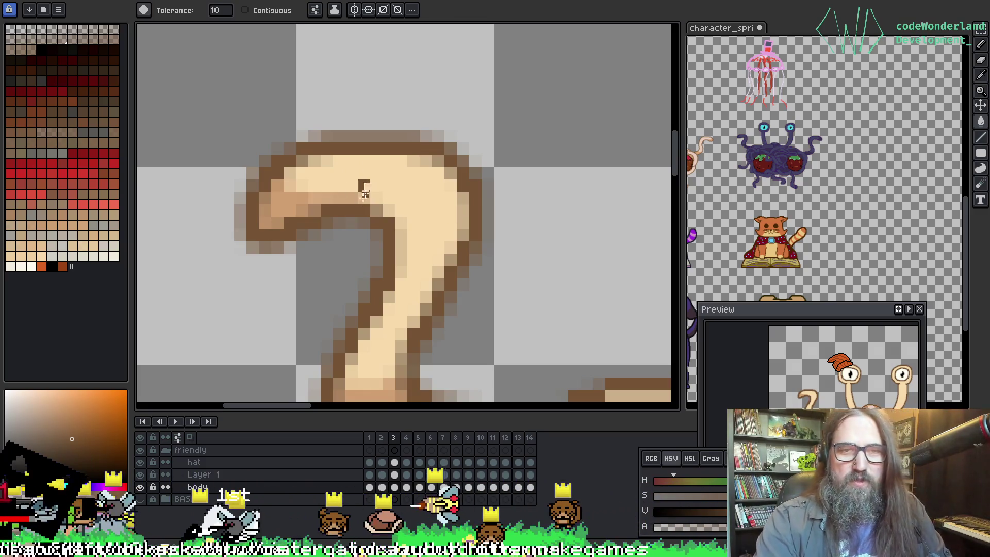
key(Right)
click(277, 158)
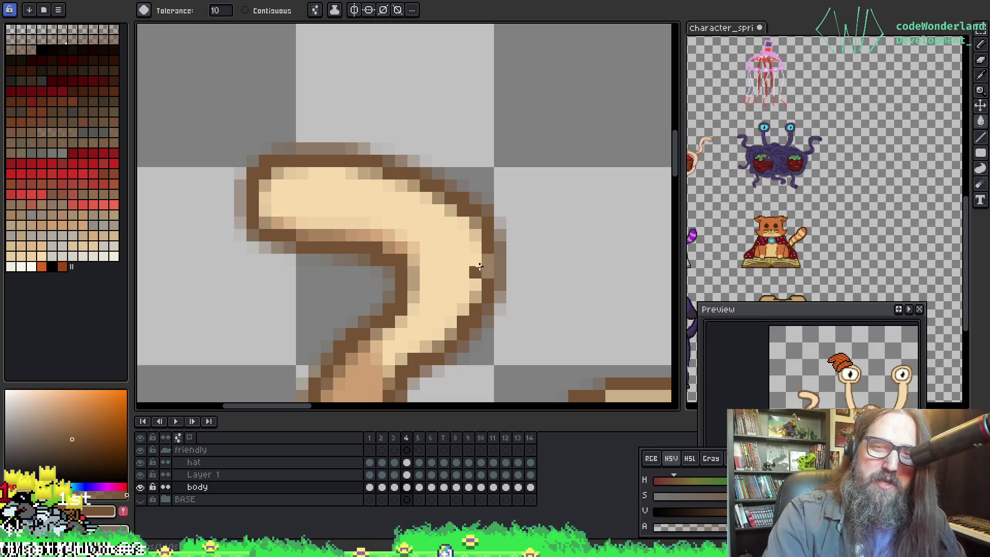
Step: Pencil a brown outline along the tentacle's right edge on frame 4
drag(497, 261, 501, 285)
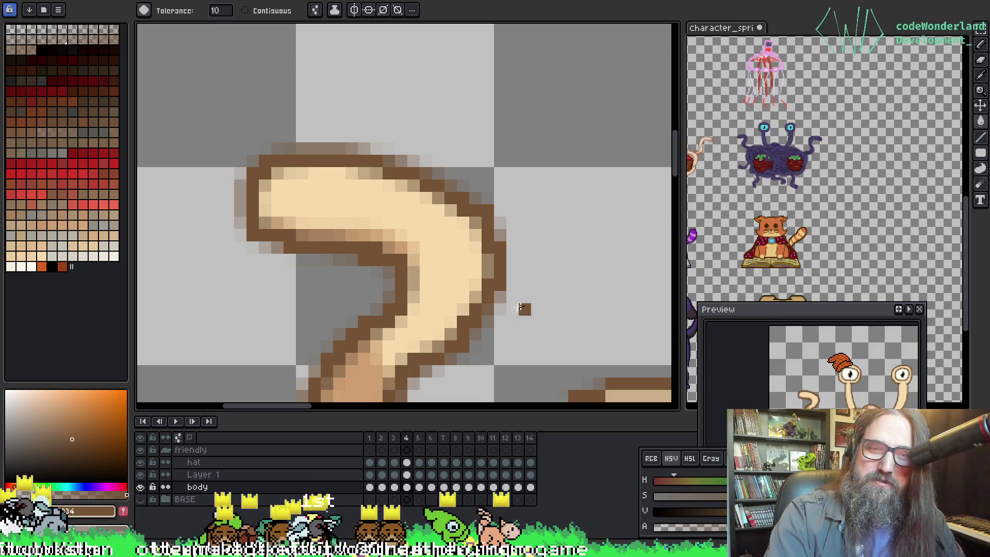
scroll(513, 314, down, 1)
mouse_move(548, 327)
mouse_down()
mouse_move(520, 277)
mouse_move(471, 131)
mouse_up()
scroll(471, 132, down, 2)
Step: On frame 5, bucket-fill the soft edge pixels of the tentacle outline dark brown
key(g)
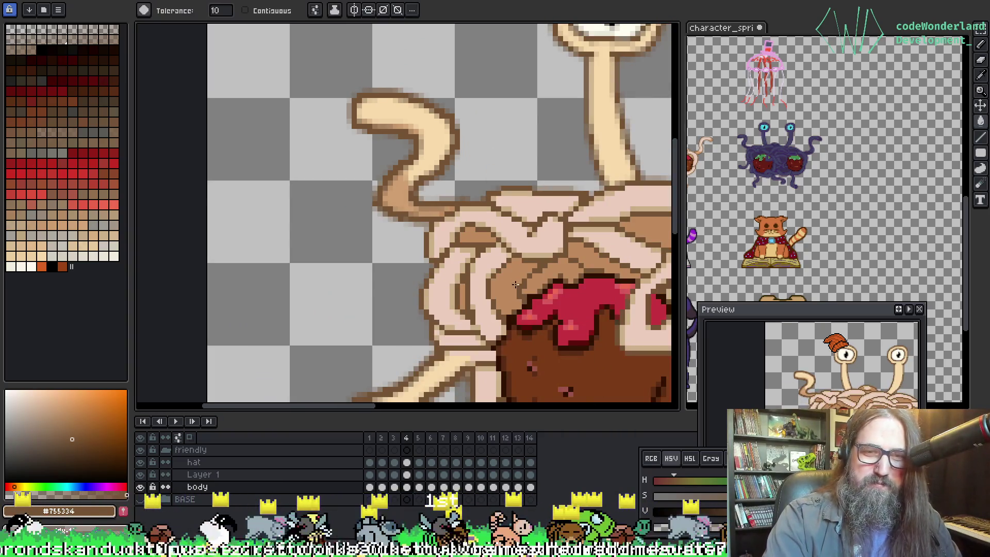
key(Right)
scroll(426, 107, up, 1)
drag(426, 107, 423, 173)
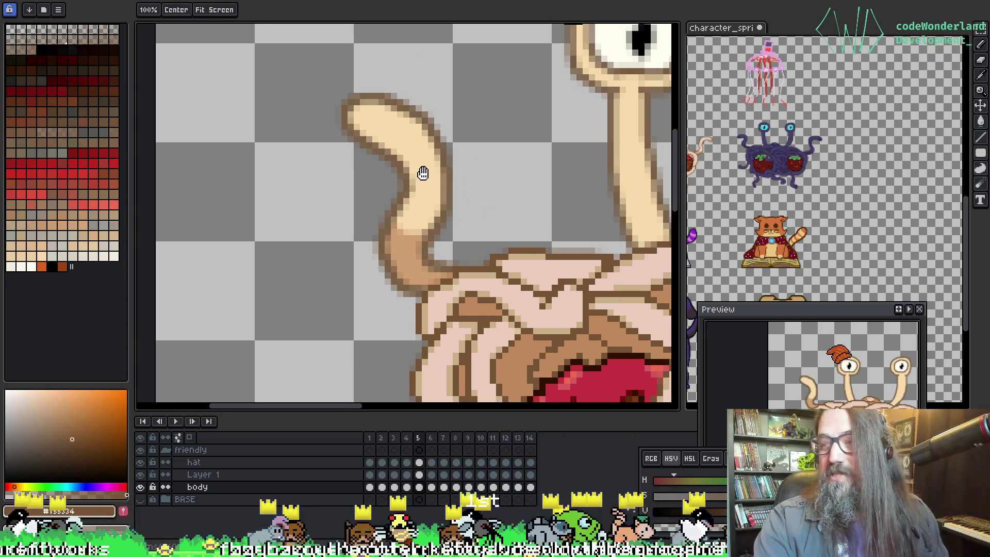
scroll(466, 199, up, 2)
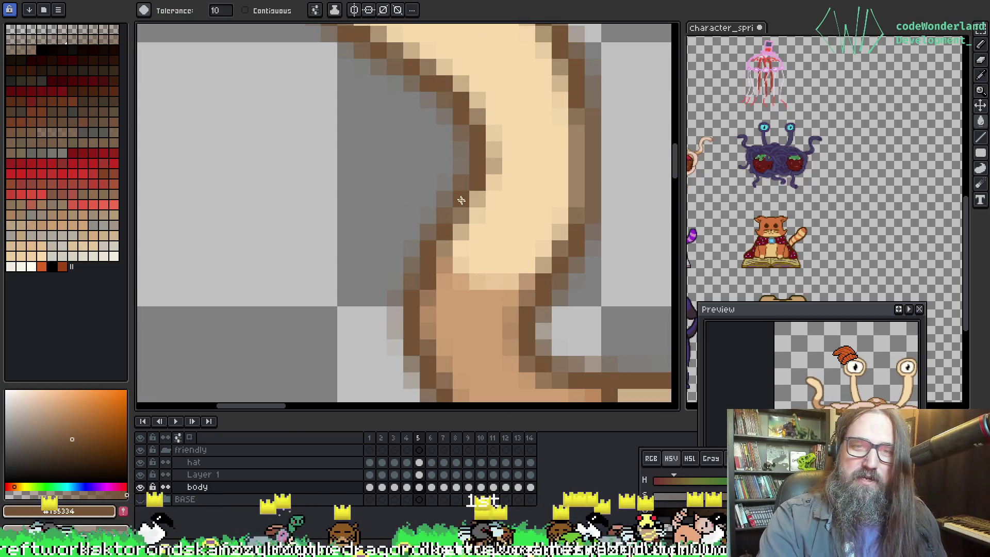
click(449, 215)
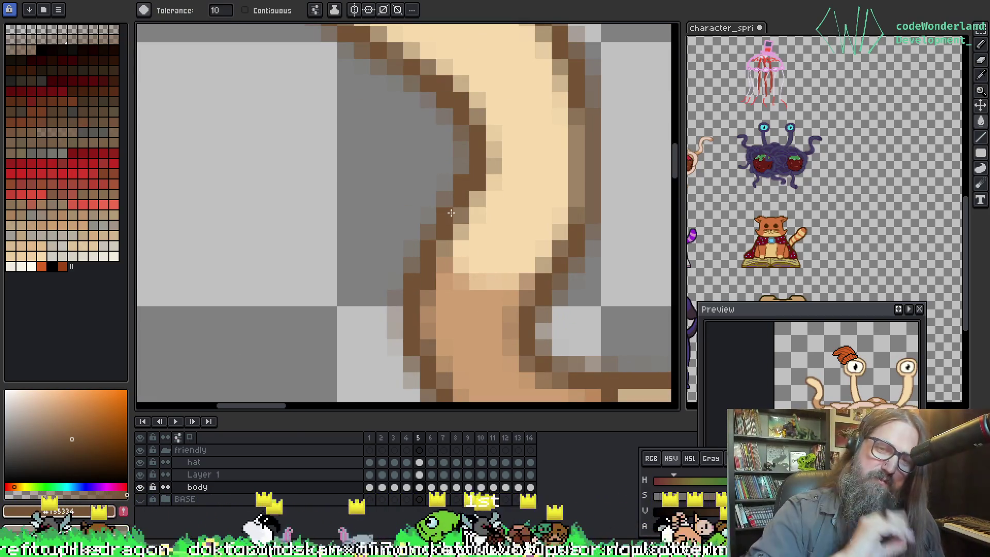
scroll(451, 213, down, 2)
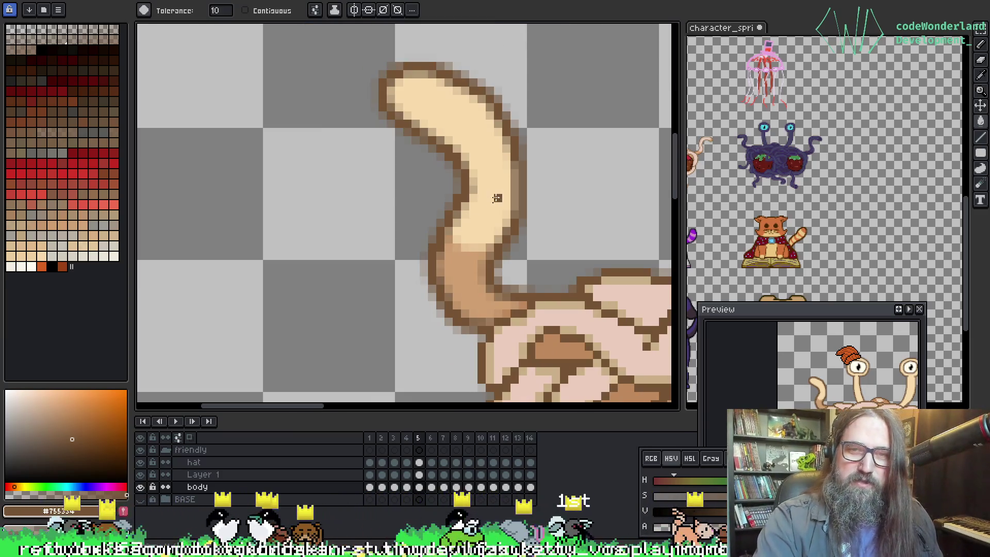
drag(504, 193, 465, 233)
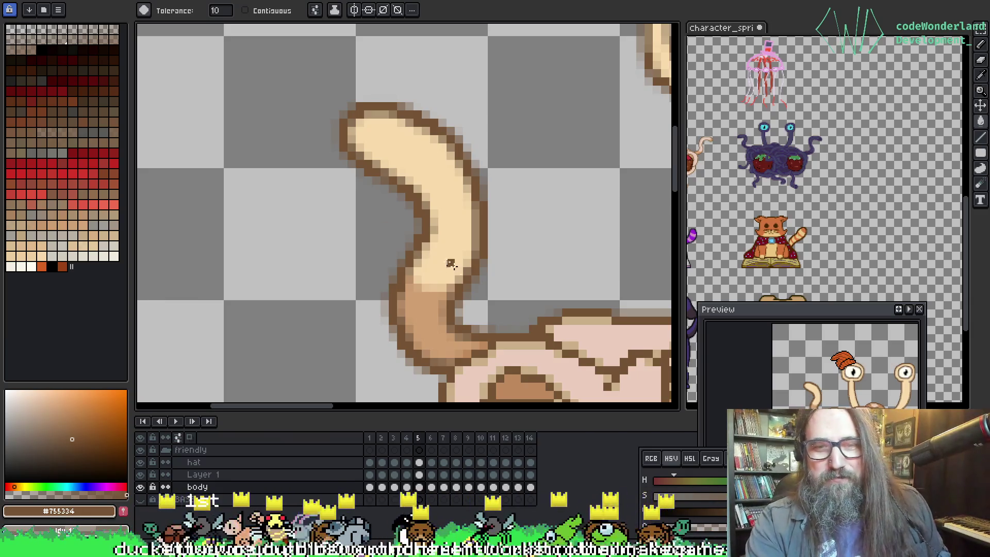
drag(451, 263, 401, 246)
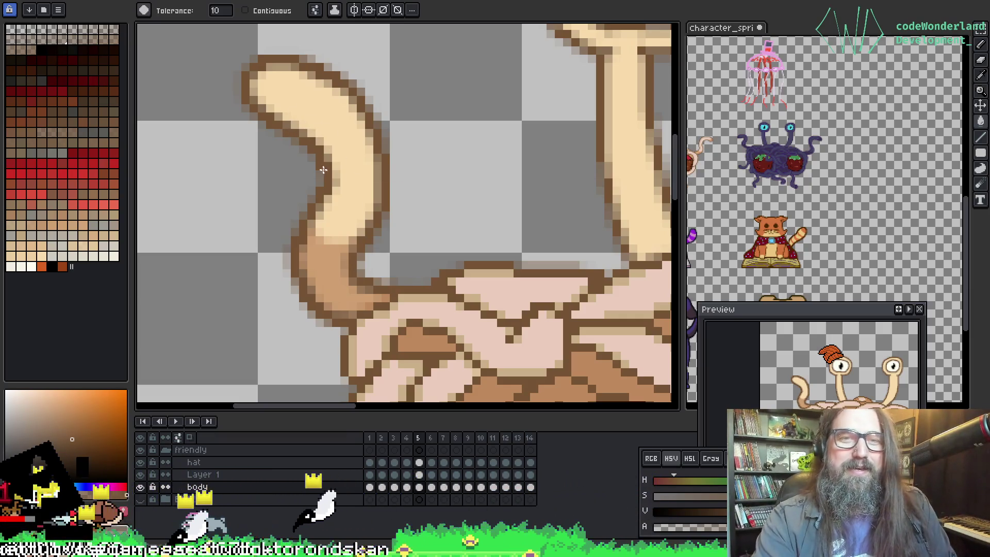
Step: Step through frames 6, 7 and 8, comparing frame 7 with frame 8
key(Right)
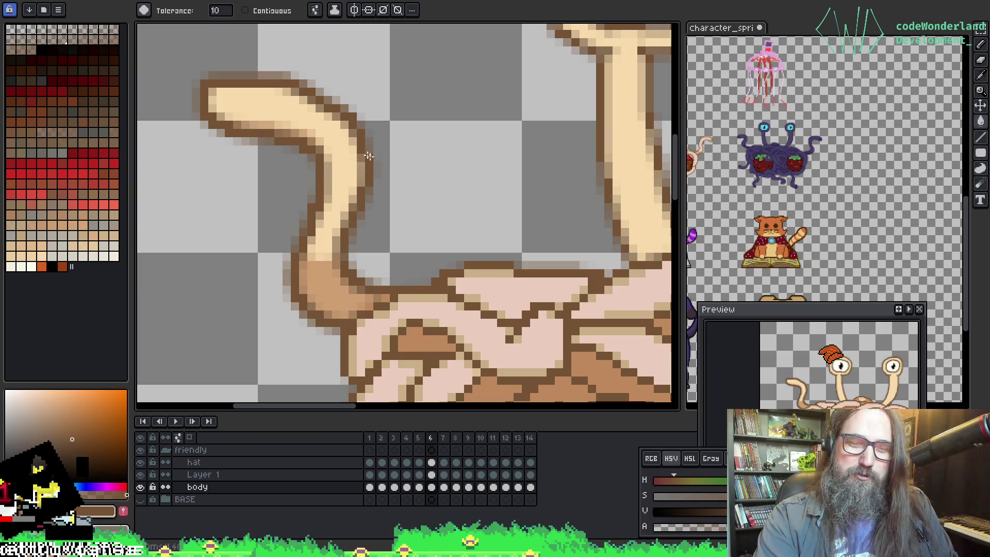
key(Right)
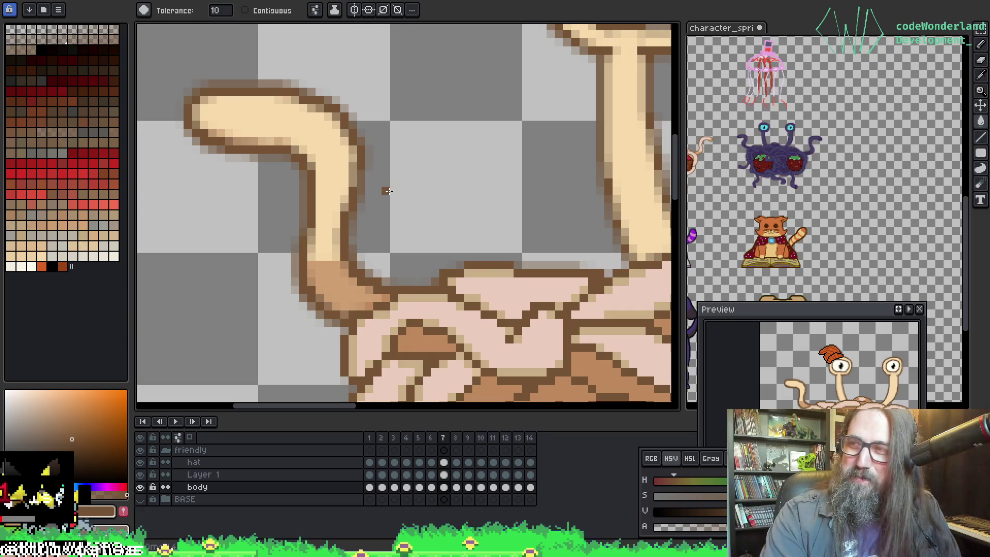
key(Right)
scroll(267, 230, up, 2)
key(Left)
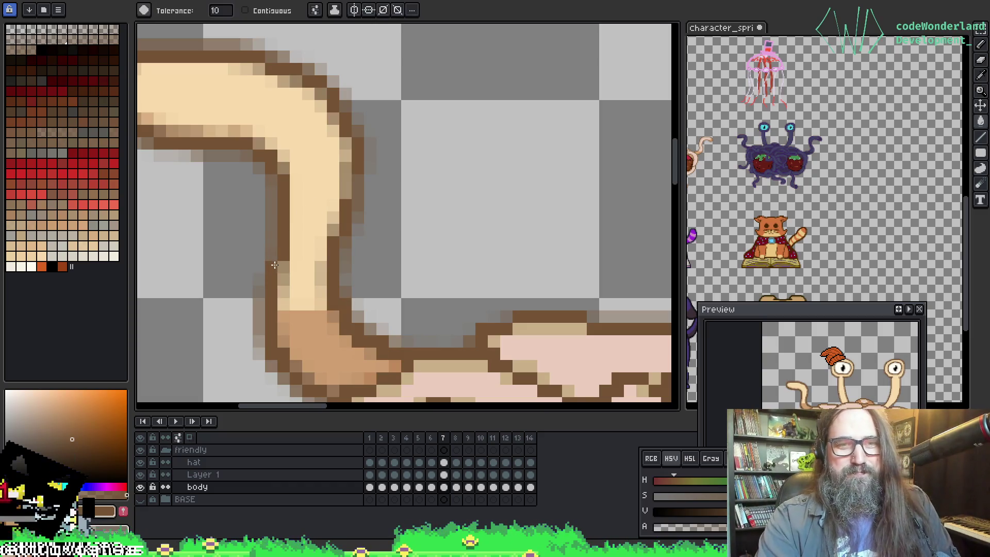
key(Right)
key(v)
key(w)
scroll(299, 211, down, 1)
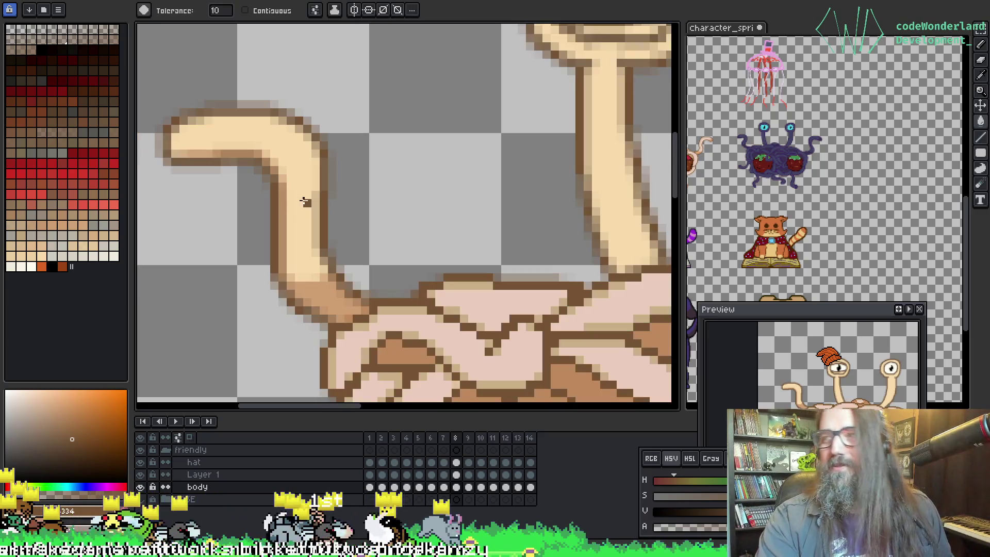
Step: Undo an accidental brown fill of the tentacle on frame 8
drag(283, 177, 303, 182)
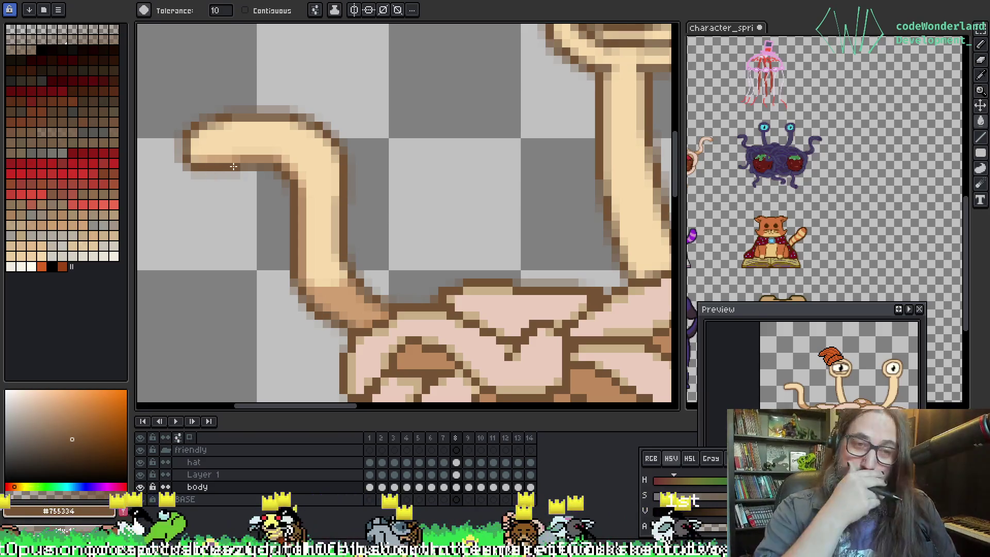
click(233, 145)
key(ctrl+z)
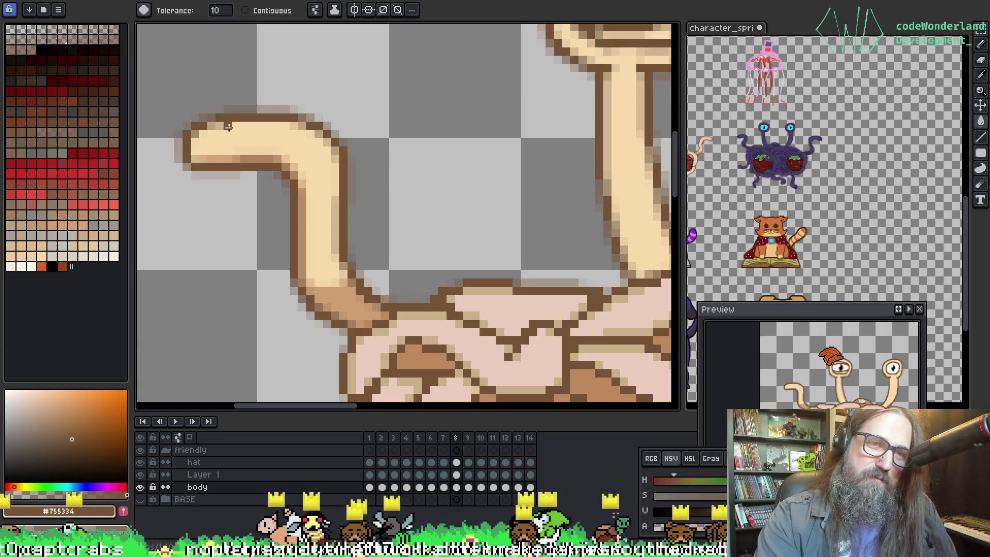
Step: Move to frame 9 with the Paint Bucket and frame the tentacle and eye
key(Right)
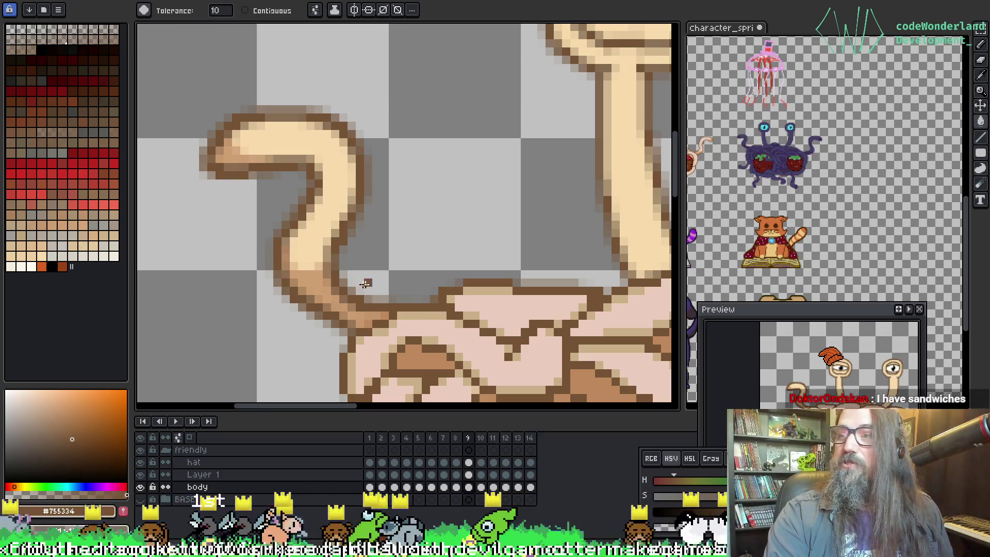
drag(298, 148, 322, 139)
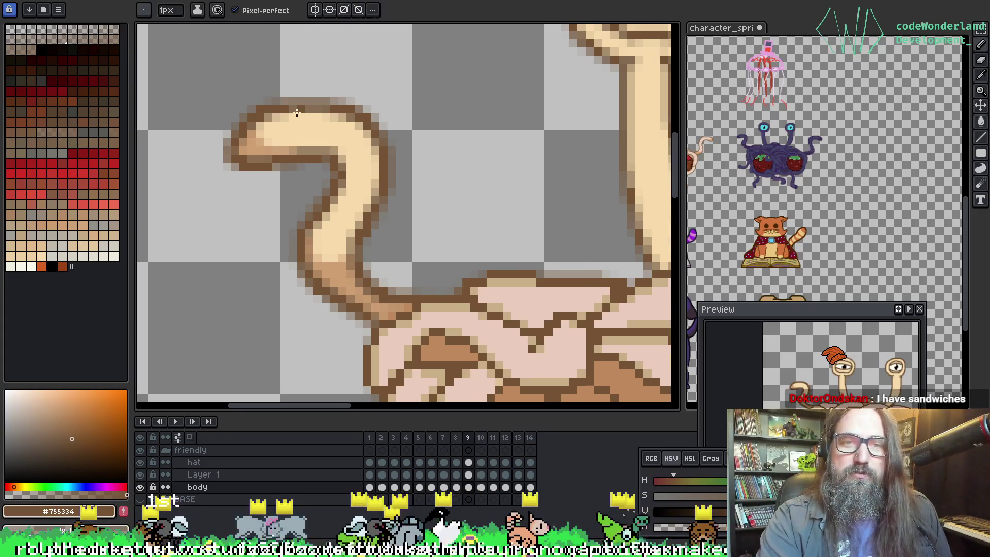
key(g)
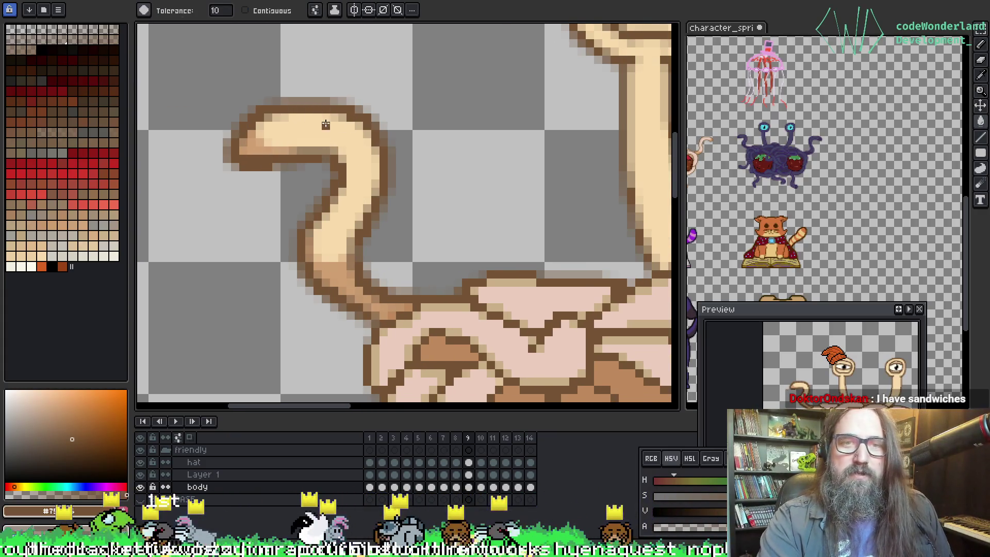
scroll(325, 125, down, 2)
drag(365, 206, 367, 238)
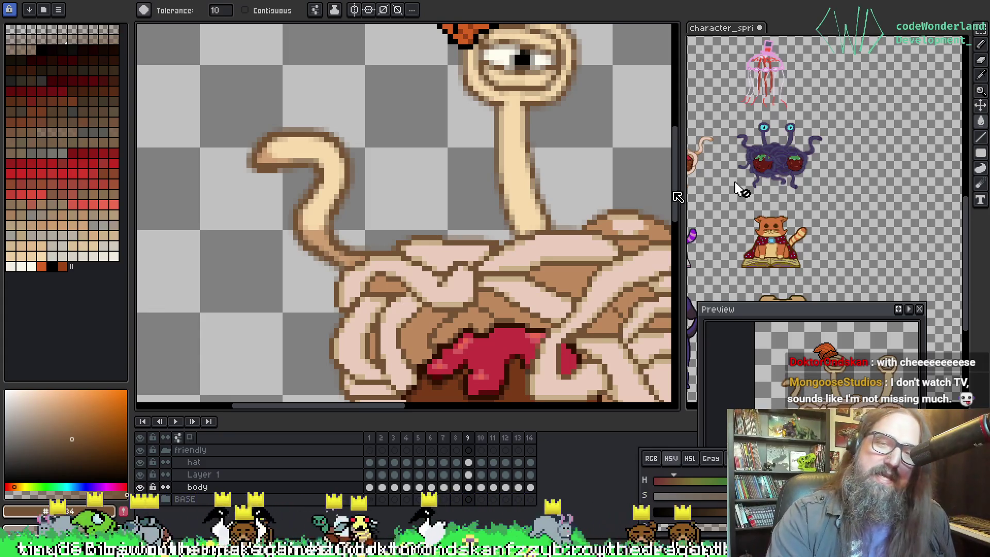
drag(413, 241, 474, 263)
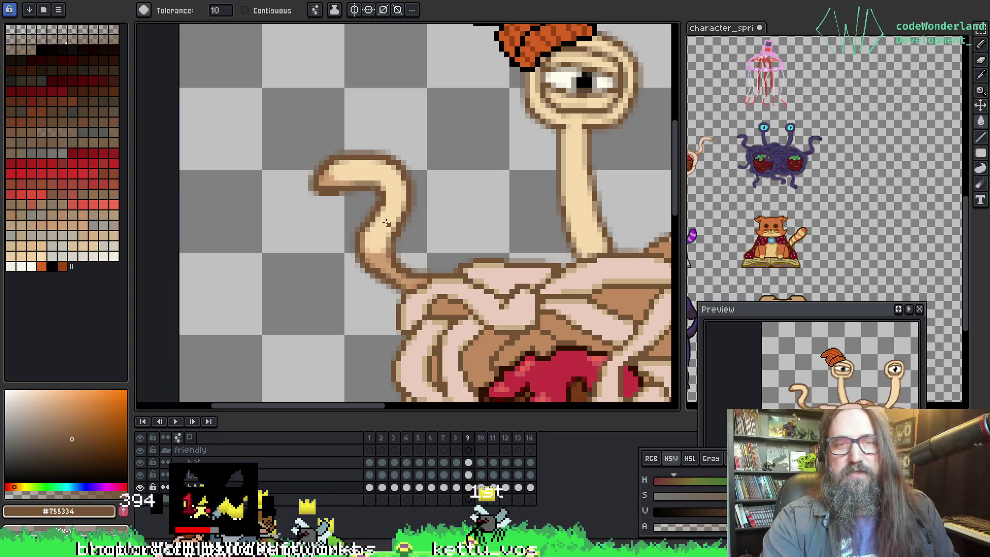
scroll(357, 154, up, 3)
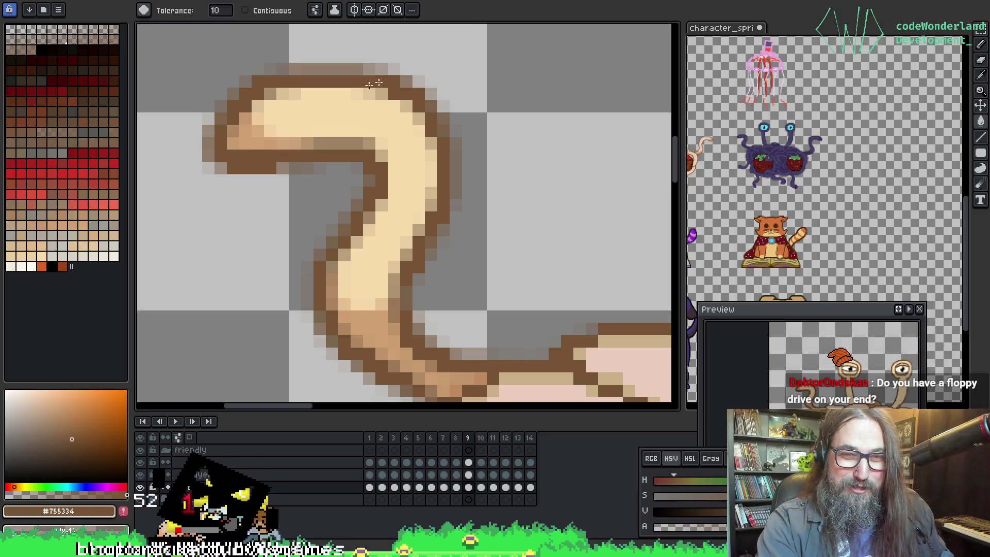
drag(374, 248, 332, 206)
drag(420, 252, 372, 170)
key(alt)
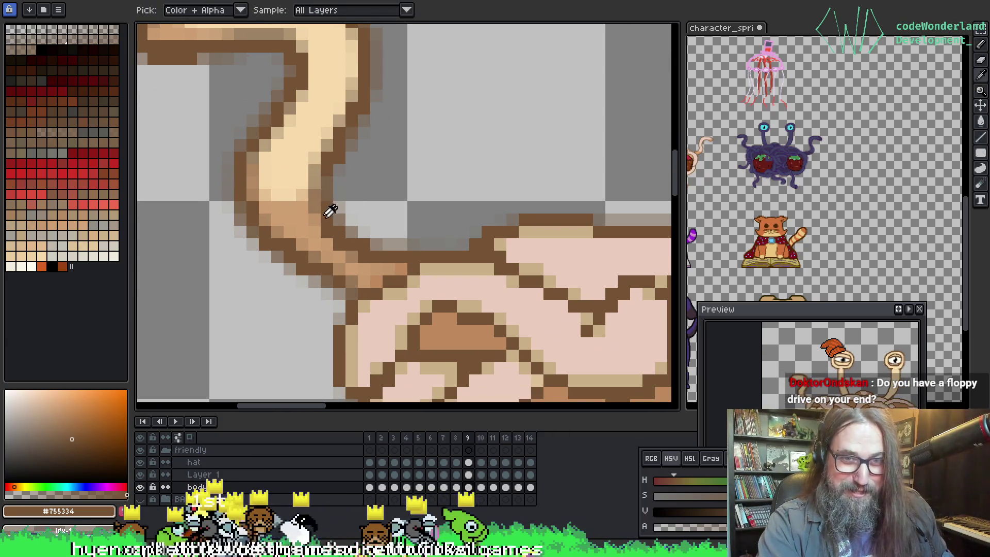
mouse_move(258, 36)
mouse_down()
mouse_move(253, 82)
mouse_move(365, 250)
mouse_move(346, 118)
mouse_up()
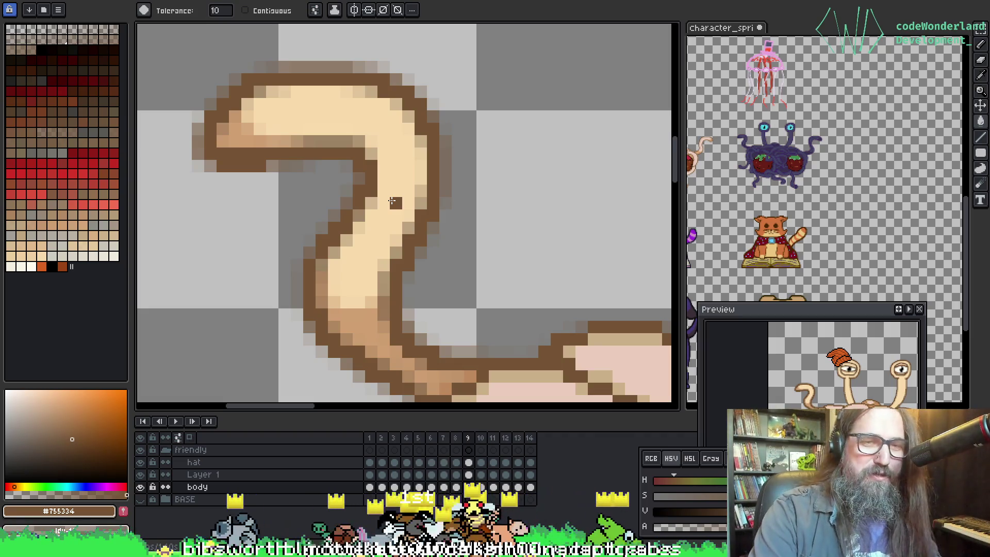
mouse_move(392, 201)
mouse_down()
mouse_move(349, 221)
mouse_move(355, 155)
mouse_up()
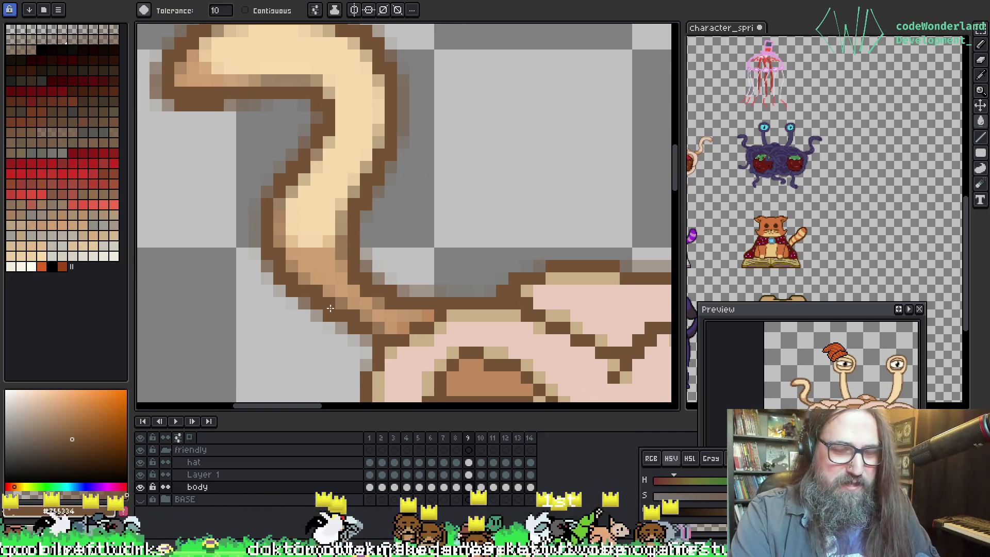
Step: On frame 10, darken some tentacle outline pixels and sample the lighter brown #957354
key(Right)
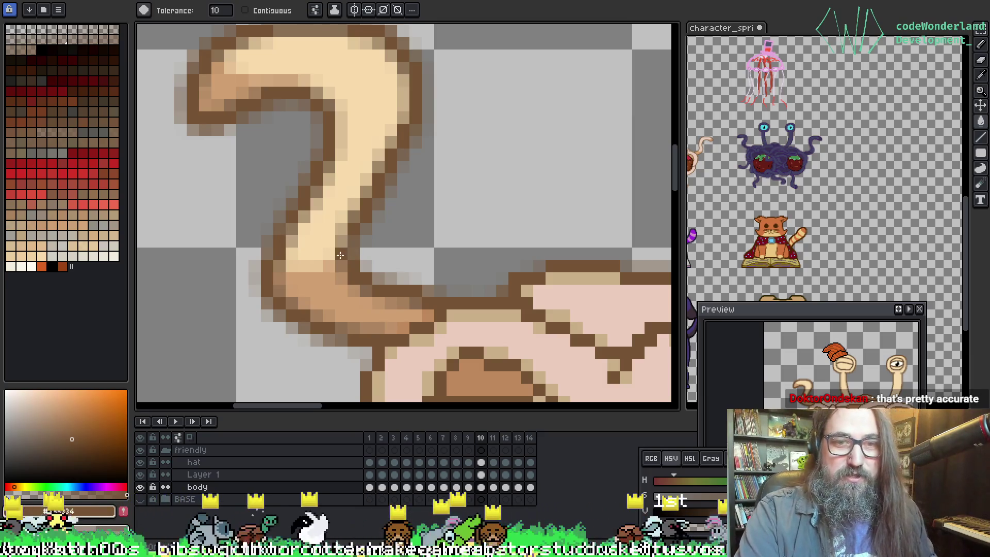
click(344, 255)
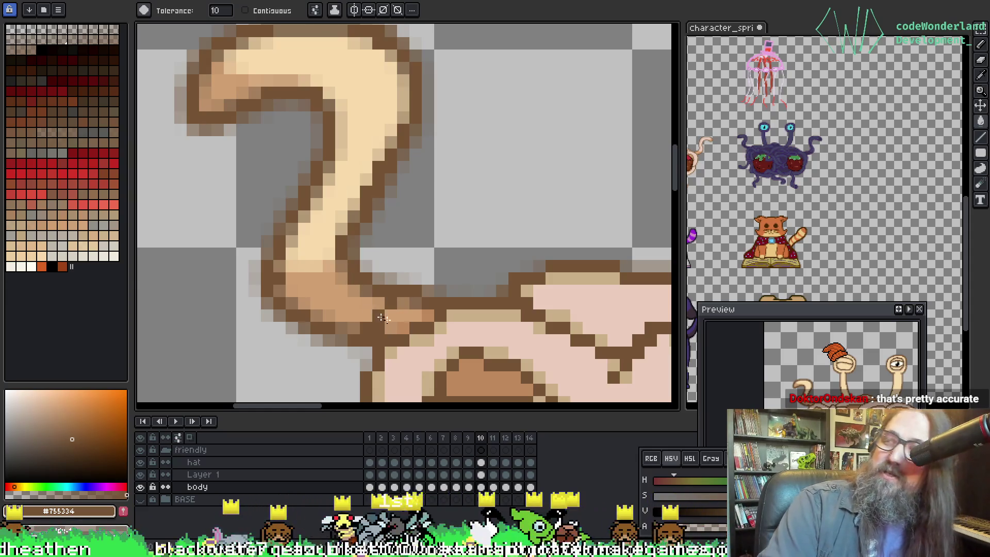
key(i)
click(285, 291)
key(w)
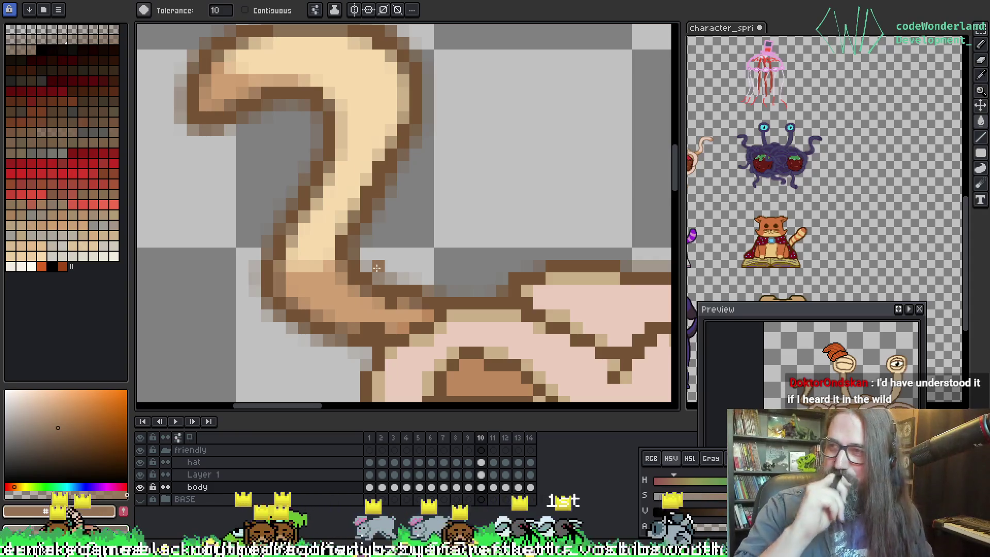
Step: Sample dark brown #755334 and fill the tentacle's top outline row with it
scroll(289, 254, up, 2)
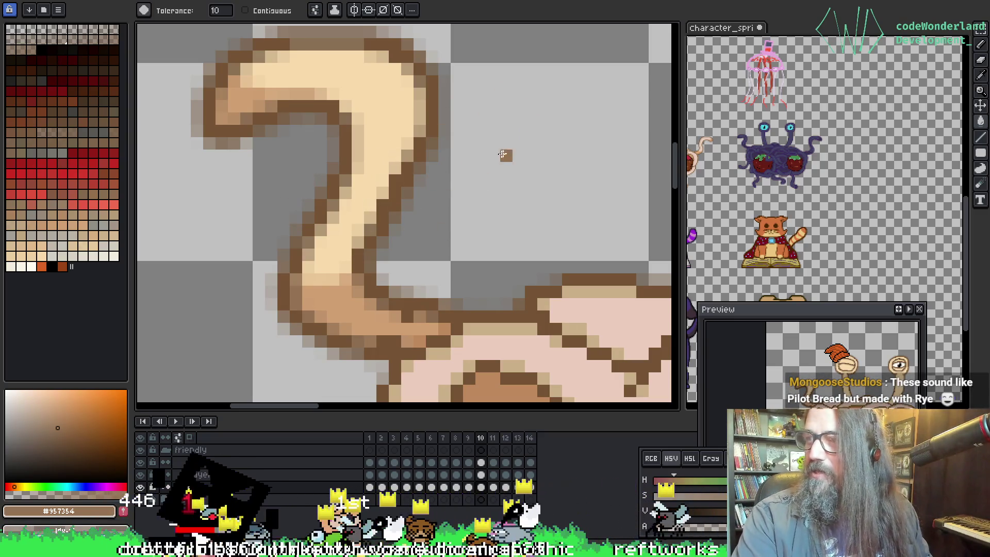
mouse_move(319, 295)
mouse_down()
mouse_move(334, 266)
mouse_move(374, 275)
mouse_up()
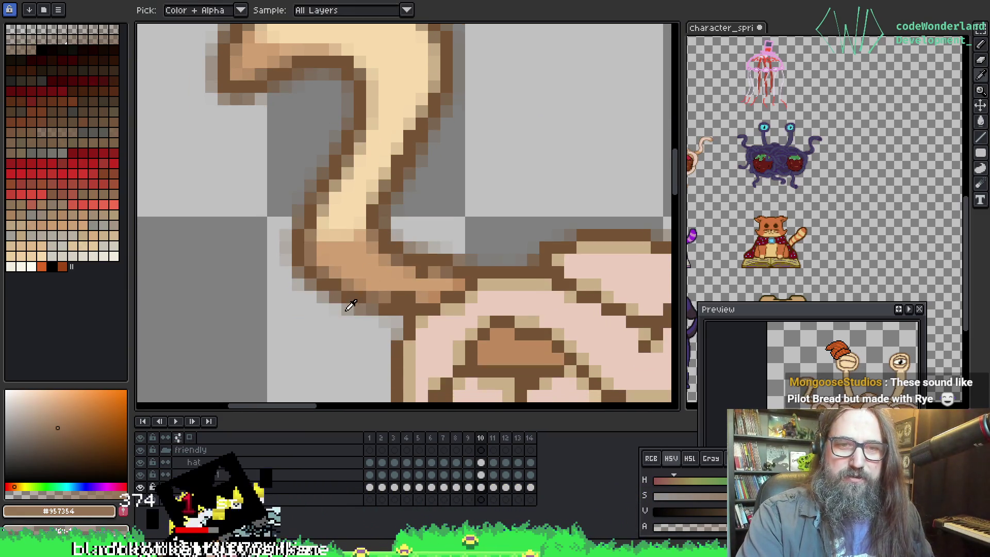
alt+click(361, 289)
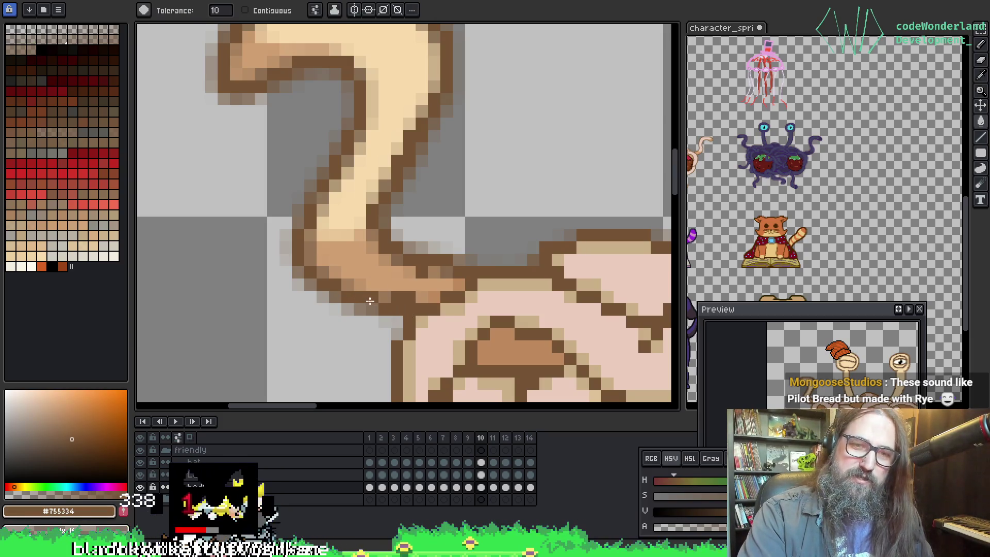
key(v)
key(g)
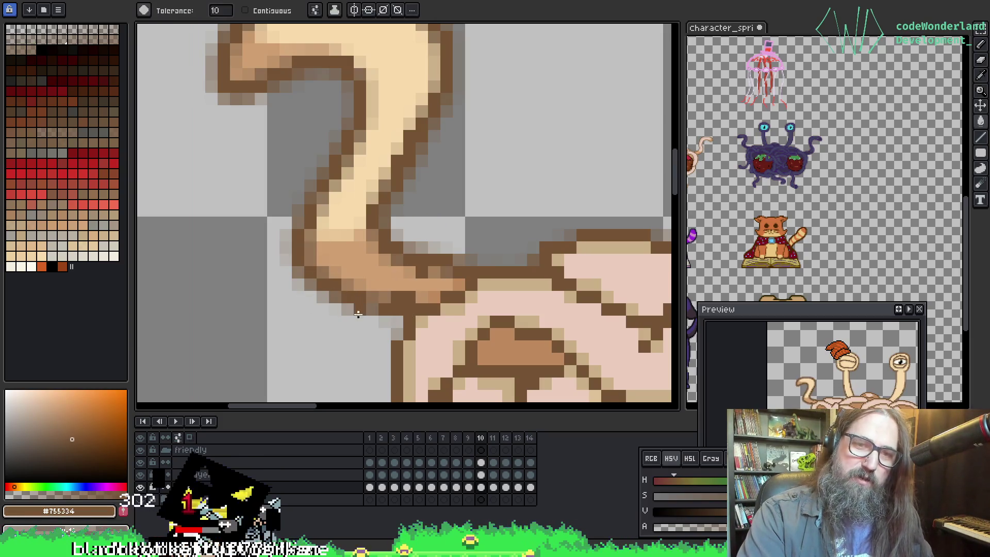
drag(334, 190, 320, 264)
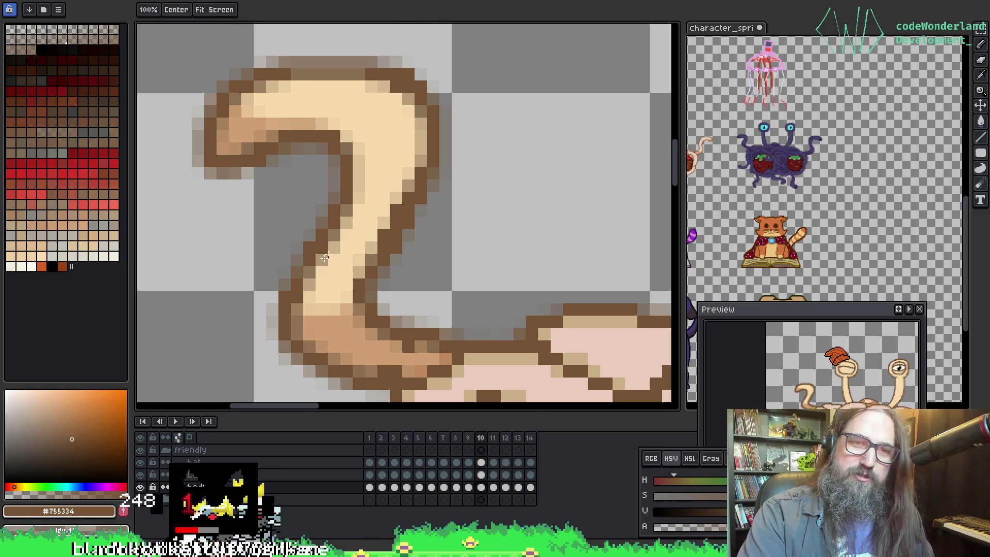
drag(429, 246, 411, 276)
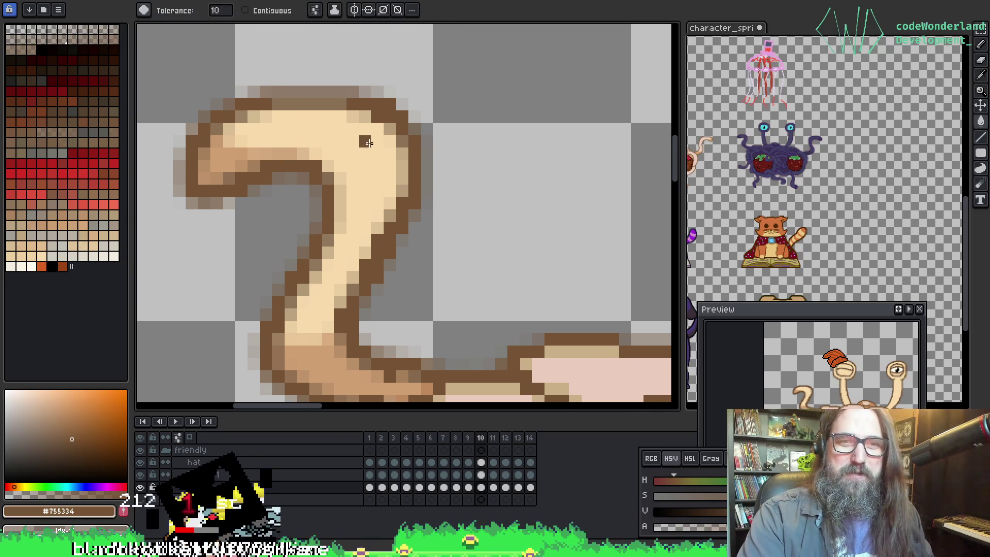
click(278, 103)
key(ctrl+z)
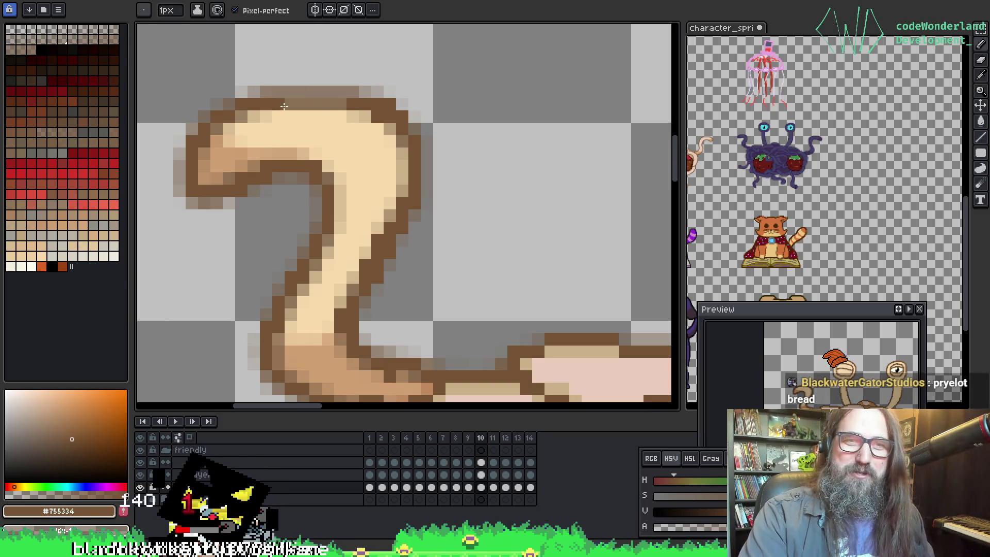
click(302, 104)
mouse_move(440, 303)
mouse_down()
mouse_move(413, 258)
mouse_move(409, 221)
mouse_up()
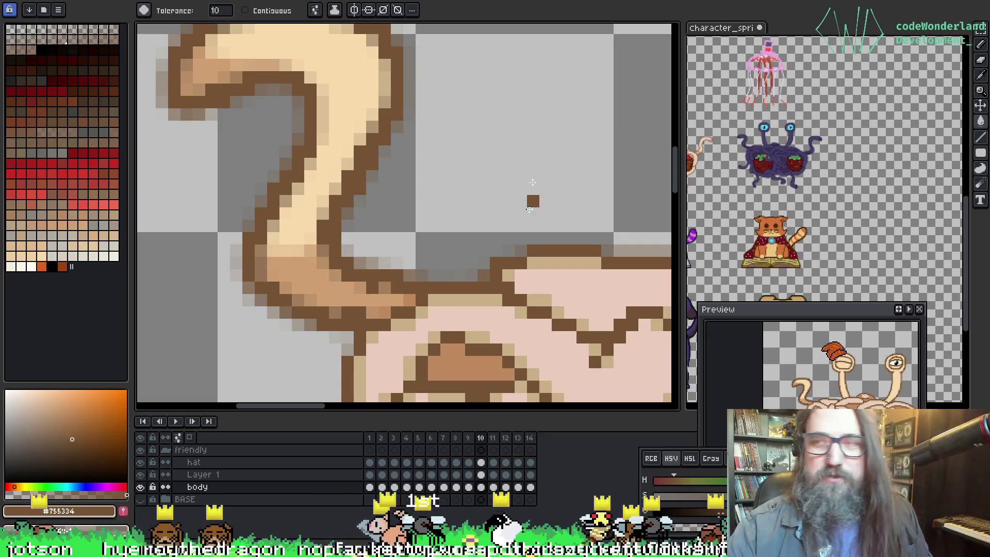
Step: Reframe the view on the tentacle above the spaghetti and advance to frame 11
key(b)
drag(574, 184, 391, 119)
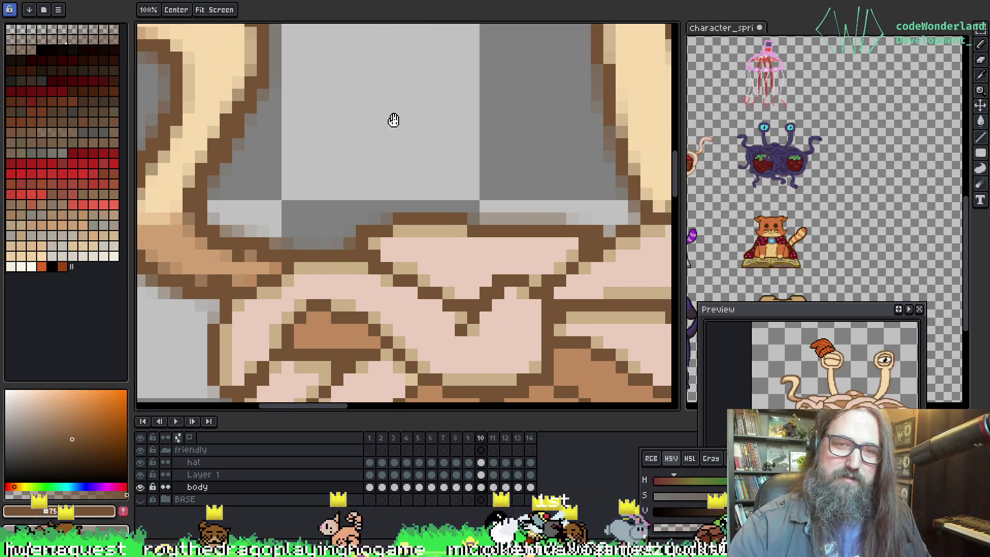
mouse_move(289, 170)
mouse_down()
mouse_move(345, 166)
mouse_move(403, 206)
mouse_move(448, 210)
mouse_up()
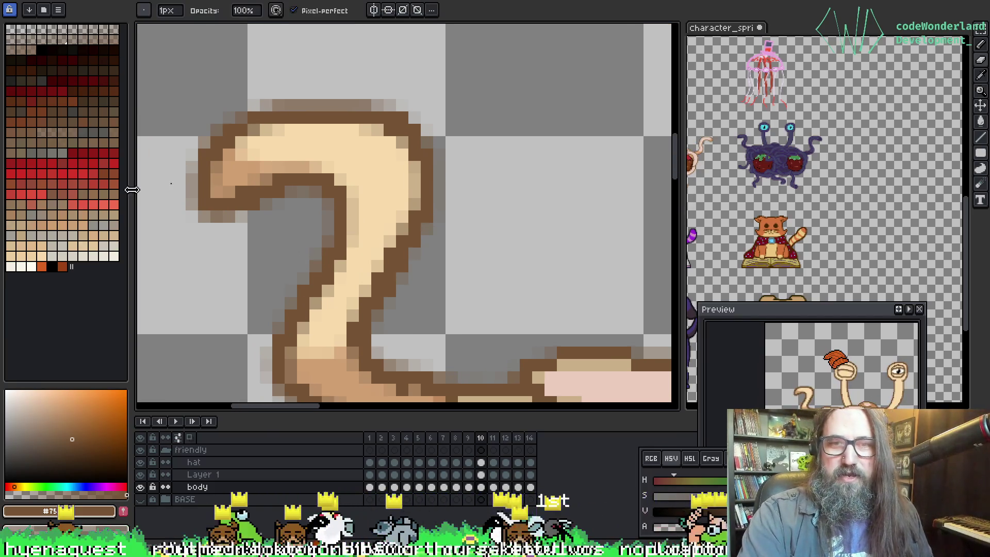
scroll(322, 78, down, 2)
scroll(323, 79, up, 1)
scroll(351, 171, up, 3)
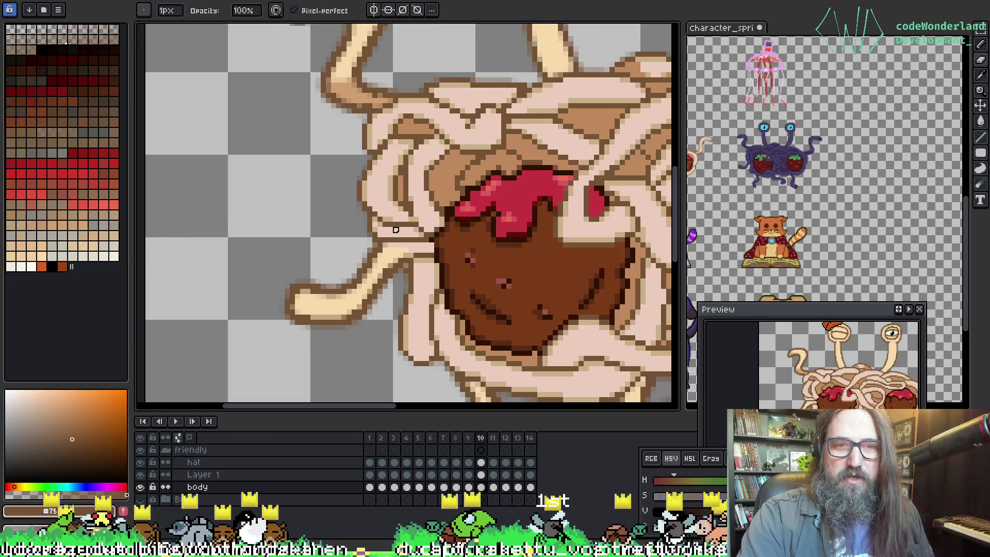
drag(351, 172, 348, 317)
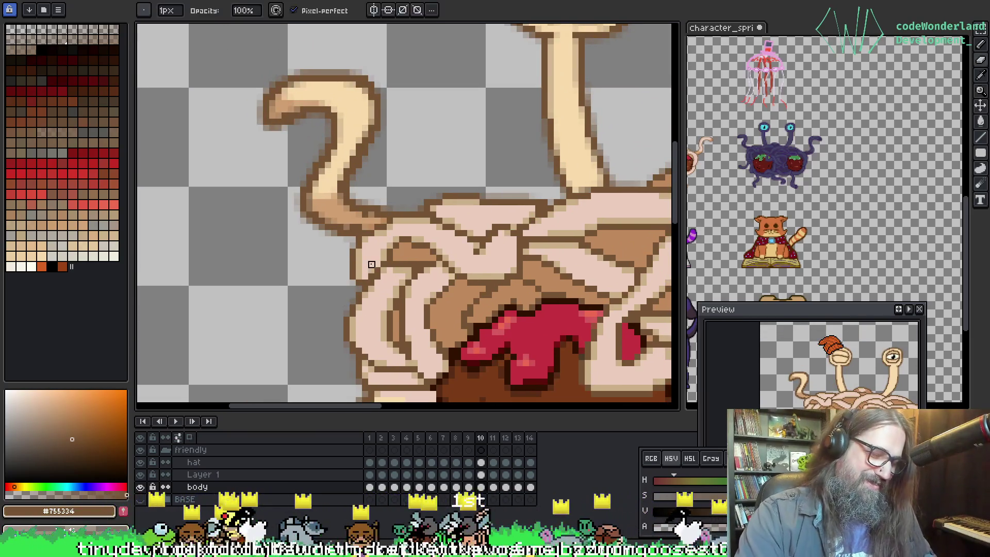
key(Right)
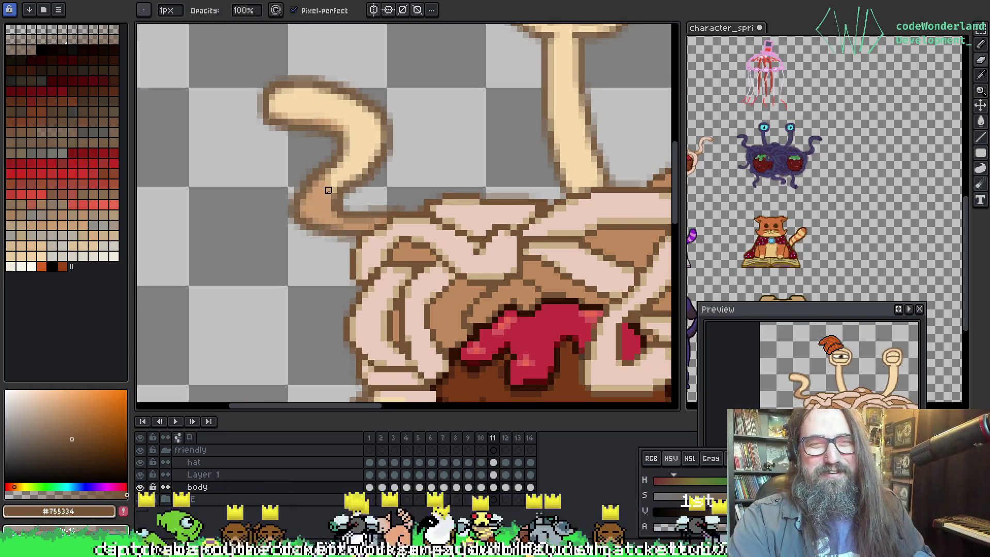
scroll(330, 139, up, 2)
Step: Fill the tentacle's grey-brown outline pixels with dark brown #755334 and look over the sprite
key(g)
click(280, 90)
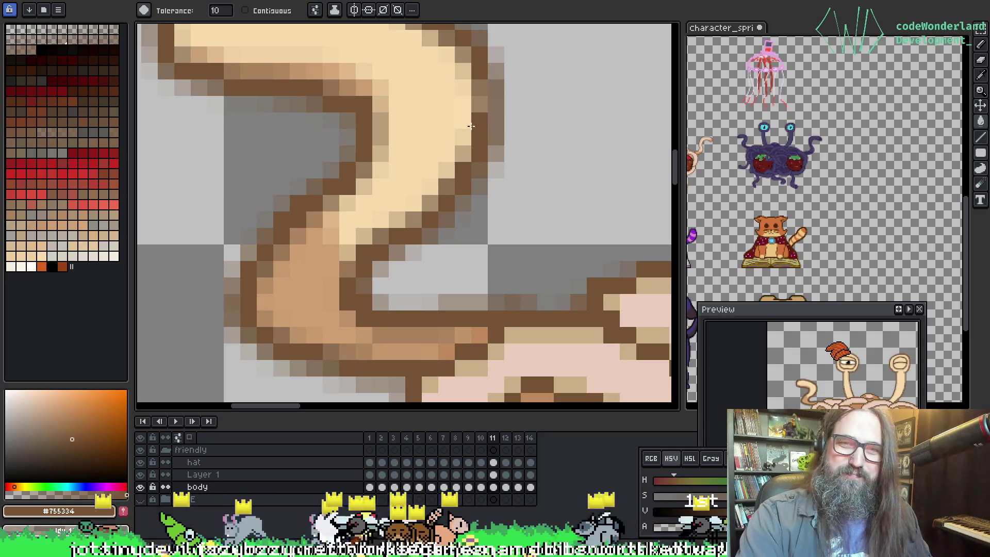
click(495, 129)
scroll(394, 320, down, 2)
drag(396, 312, 268, 224)
scroll(268, 225, down, 2)
drag(409, 243, 336, 261)
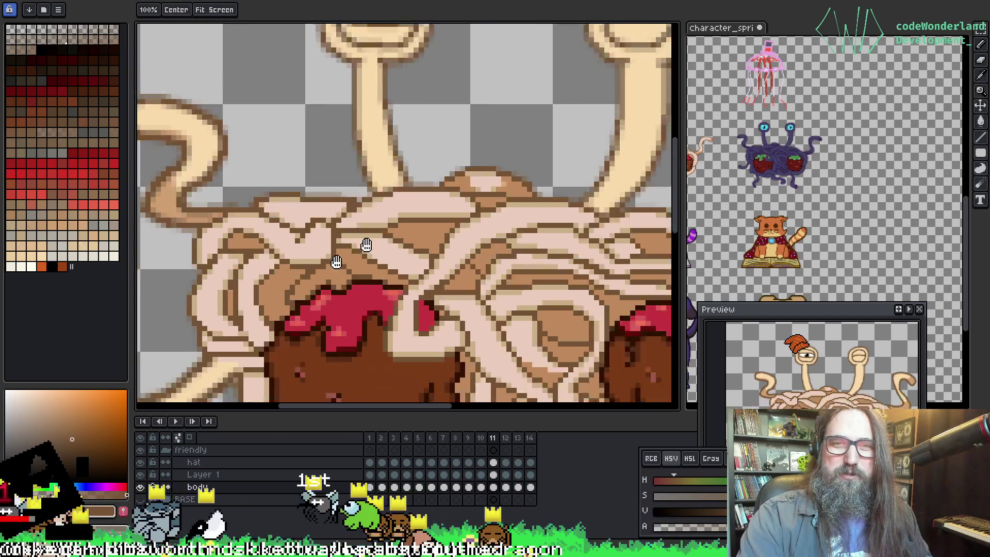
scroll(335, 261, up, 3)
scroll(387, 112, down, 2)
mouse_move(387, 111)
mouse_down()
mouse_move(413, 31)
mouse_move(399, 47)
mouse_up()
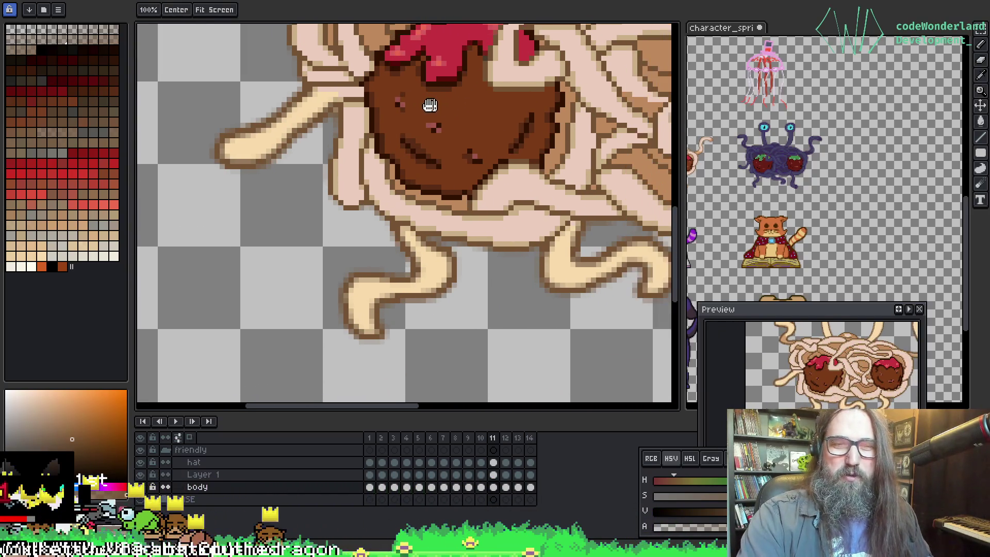
scroll(412, 46, up, 2)
key(g)
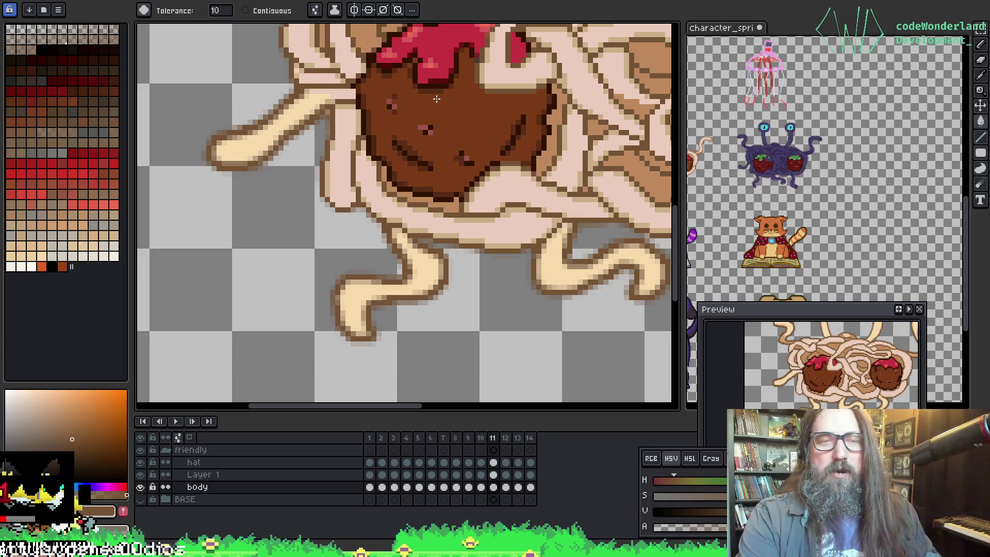
scroll(378, 308, up, 2)
key(i)
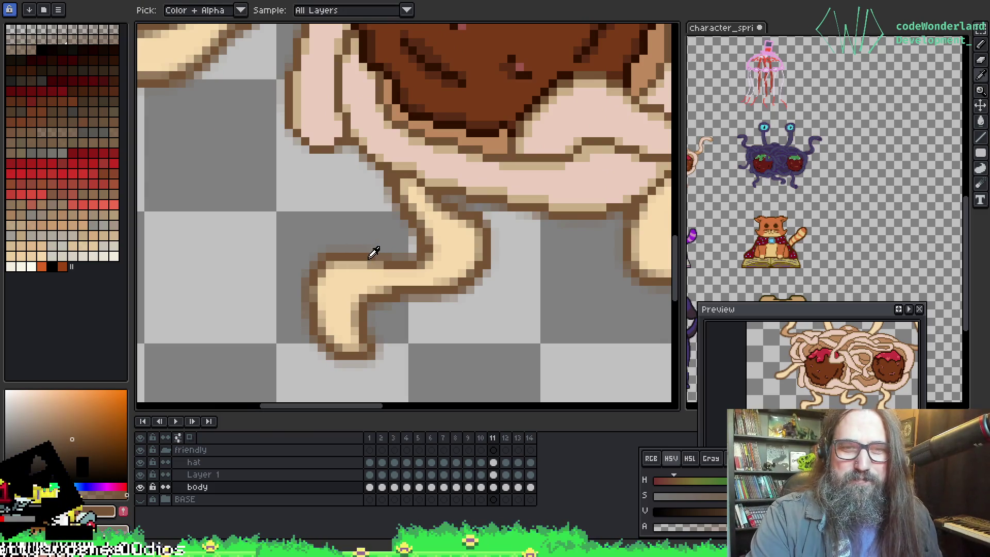
key(b)
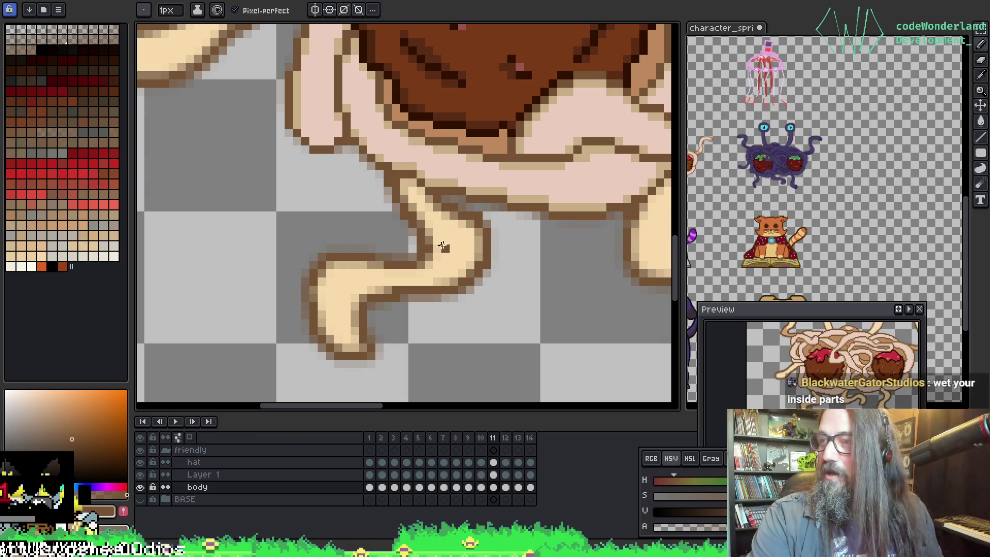
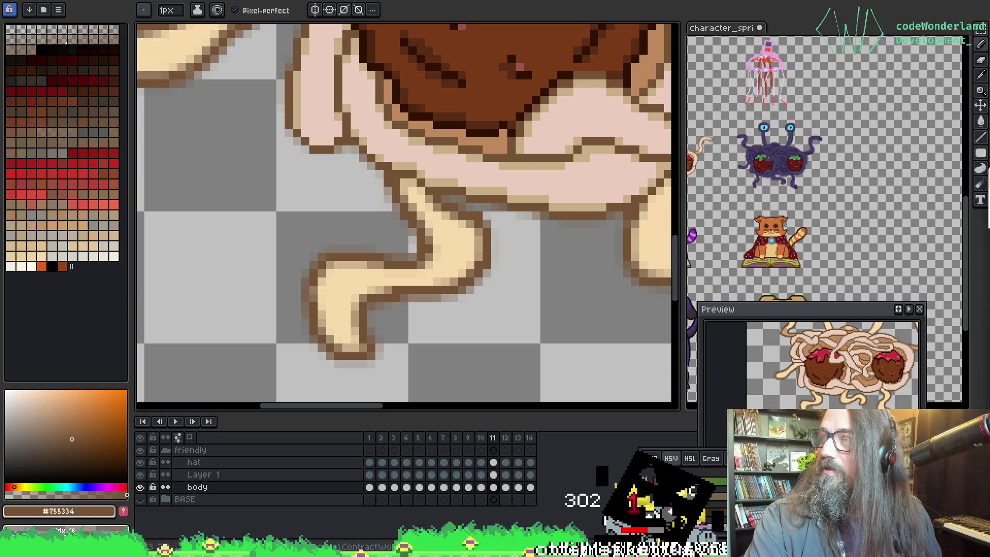
Step: Switch to the Chrome window showing Google Images results for 'the maxx'
key(alt+Tab)
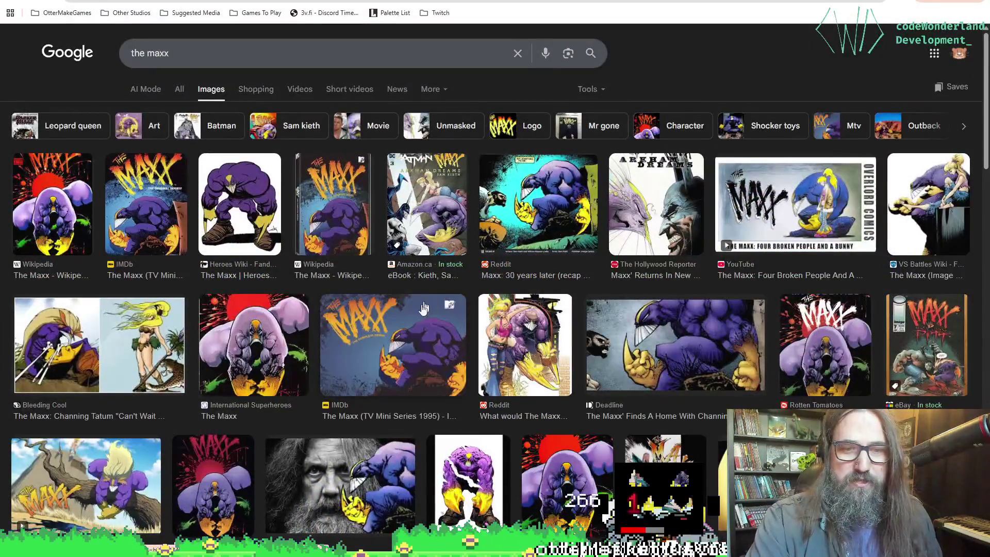
Step: Preview the IMDb and Wikipedia Maxx cover images in the side panel
scroll(424, 308, down, 2)
scroll(618, 349, up, 2)
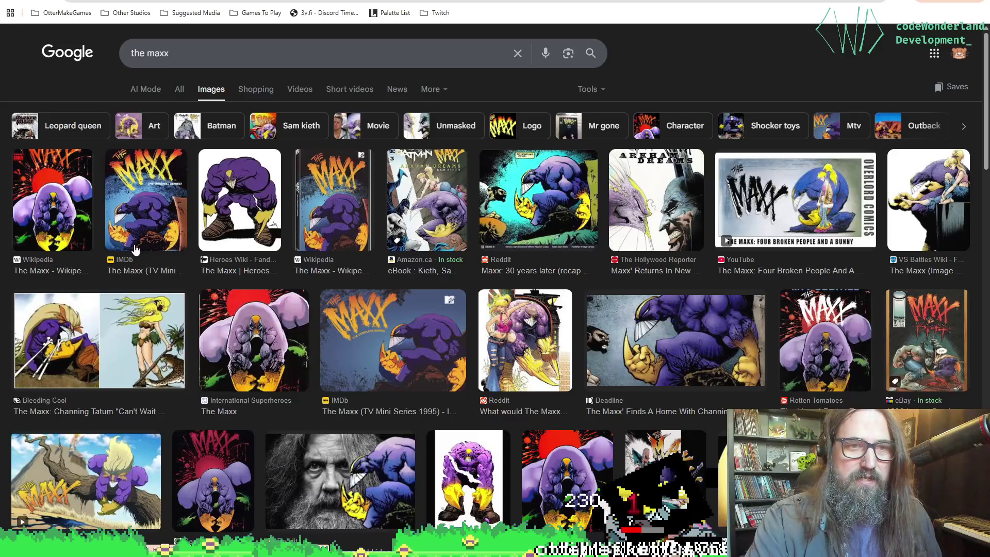
click(124, 214)
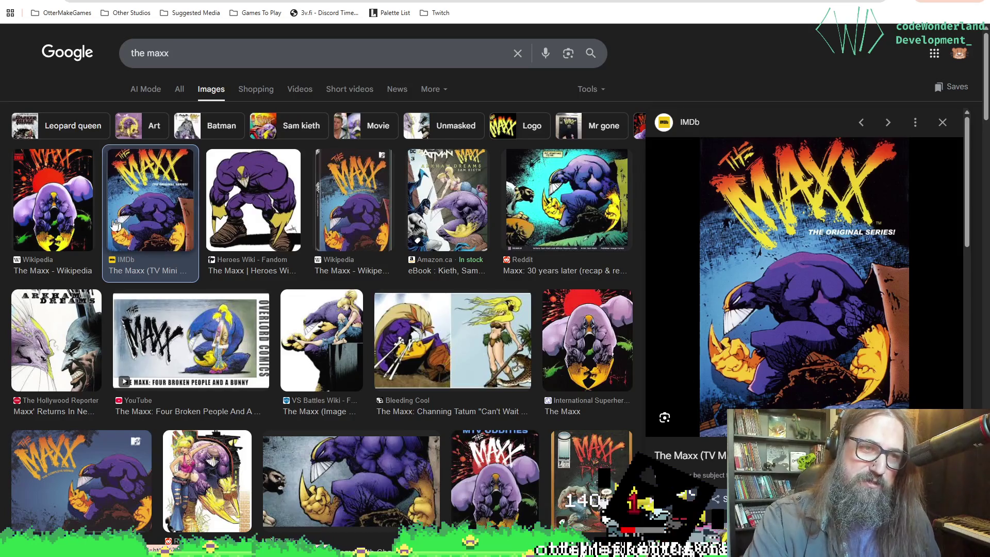
click(61, 213)
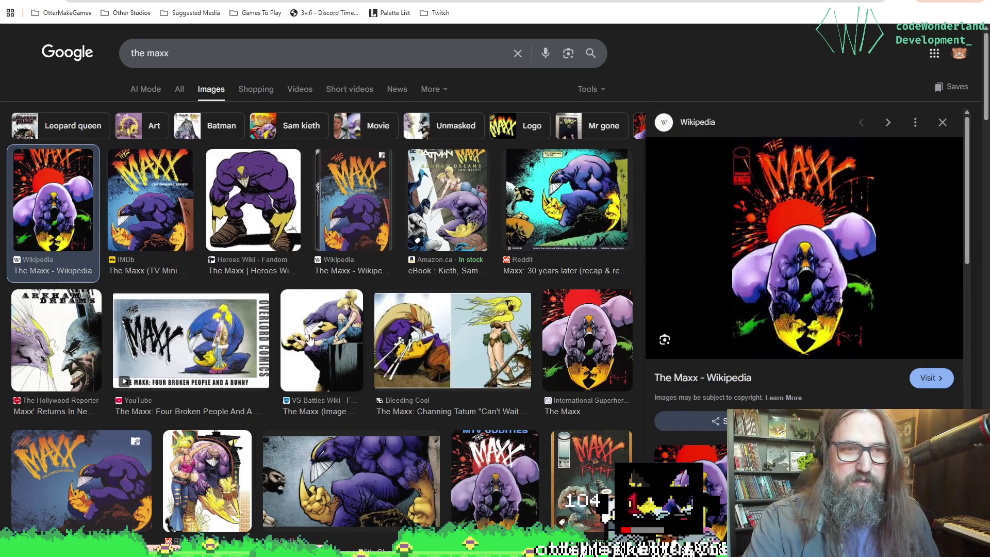
Step: Browse further down the results, preview another Maxx image, then return to Aseprite
scroll(103, 401, down, 1)
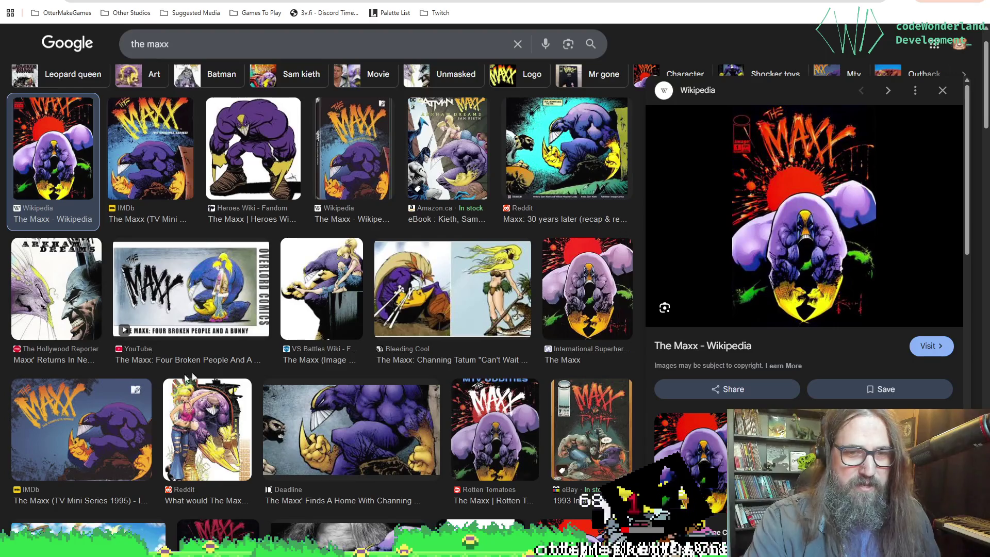
scroll(186, 379, down, 5)
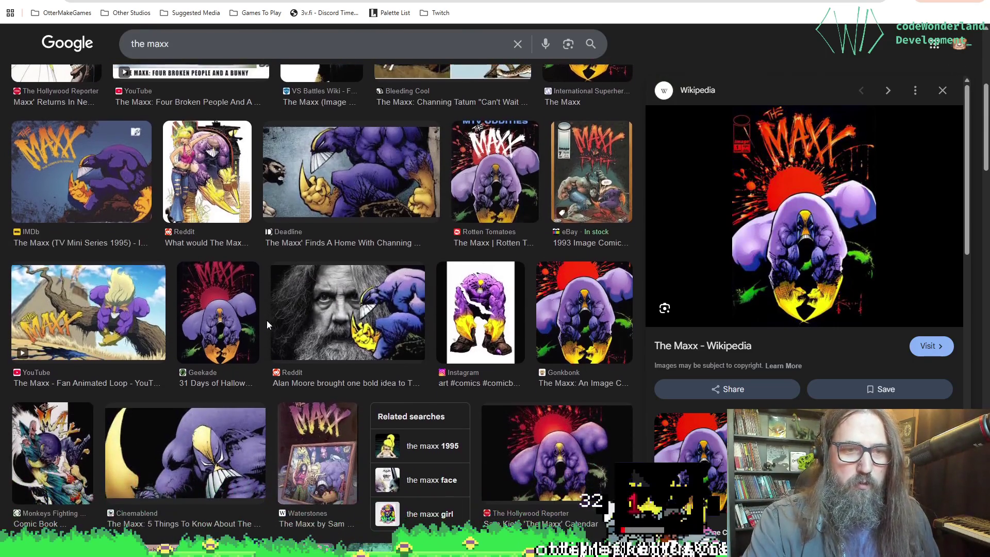
scroll(267, 320, down, 2)
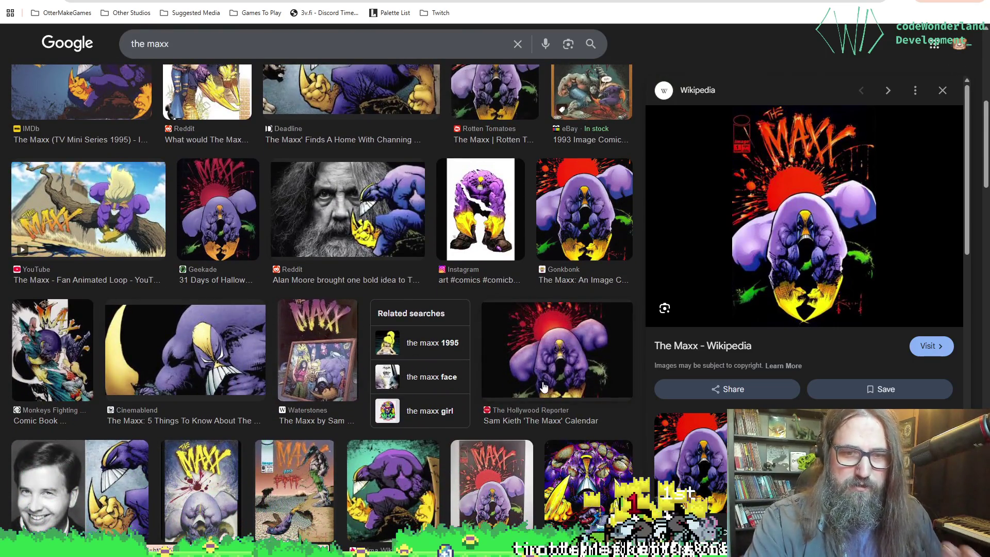
scroll(566, 453, down, 1)
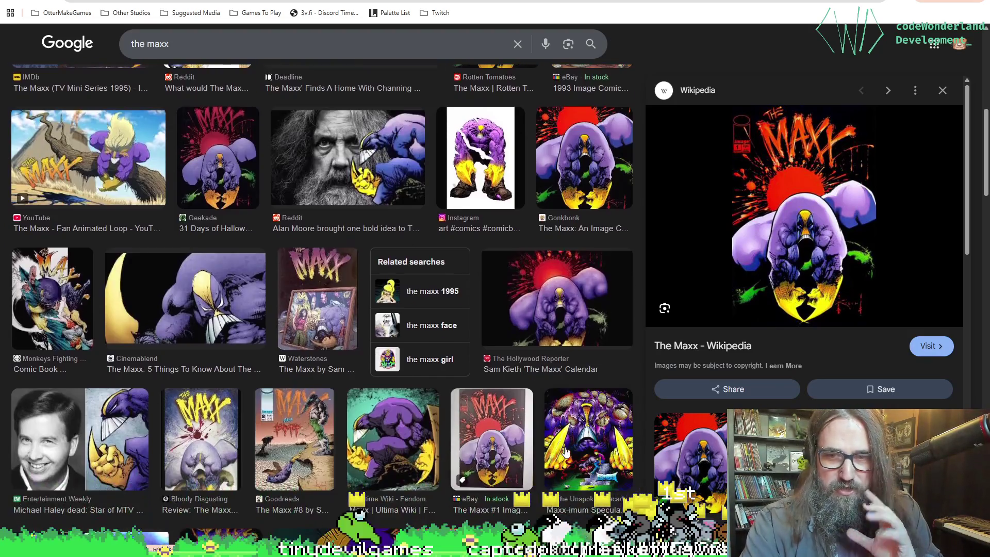
scroll(565, 453, down, 5)
scroll(387, 354, up, 5)
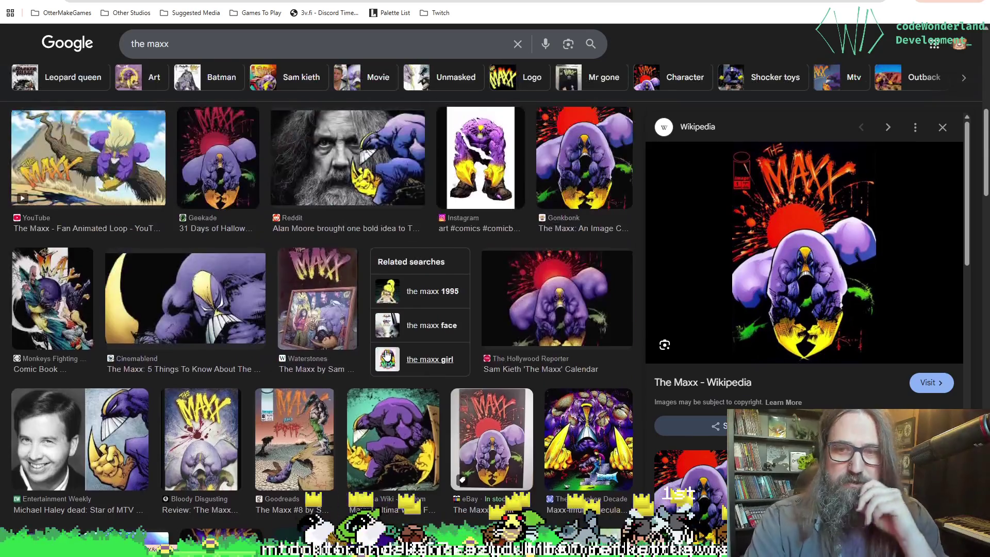
scroll(386, 354, down, 8)
scroll(479, 233, up, 2)
click(480, 233)
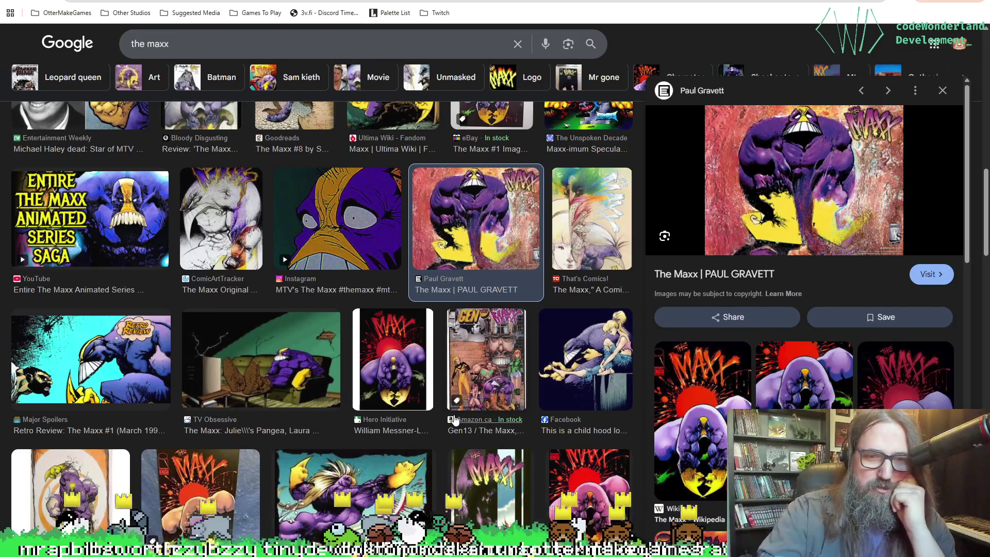
scroll(455, 420, down, 1)
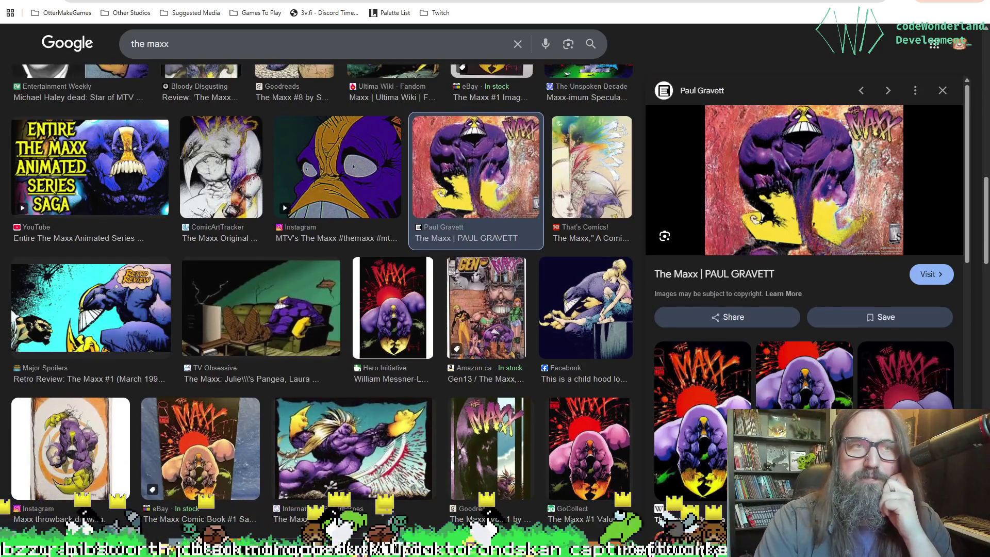
key(alt+Tab)
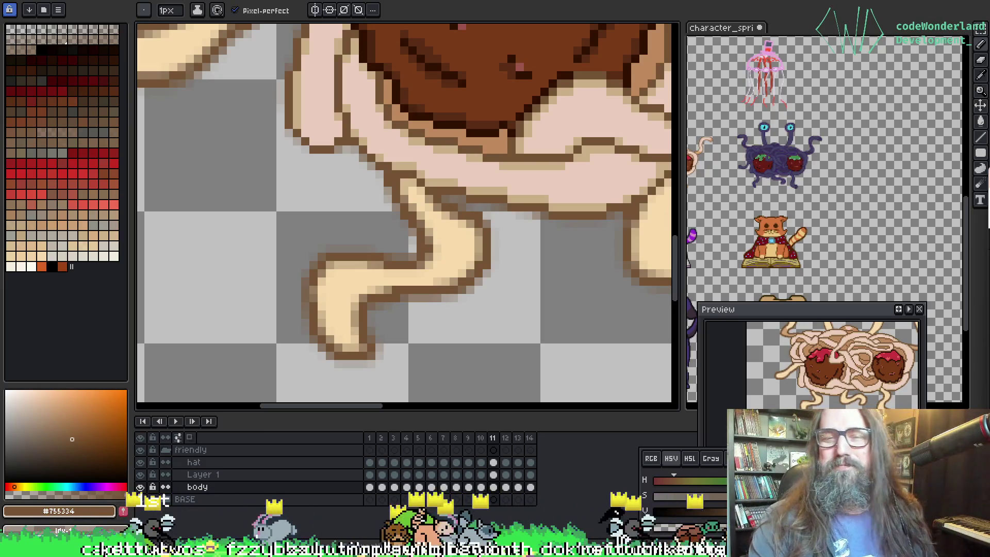
scroll(305, 254, up, 2)
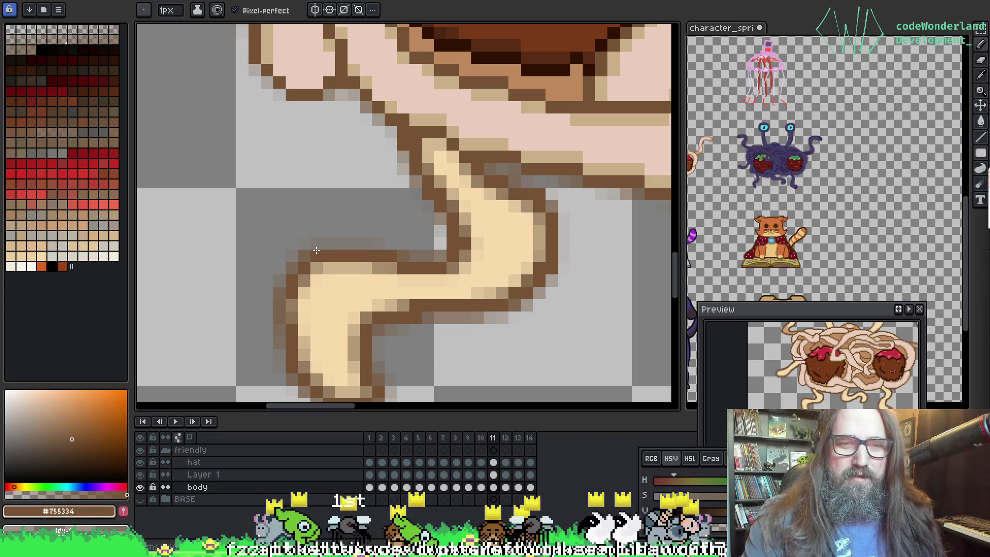
scroll(305, 254, down, 2)
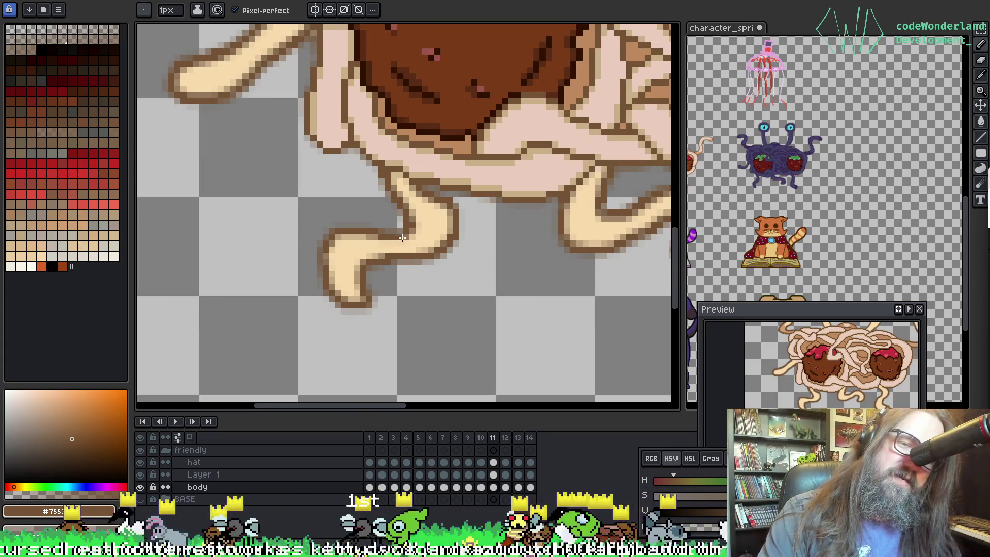
key(v)
drag(438, 154, 399, 217)
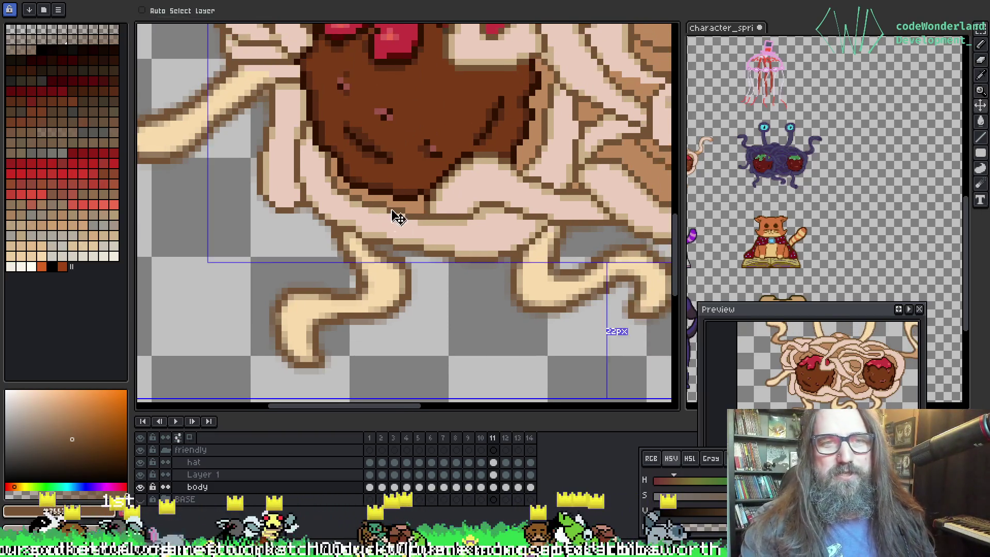
drag(236, 120, 277, 218)
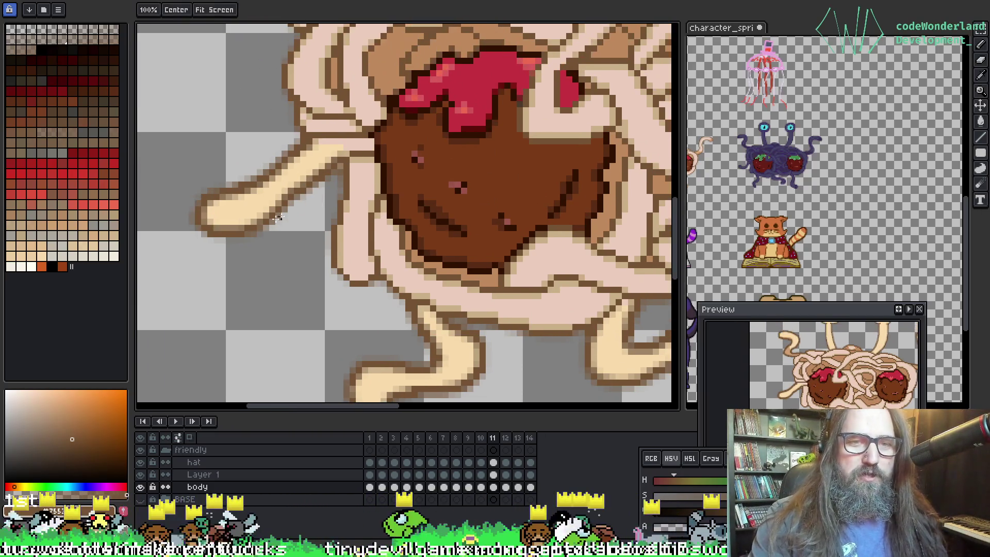
scroll(277, 218, up, 2)
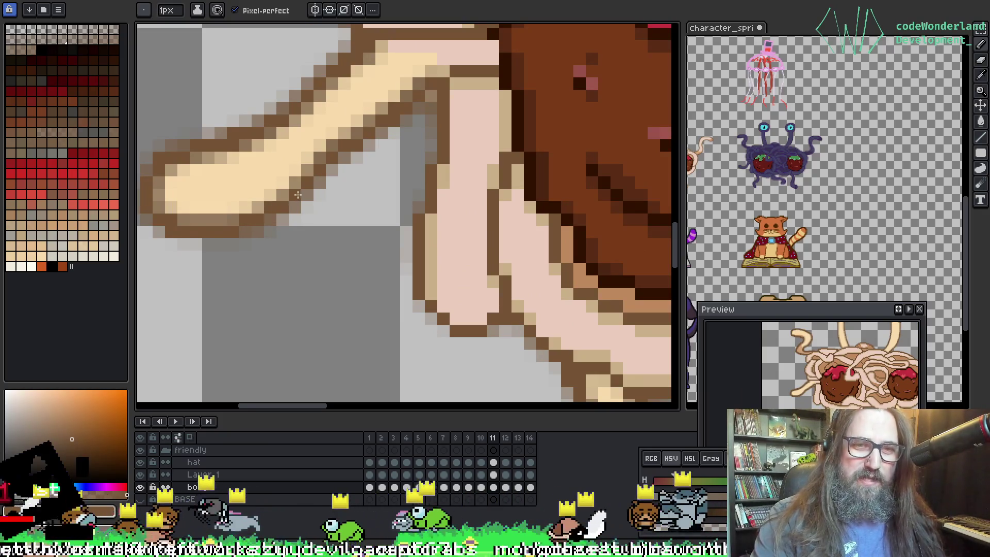
key(g)
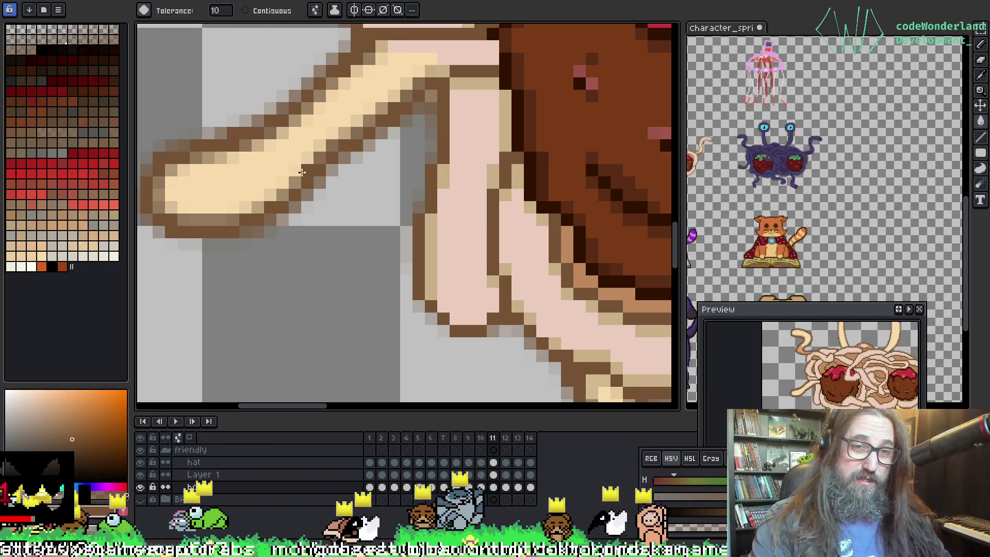
key(Right)
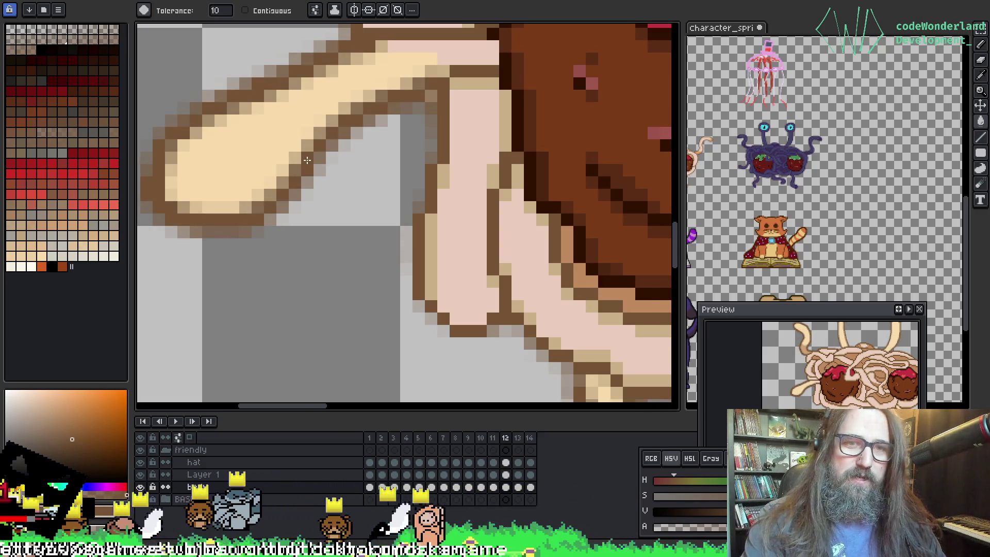
scroll(447, 300, down, 3)
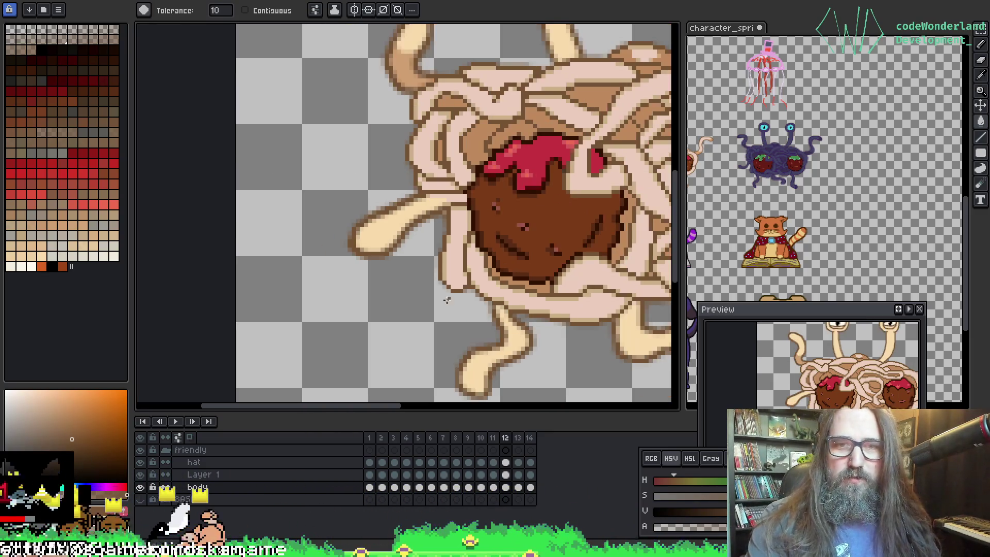
scroll(447, 301, up, 2)
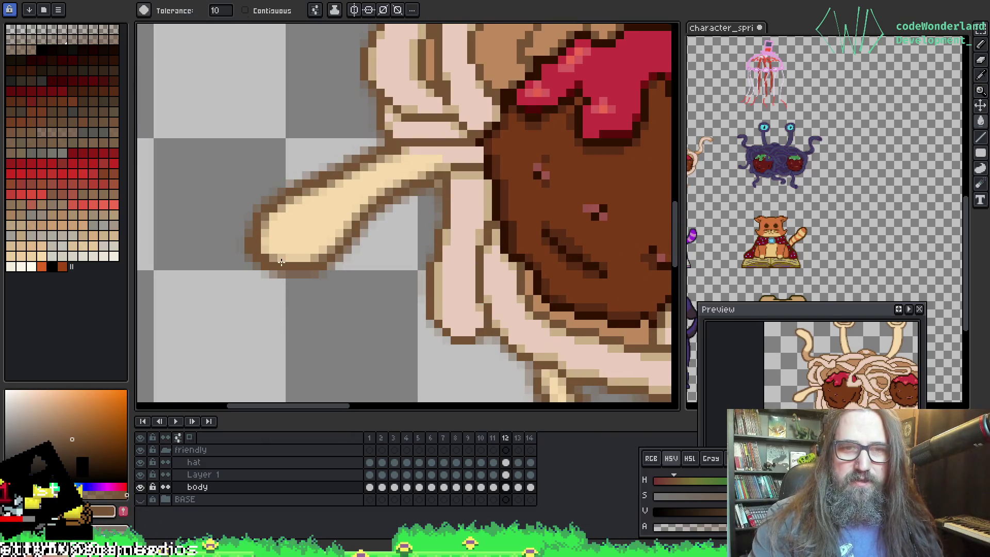
scroll(339, 233, down, 3)
scroll(320, 249, up, 2)
key(Right)
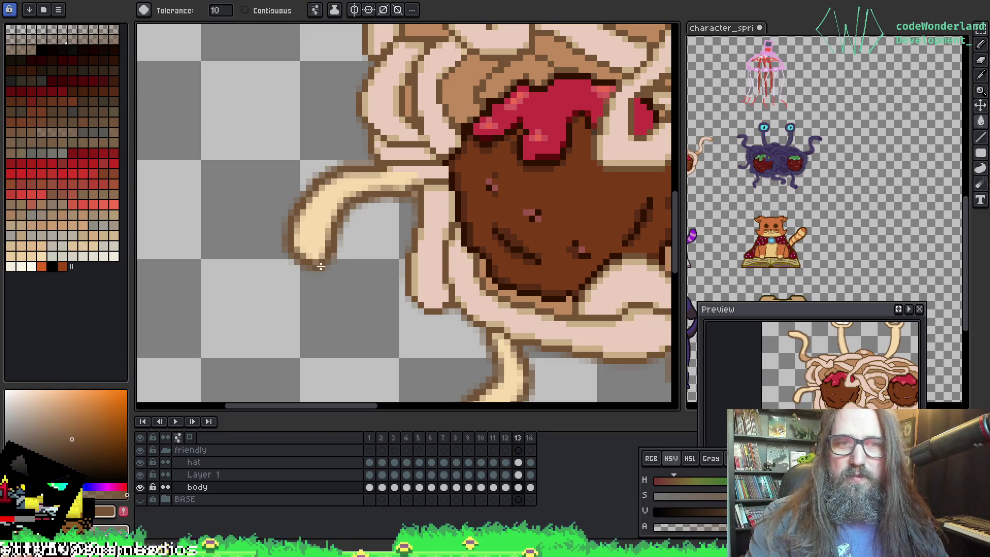
scroll(320, 266, down, 3)
scroll(467, 318, up, 2)
scroll(392, 96, up, 3)
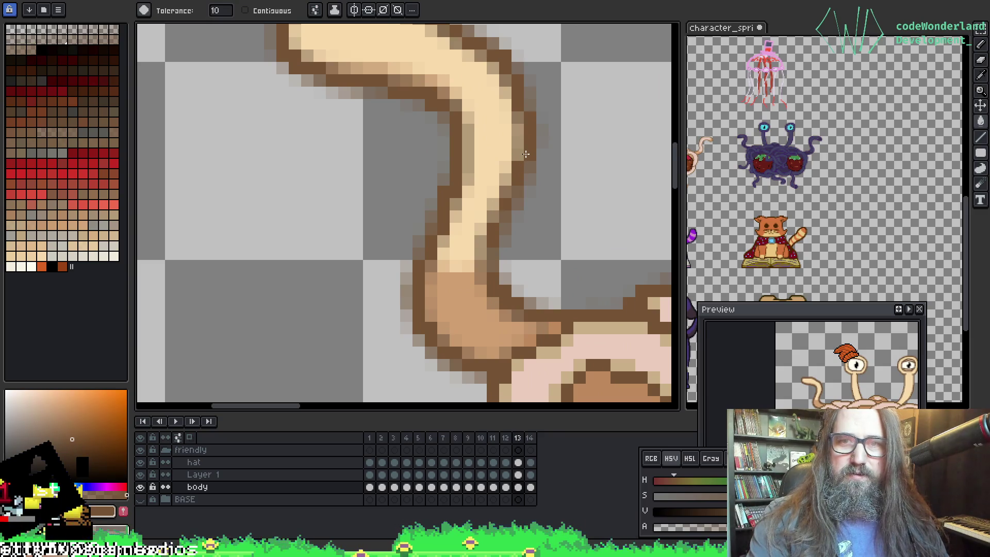
scroll(526, 154, down, 2)
scroll(546, 163, up, 1)
key(comma)
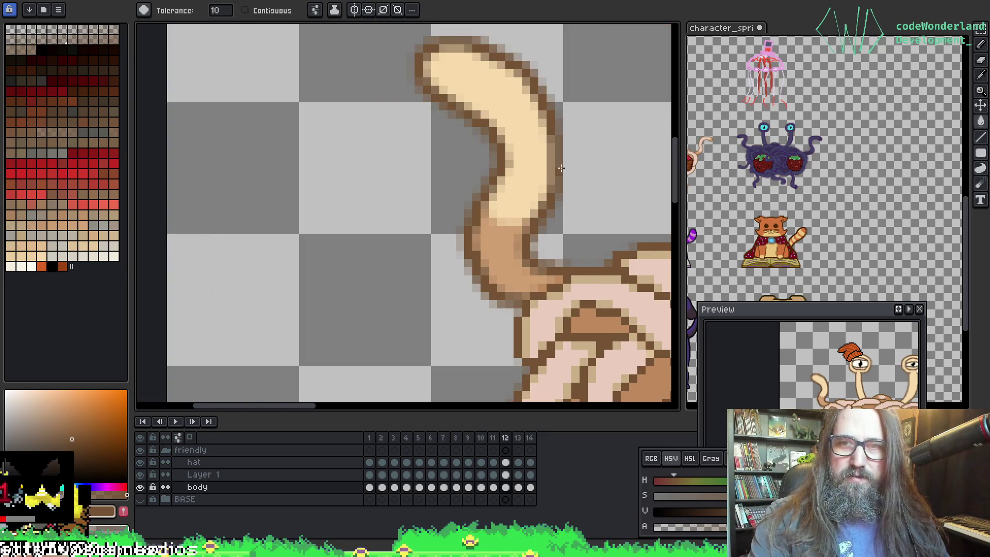
Step: On frame 11, centre the curled tail and sample its cream and edge colours for 1px pencil work
key(comma)
key(comma)
key(comma)
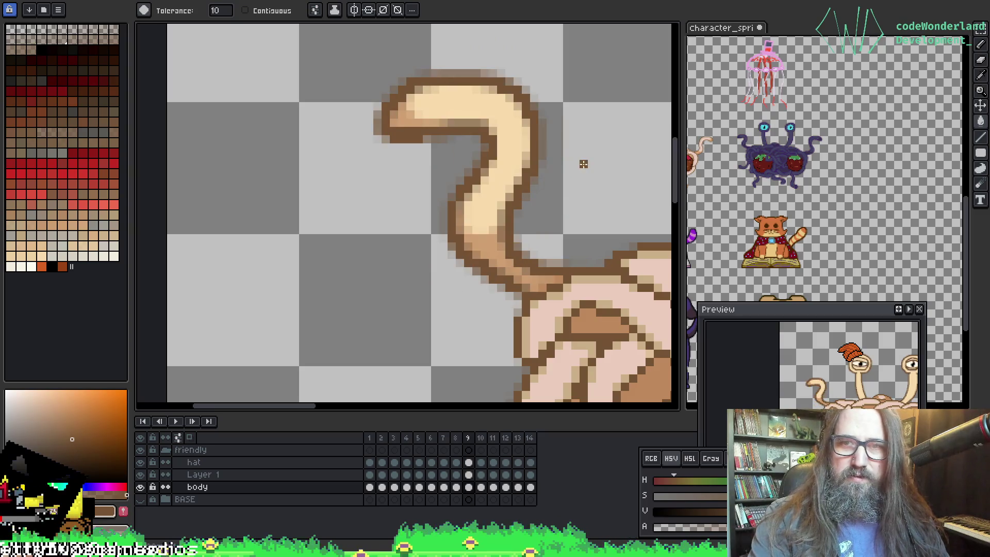
key(period)
key(period)
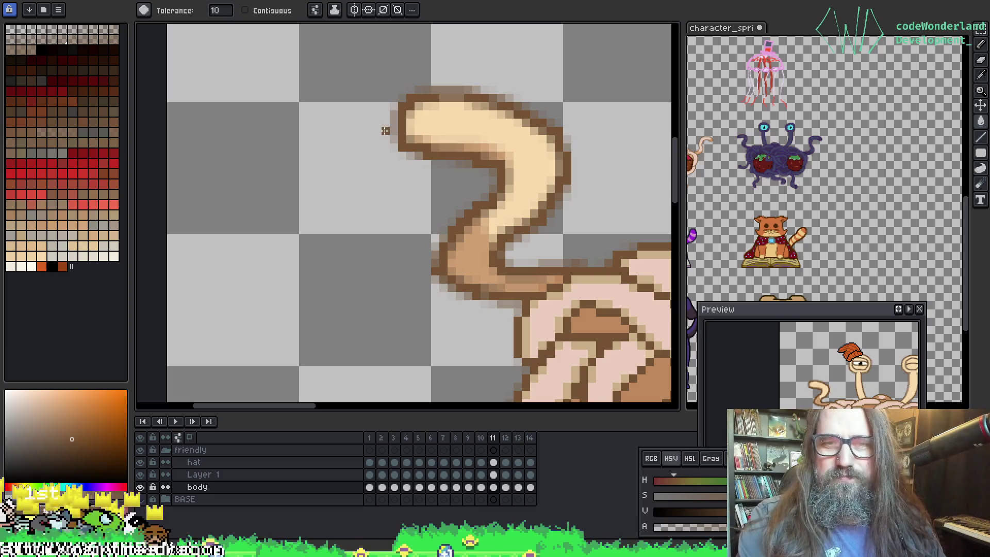
drag(445, 107, 361, 100)
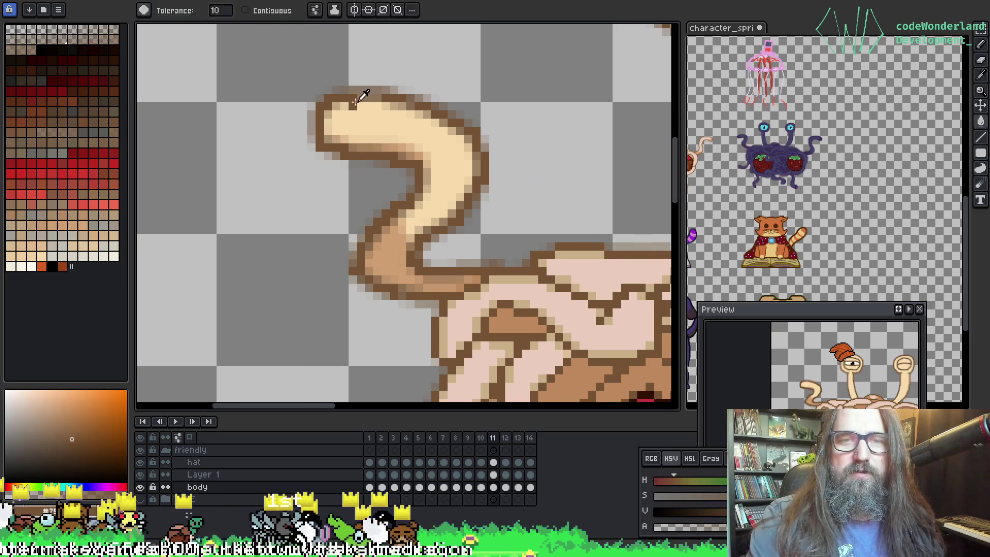
key(b)
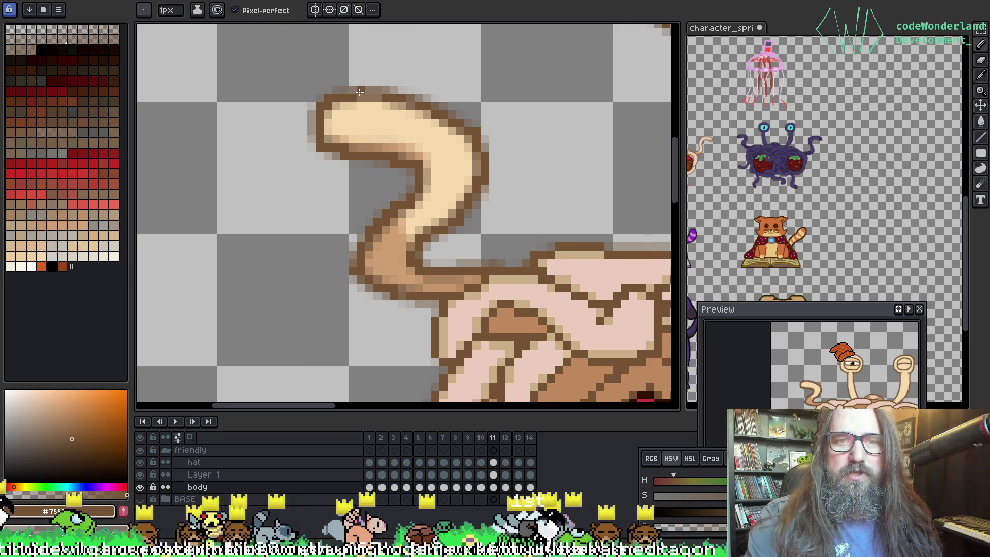
alt+click(371, 103)
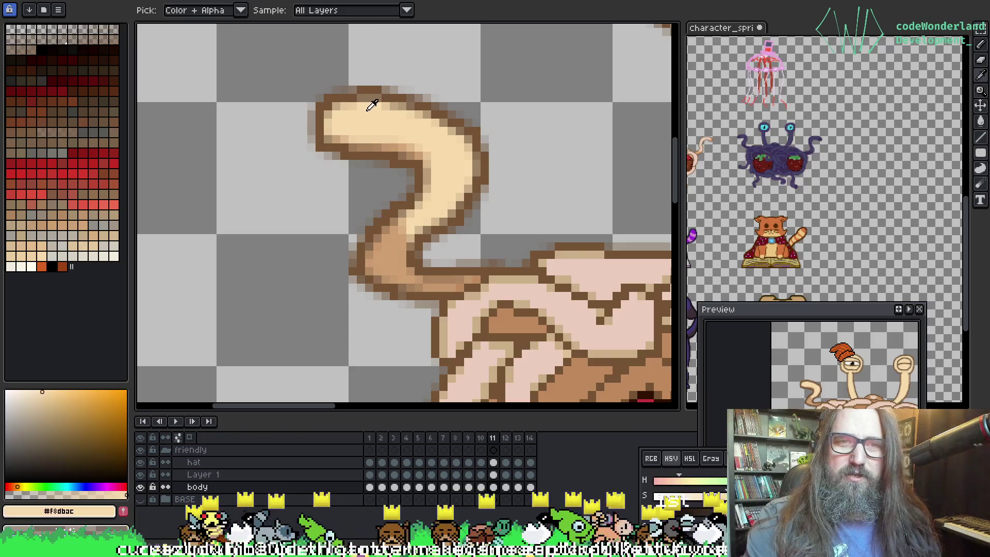
alt+click(328, 110)
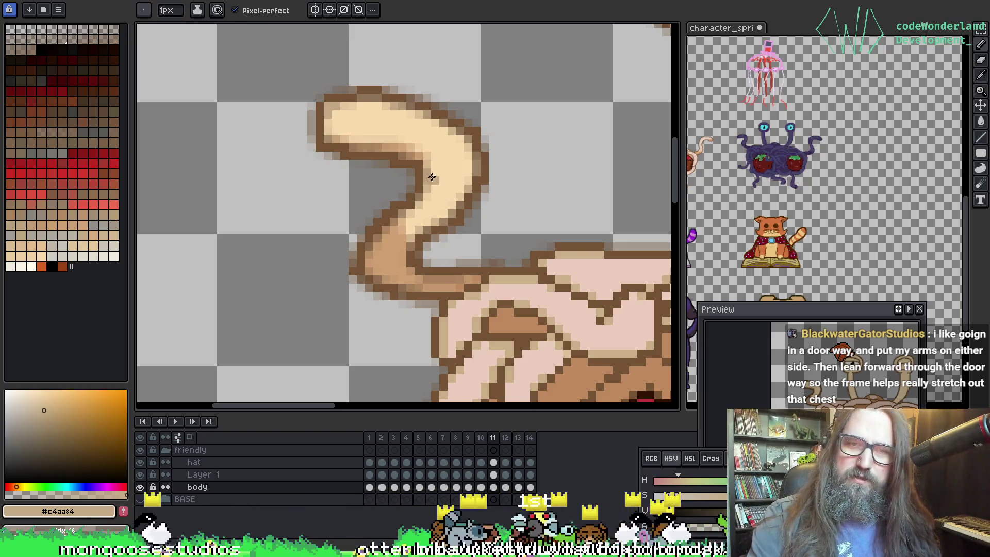
Step: Centre the meatball body and flip between frames 11 and 12 to compare, ending on 12
scroll(480, 190, down, 1)
mouse_move(398, 132)
mouse_down()
mouse_move(332, 155)
mouse_move(334, 171)
mouse_up()
scroll(333, 171, up, 2)
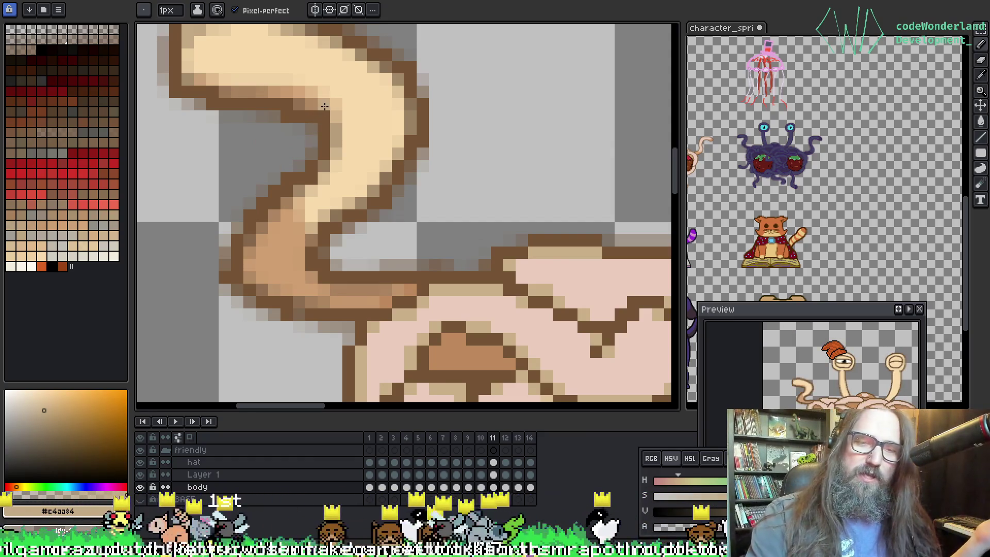
scroll(363, 159, down, 2)
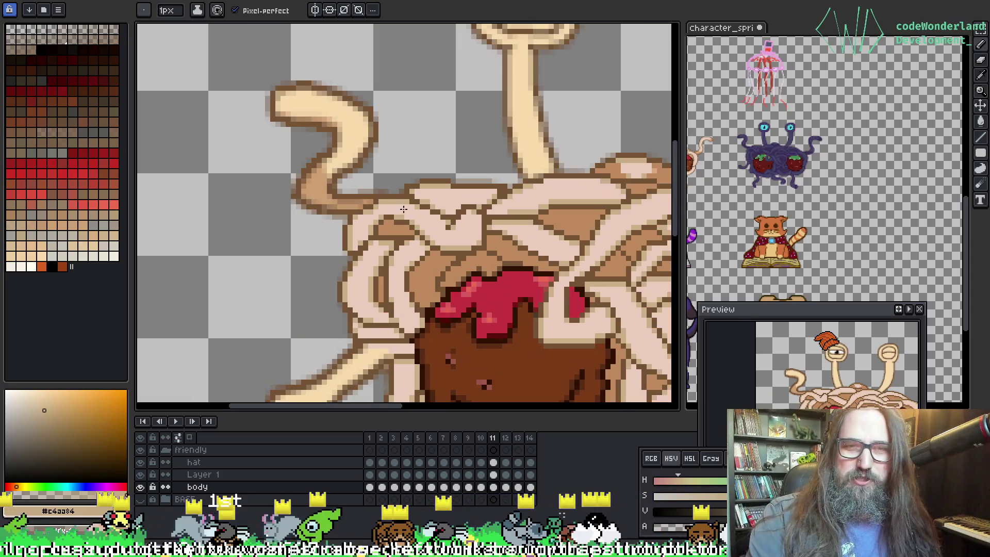
drag(363, 159, 333, 68)
key(Right)
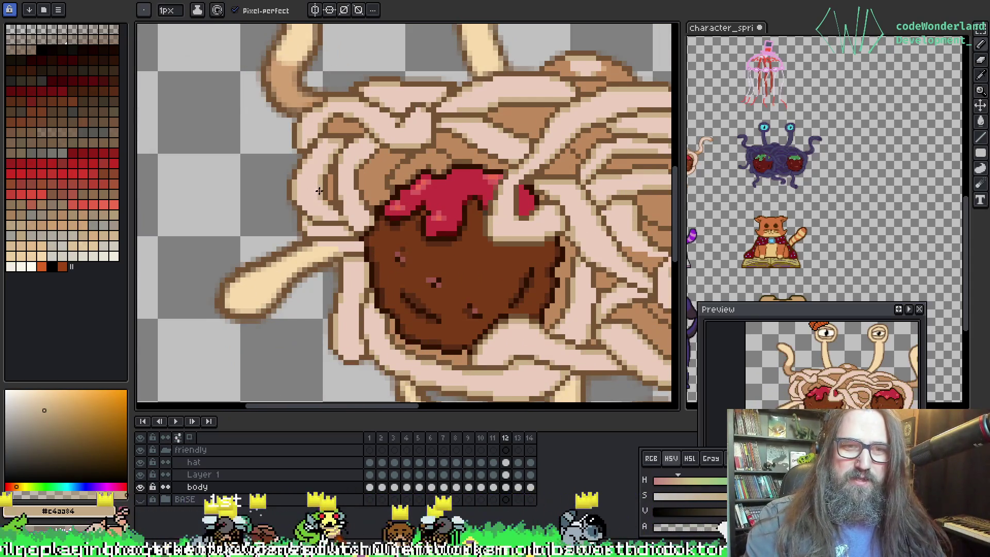
key(Left)
key(Right)
key(Left)
key(Right)
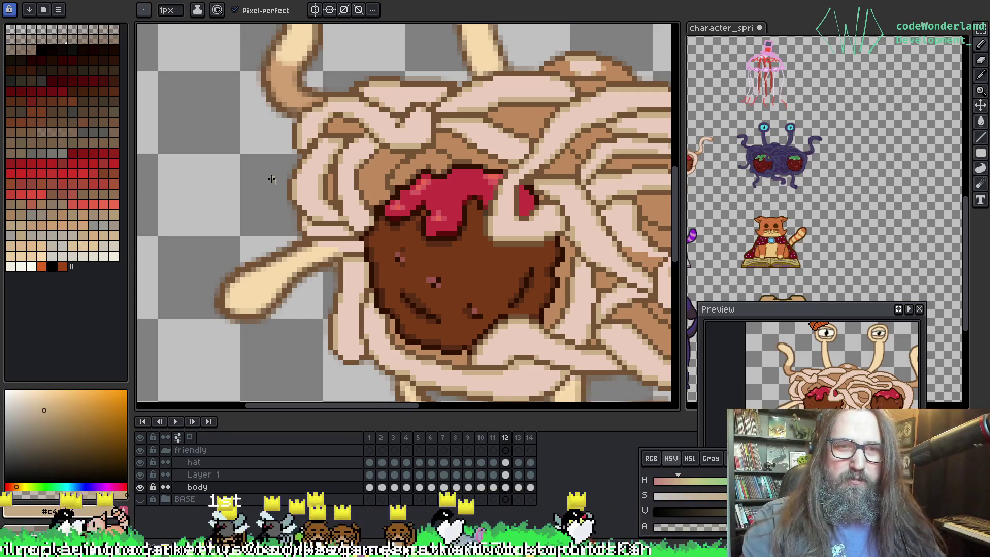
Step: Sample the noodle's mid-brown and dark brown outline from frame 11, then move to frame 12
key(Left)
key(i)
click(291, 258)
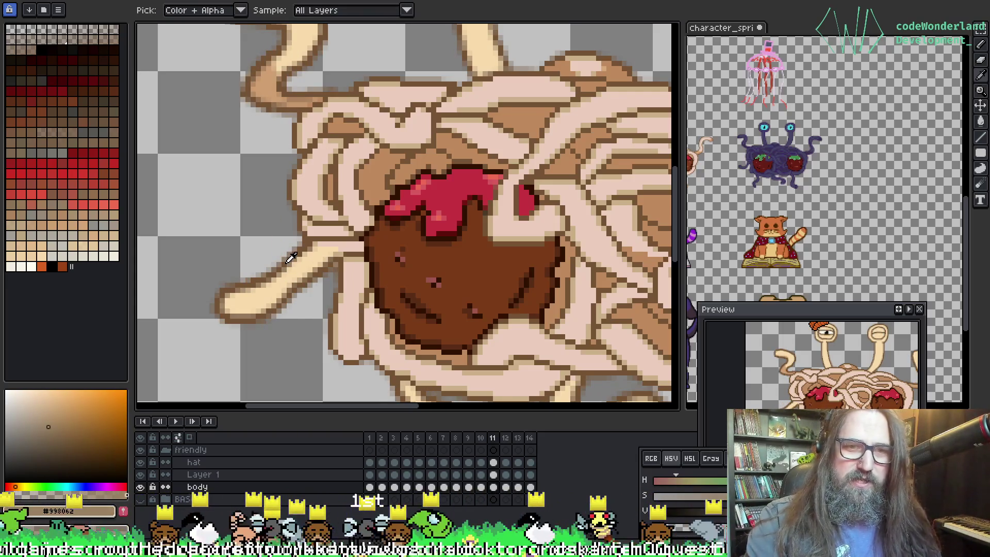
click(287, 261)
key(b)
scroll(281, 206, up, 3)
key(Right)
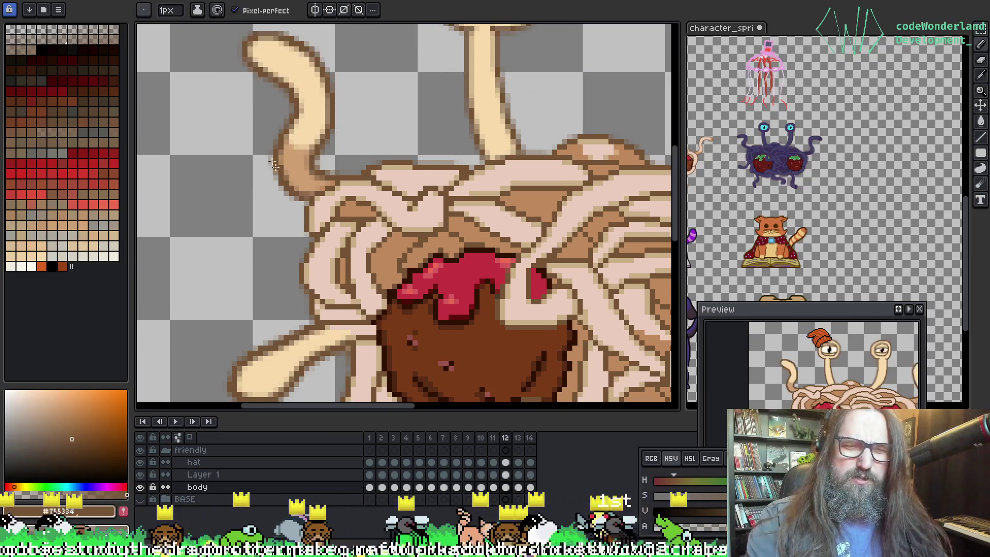
Step: Bucket-fill frame 12's noodle with the light tan, then sample cream and outline brown higher up
key(g)
scroll(271, 157, up, 2)
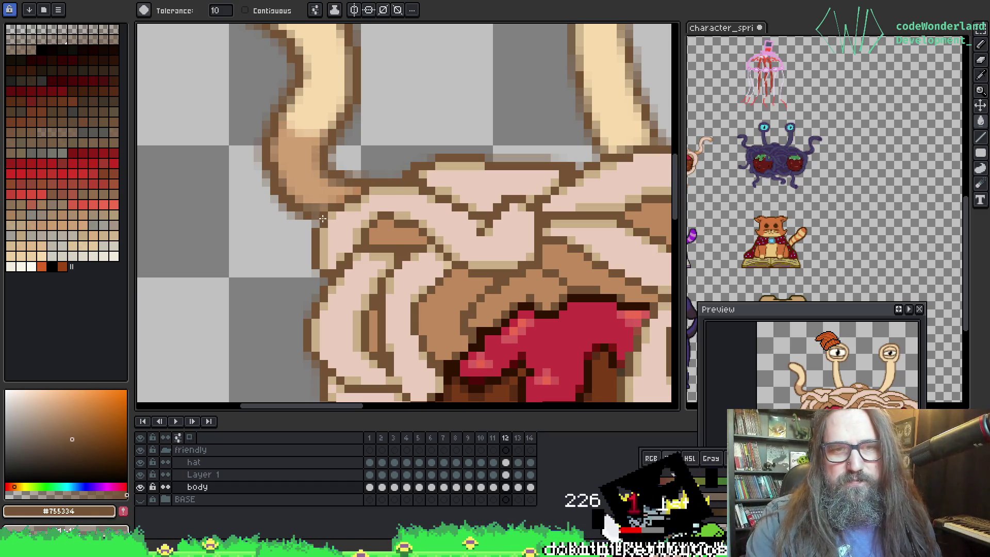
key(i)
click(282, 137)
key(g)
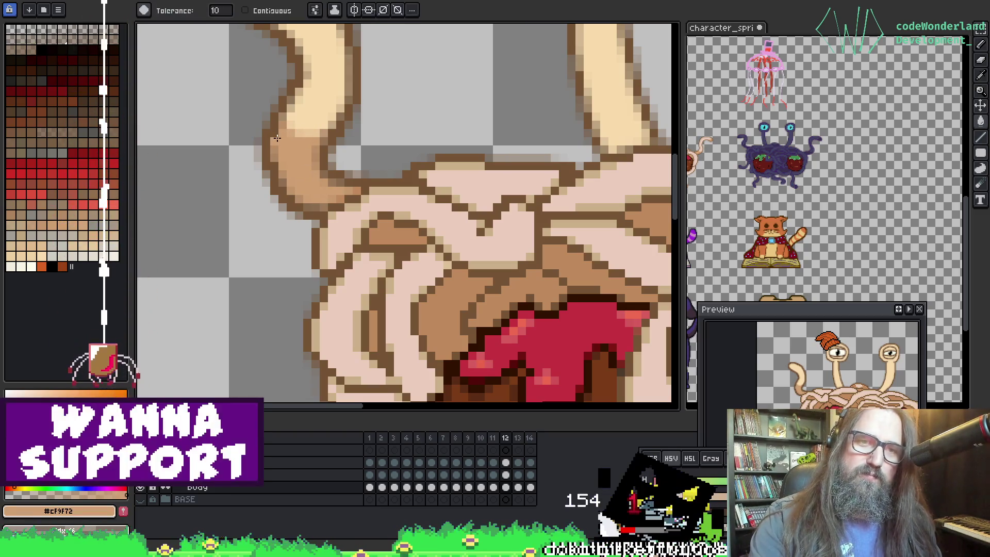
mouse_move(276, 135)
mouse_down()
mouse_move(380, 184)
mouse_move(347, 115)
mouse_move(355, 154)
mouse_up()
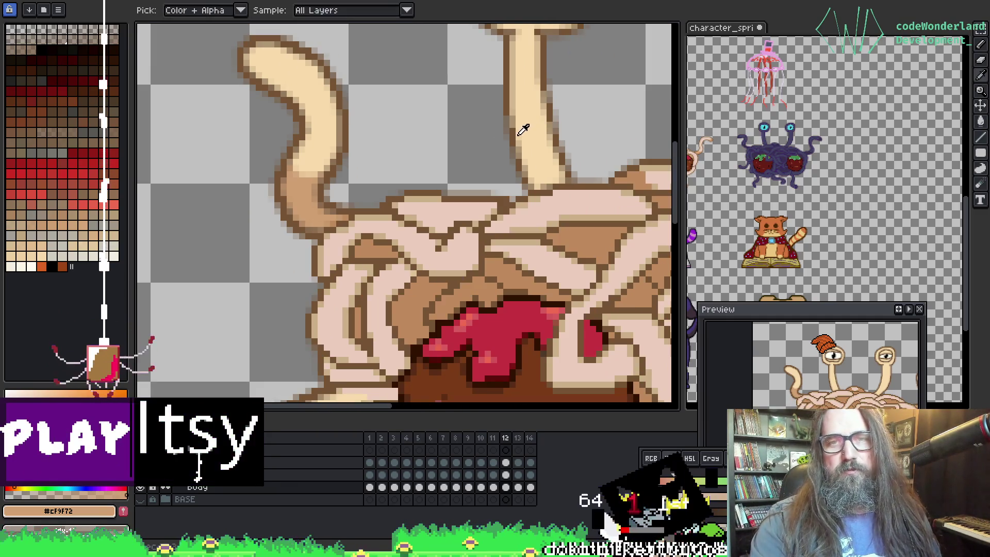
alt+click(514, 117)
alt+click(512, 121)
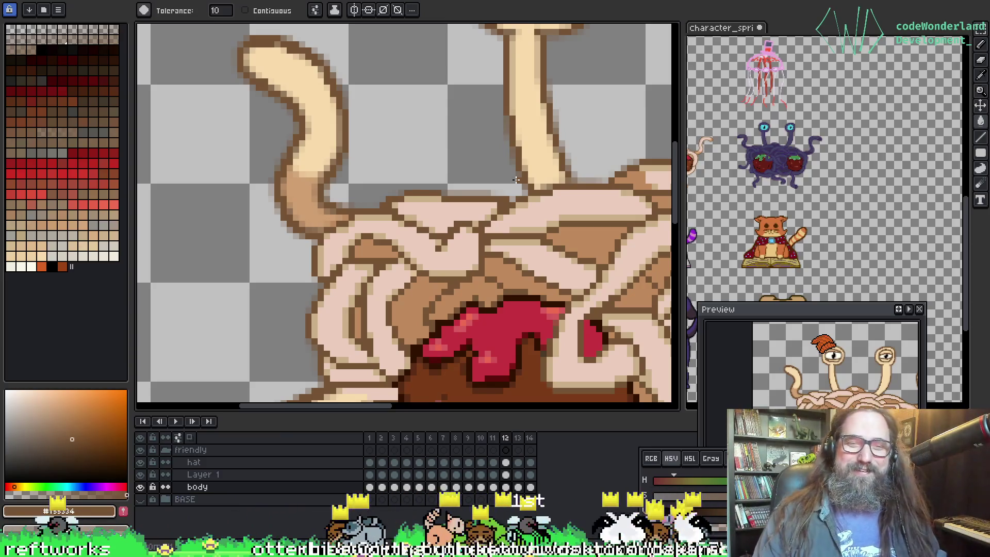
Step: Zoom in on frame 12's tail and sample the right noodle arm's cream and tan edge shades
scroll(401, 234, down, 1)
scroll(401, 233, down, 2)
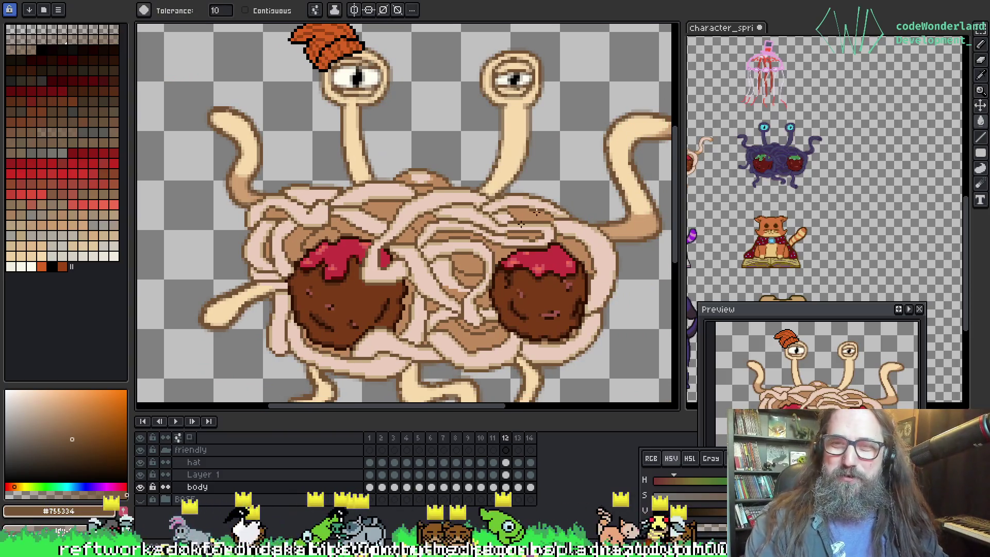
scroll(521, 222, up, 4)
key(i)
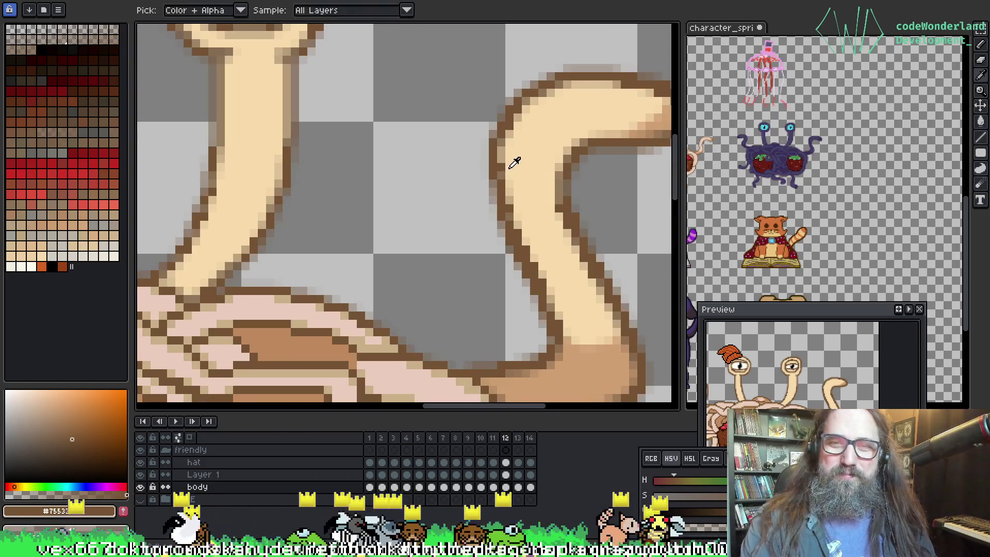
click(511, 167)
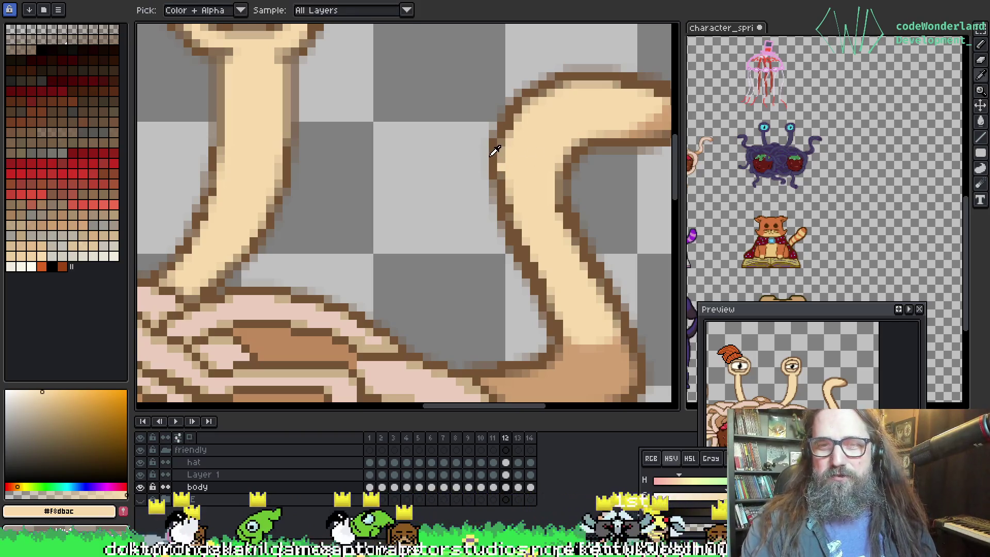
click(492, 152)
ctrl+click(502, 170)
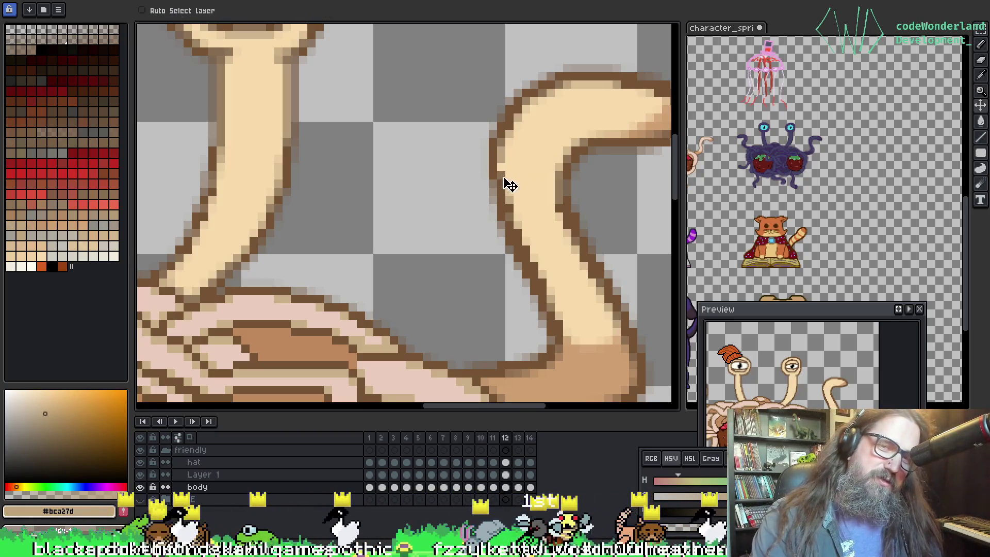
Step: Zoom back out, advance to frame 13, and centre the tail and eyestalk
scroll(521, 222, down, 4)
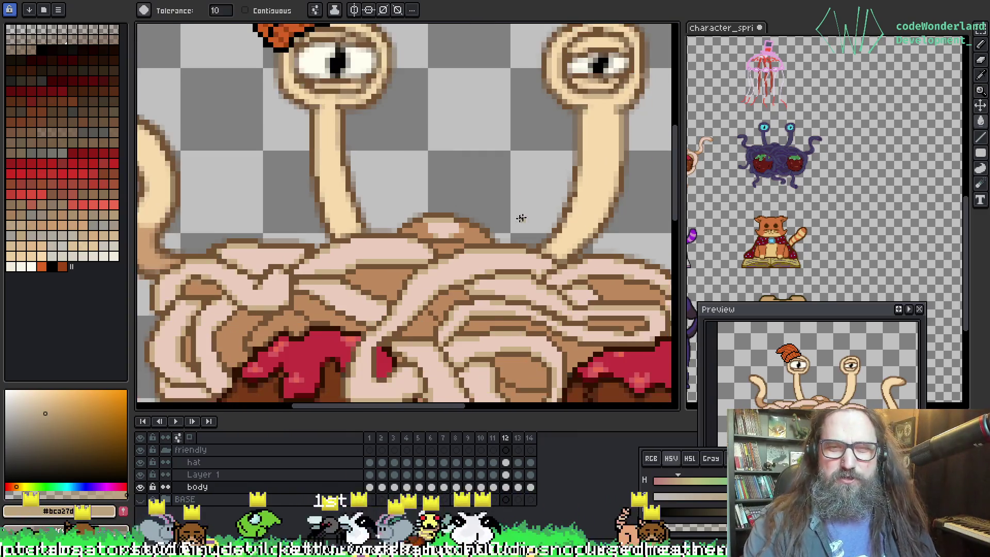
scroll(521, 219, down, 1)
scroll(402, 221, up, 1)
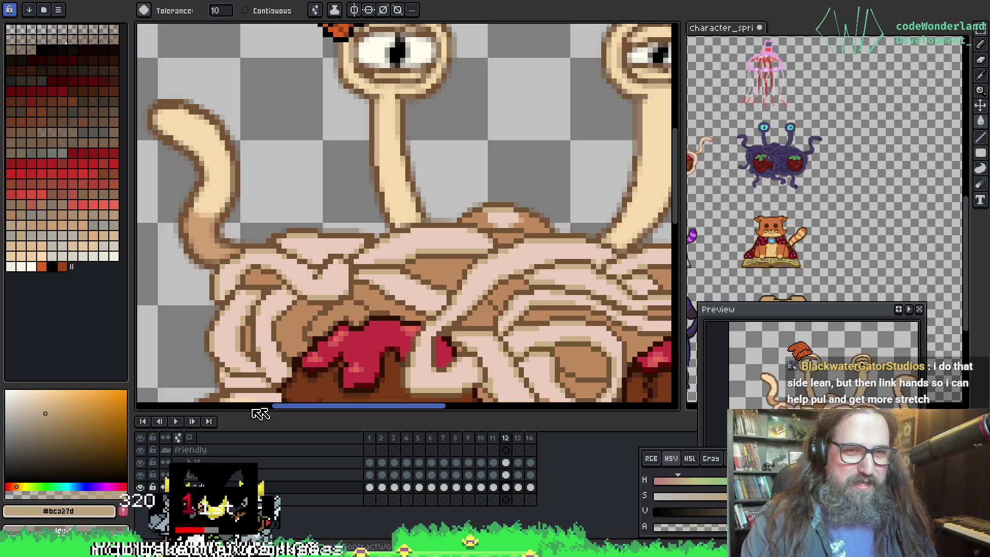
scroll(235, 180, up, 4)
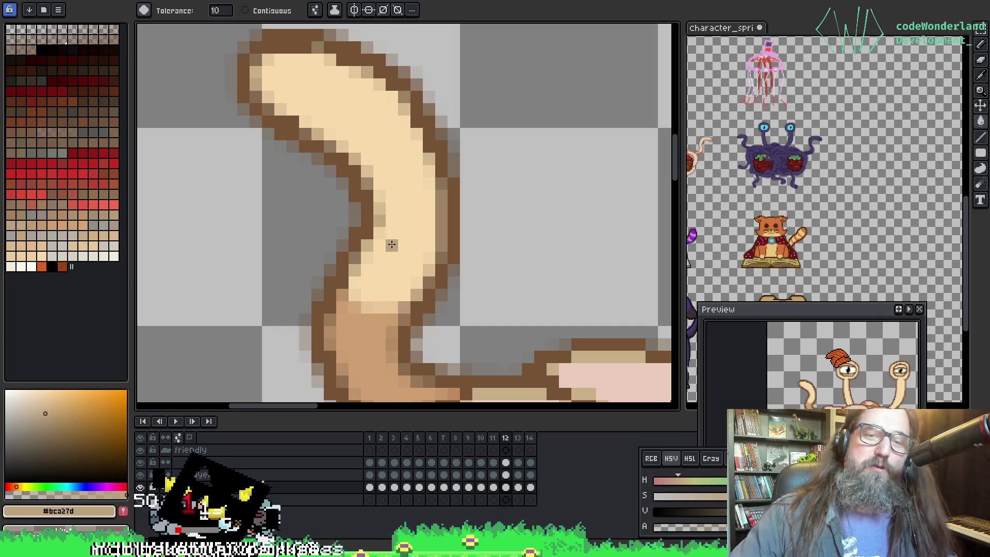
scroll(394, 206, right, 3)
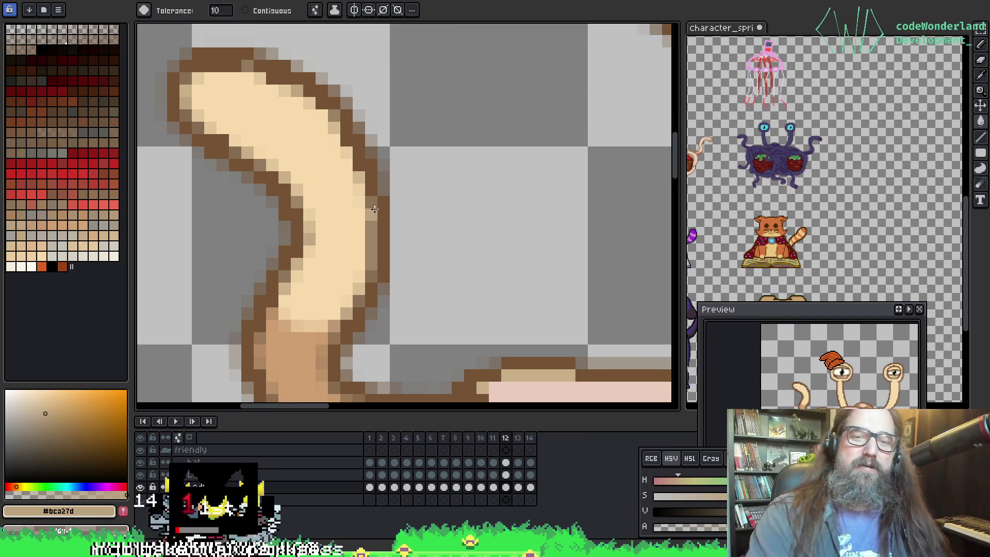
key(Right)
drag(398, 294, 308, 258)
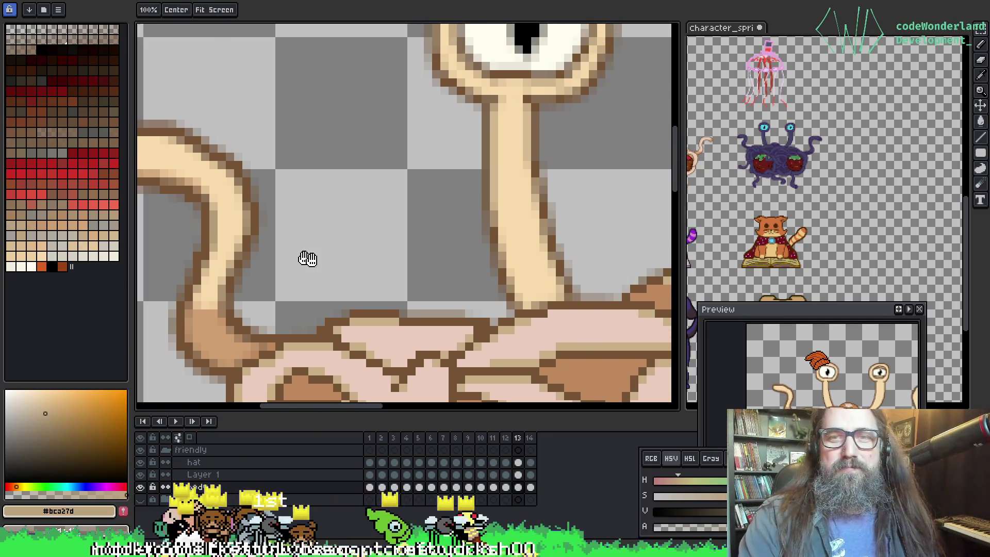
Step: Pick the eyestalk's outline brown #755334, select the Paint Bucket, and bring the tail beside the stalk into view
key(o)
click(496, 229)
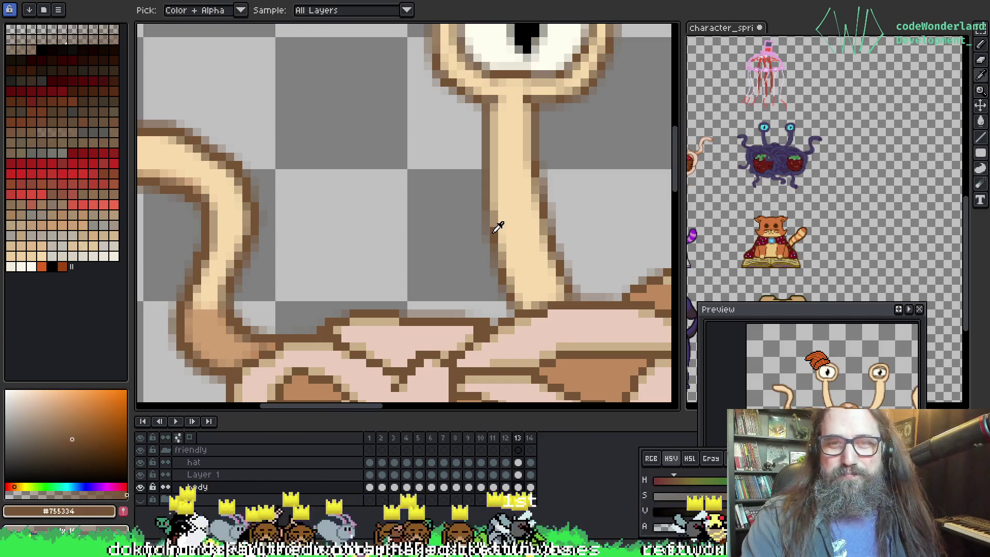
key(g)
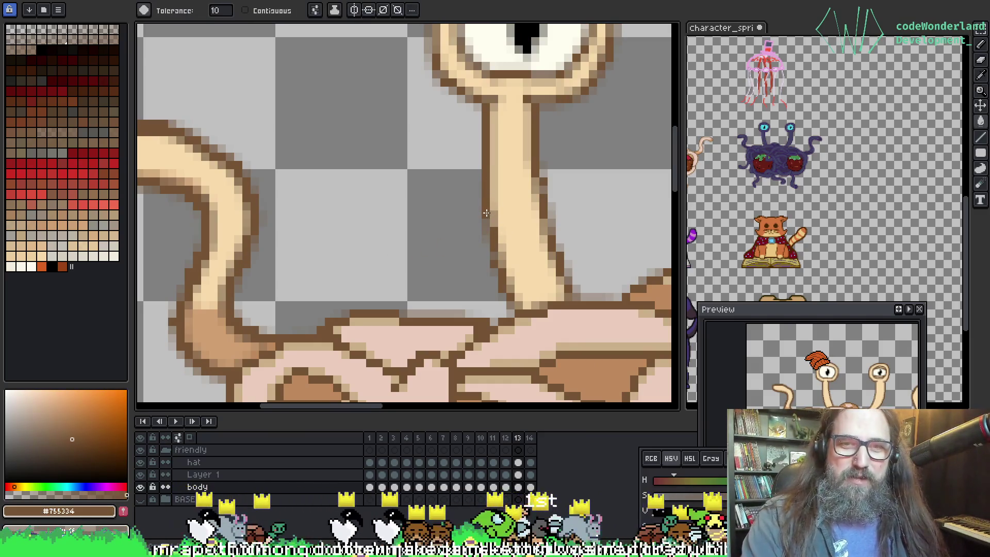
mouse_move(560, 257)
mouse_down()
mouse_move(468, 220)
mouse_move(469, 252)
mouse_up()
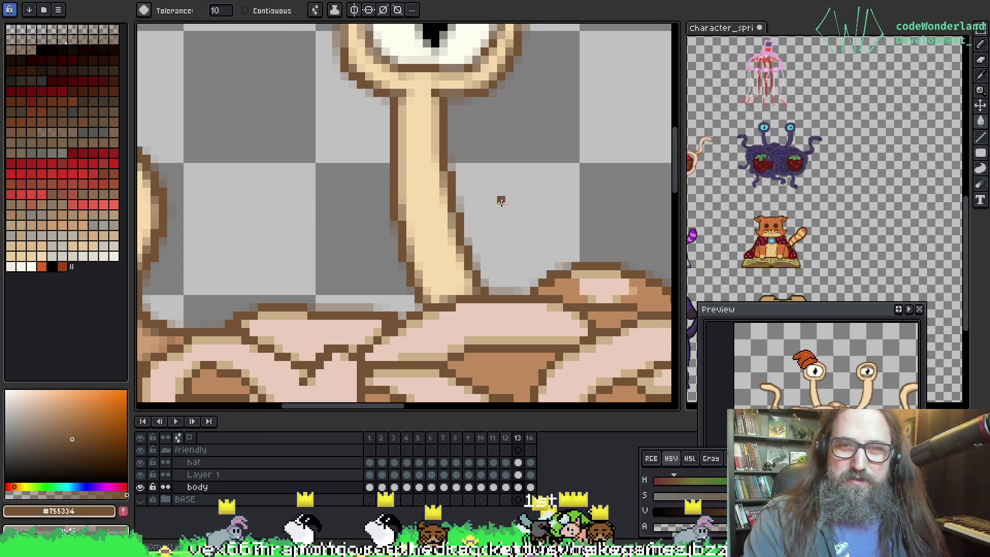
key(space)
mouse_move(138, 280)
mouse_down()
mouse_move(370, 309)
mouse_move(409, 266)
mouse_move(403, 302)
mouse_move(384, 229)
mouse_up()
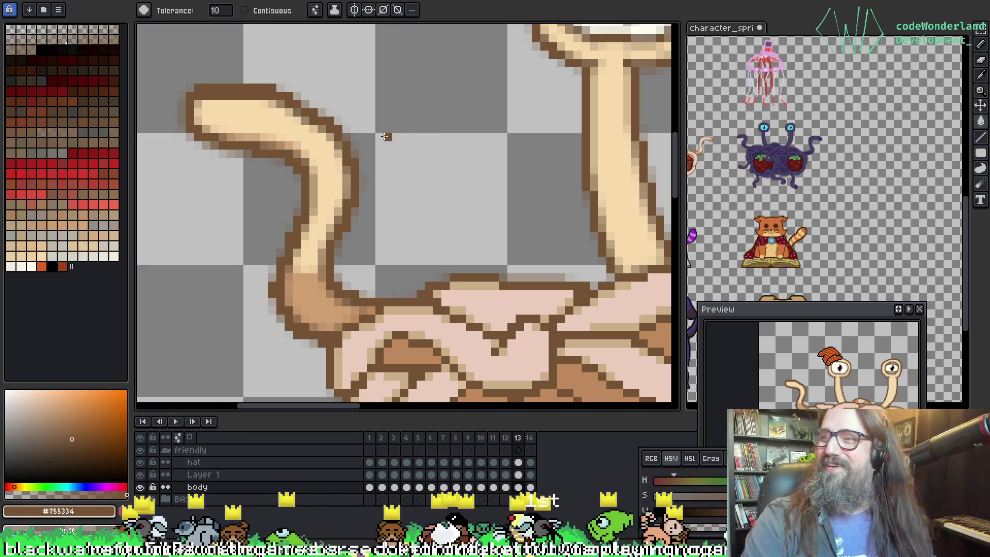
Step: Eyedrop the tail's cream, then its darker tan edge, finally settling on light cream #f8dbac
key(i)
alt+click(211, 107)
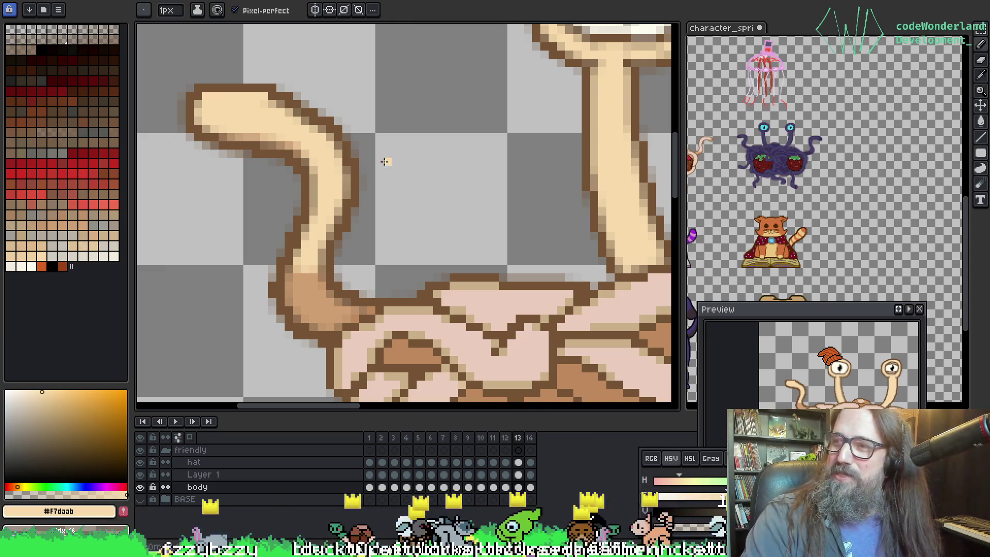
alt+click(272, 95)
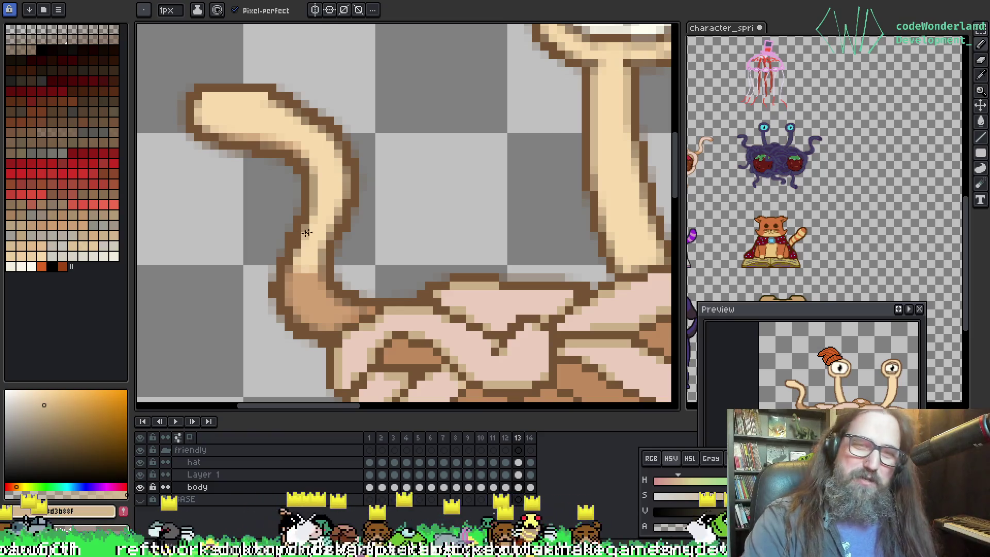
key(i)
click(246, 114)
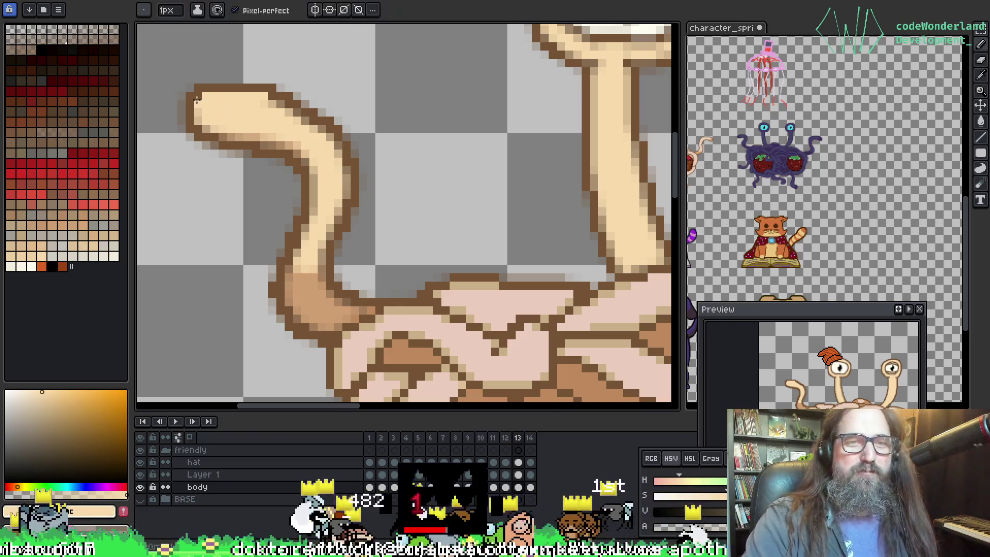
scroll(431, 221, down, 2)
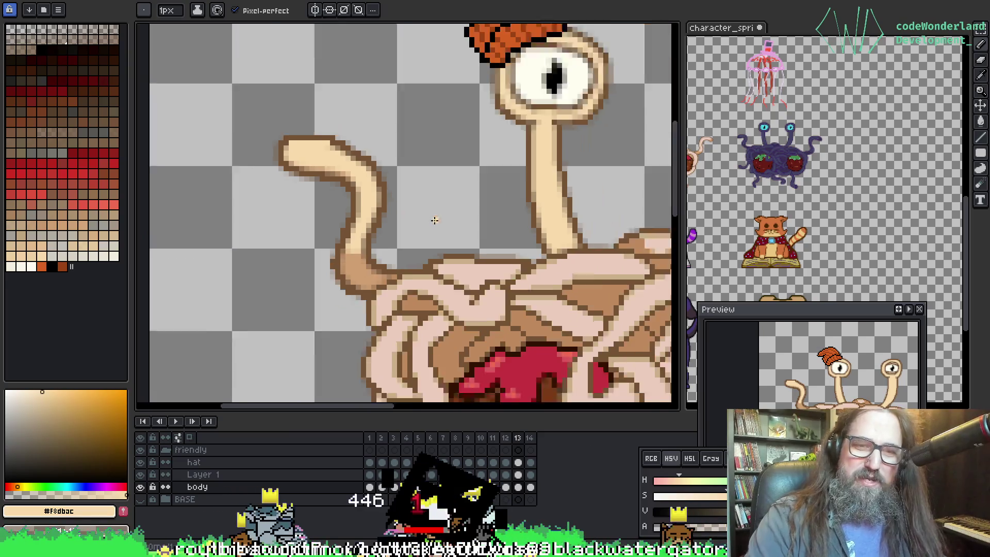
Step: On frame 13, sample outline brown from the stalk and bucket-fill the eyestalk outline with it
drag(442, 239, 305, 170)
scroll(253, 140, up, 1)
scroll(253, 140, down, 2)
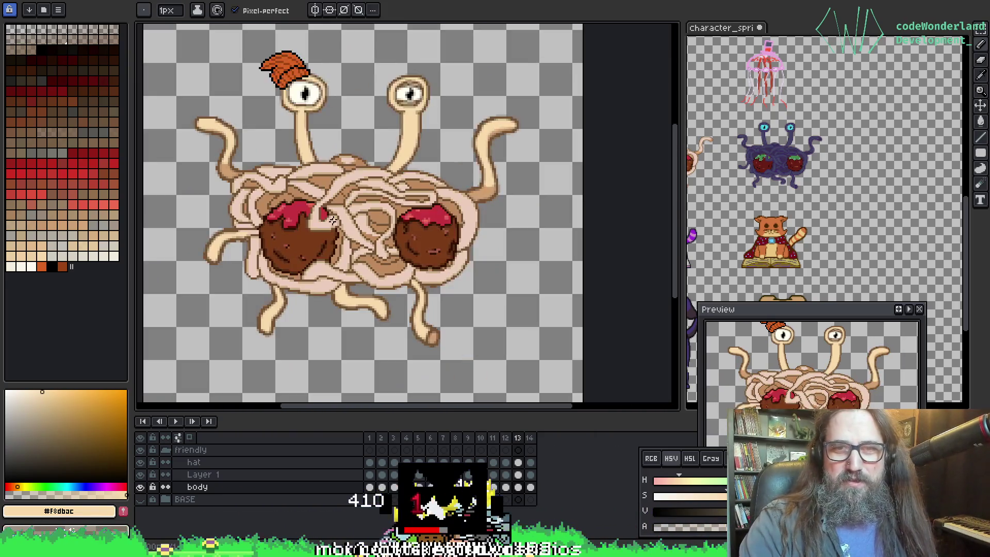
scroll(387, 128, up, 3)
scroll(428, 134, up, 1)
key(i)
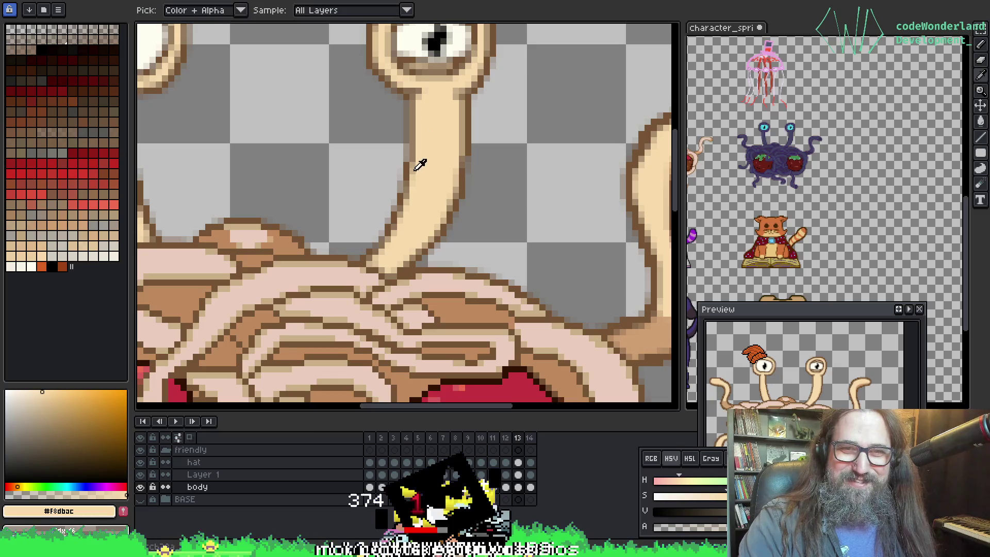
click(411, 159)
key(g)
click(412, 139)
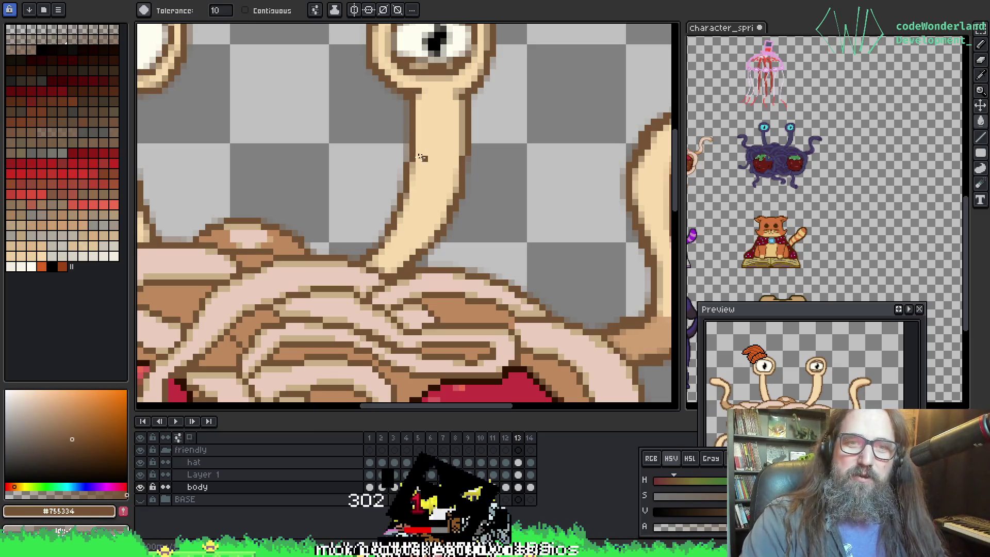
Step: On frame 14, darken the stalk and eye outline pixels to outline brown, viewing both eyestalks
key(Right)
click(410, 146)
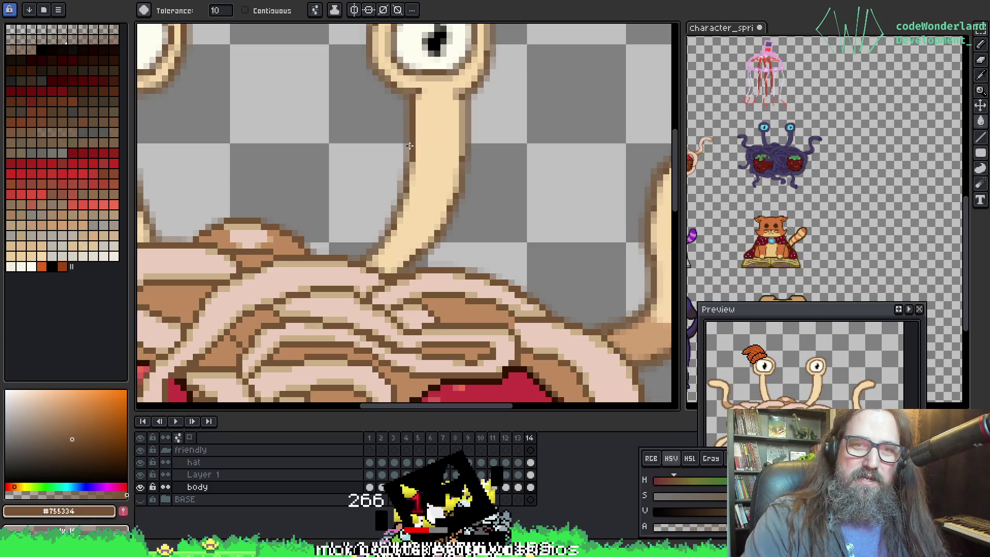
click(406, 189)
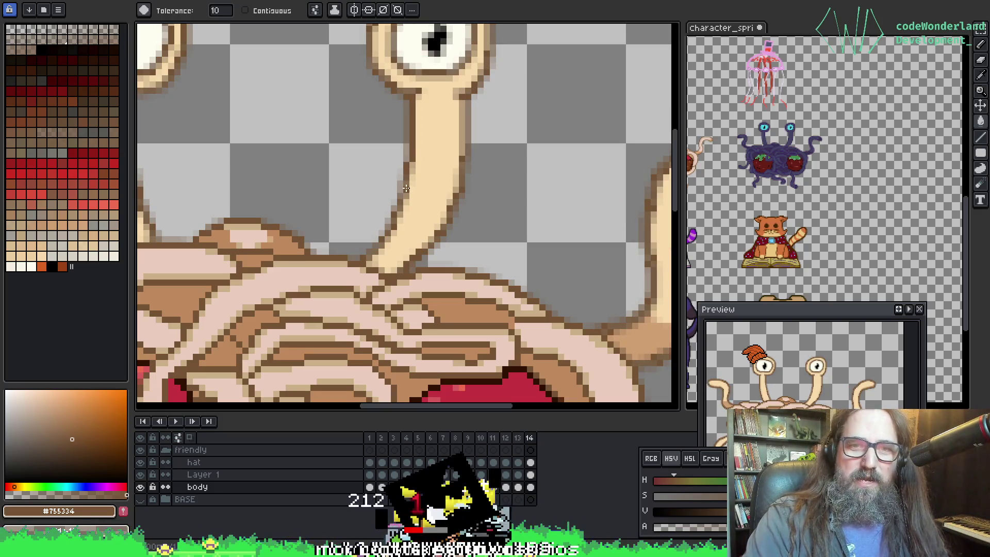
click(406, 184)
click(399, 206)
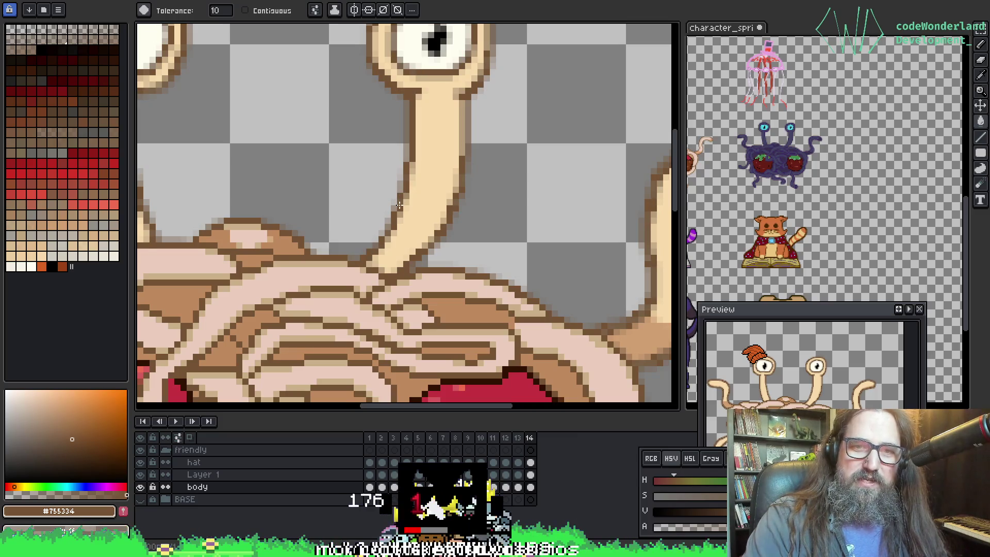
click(461, 181)
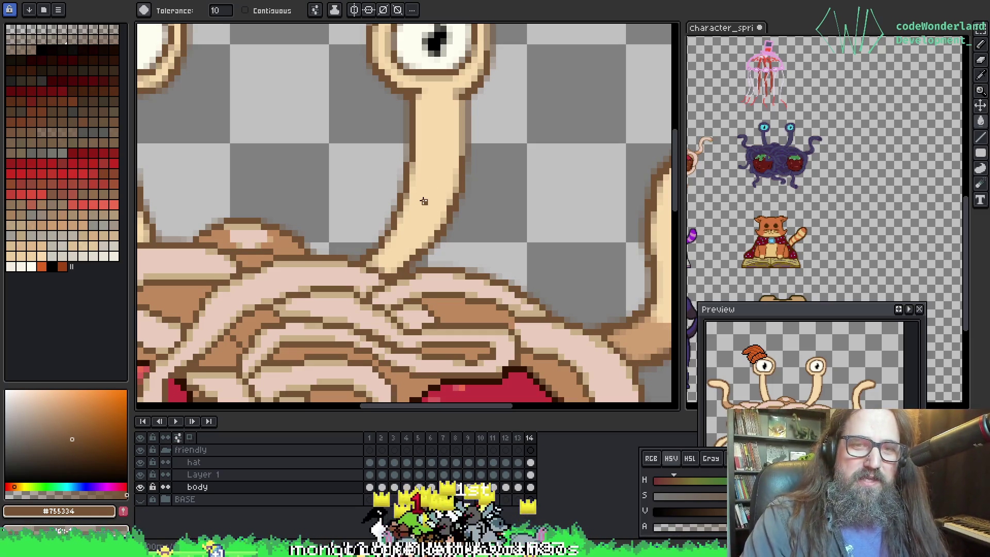
mouse_move(332, 177)
mouse_down()
mouse_move(411, 236)
mouse_move(439, 215)
mouse_up()
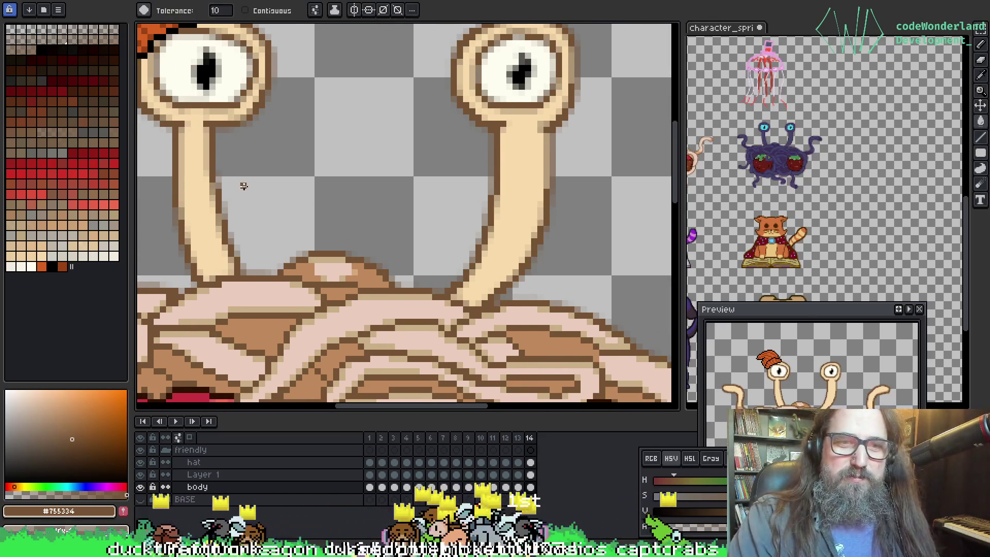